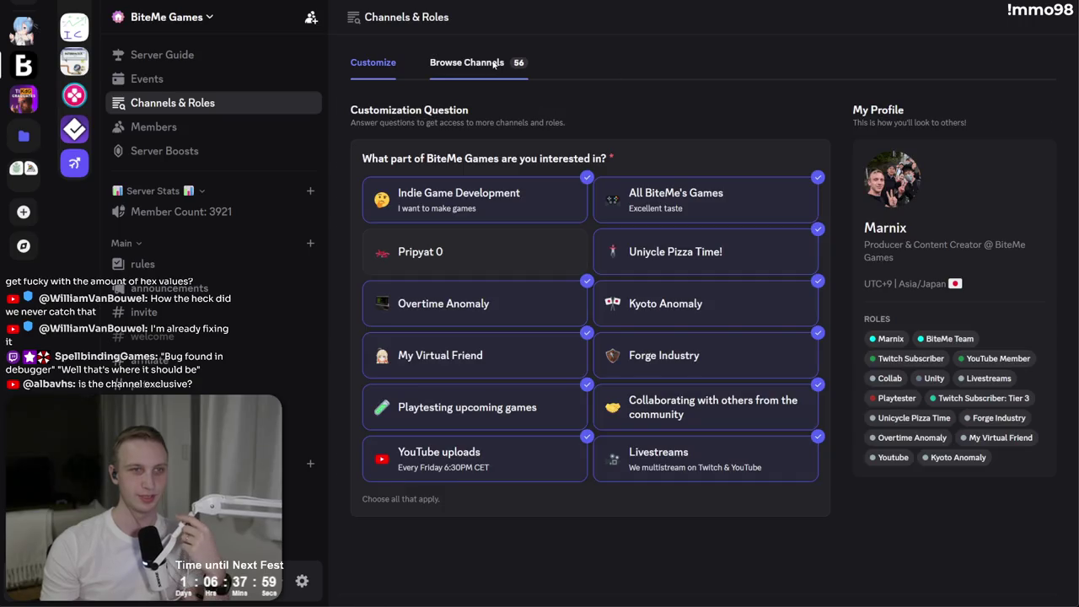
- Toggle the waiting-room channel checkbox on, then back off
scroll(1004, 278, "down", 5)
scroll(1025, 257, "up", 5)
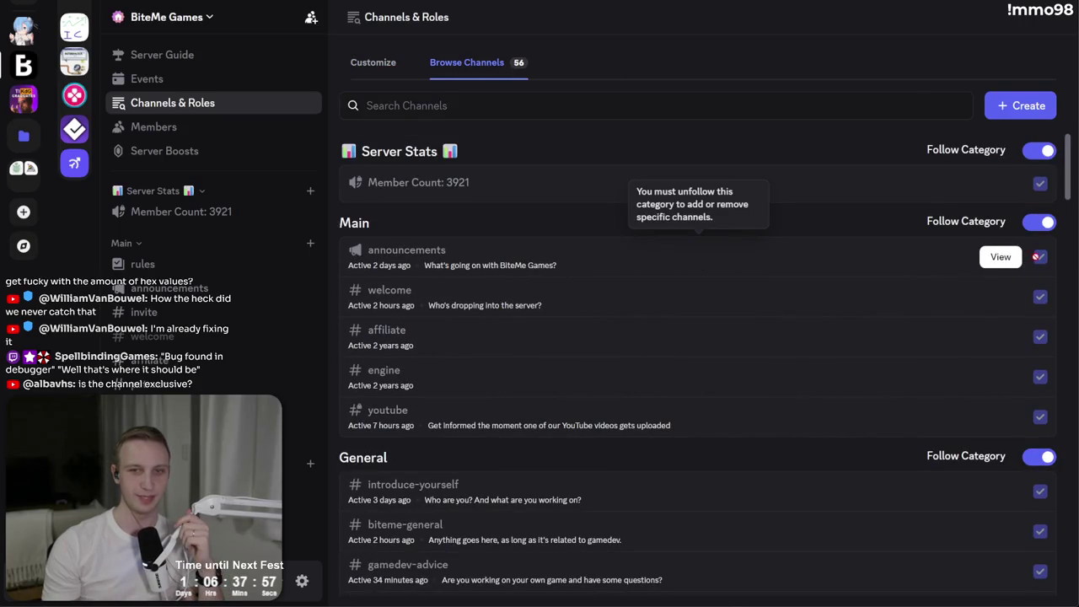
scroll(1039, 278, "down", 10)
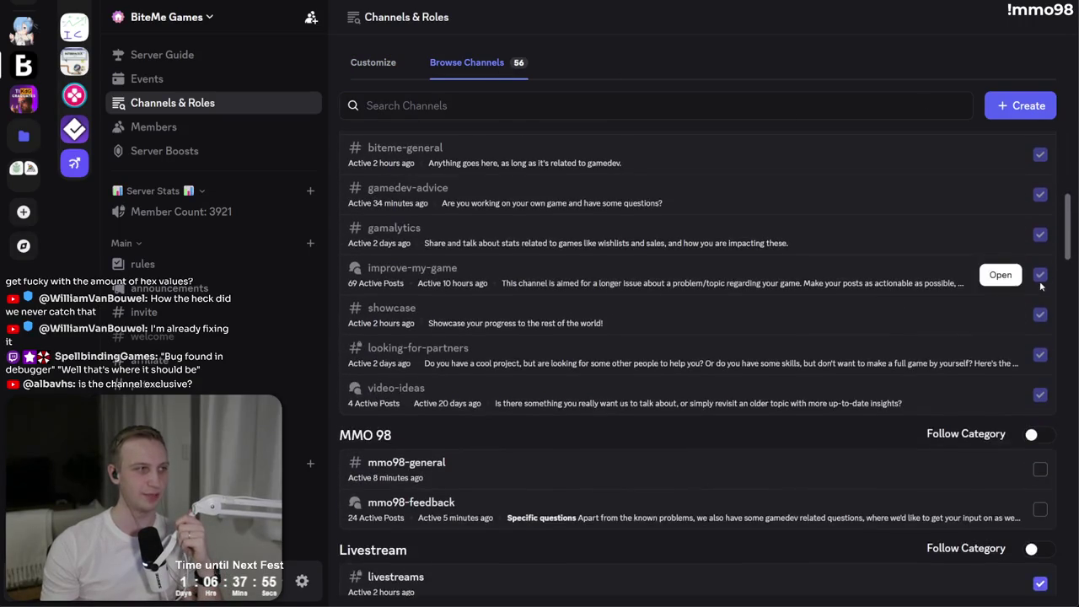
scroll(1034, 321, "down", 3)
scroll(1032, 354, "up", 5)
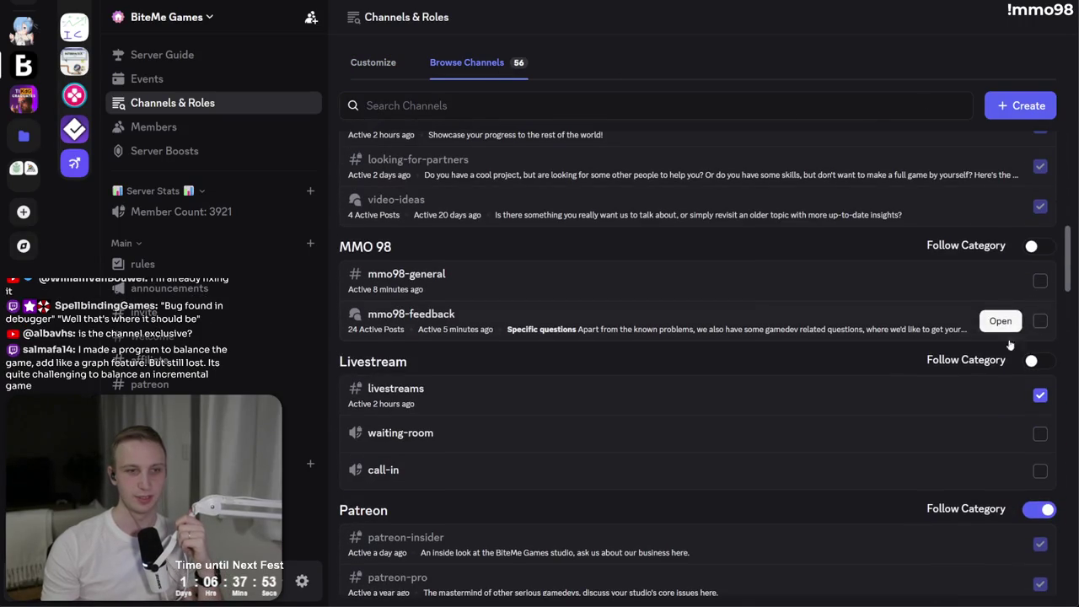
left_click(1040, 434)
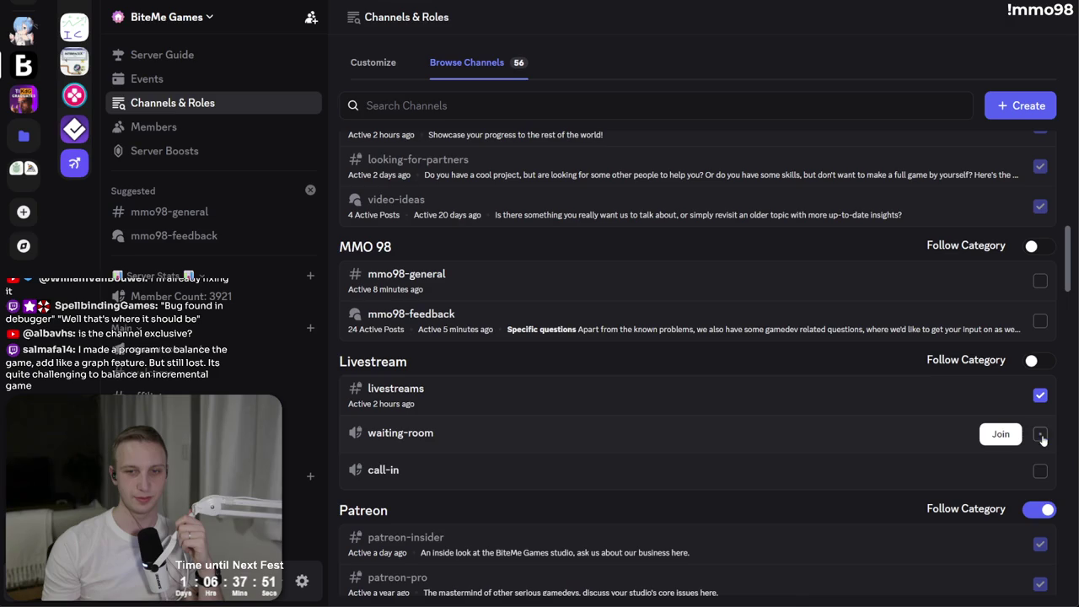
left_click(1040, 434)
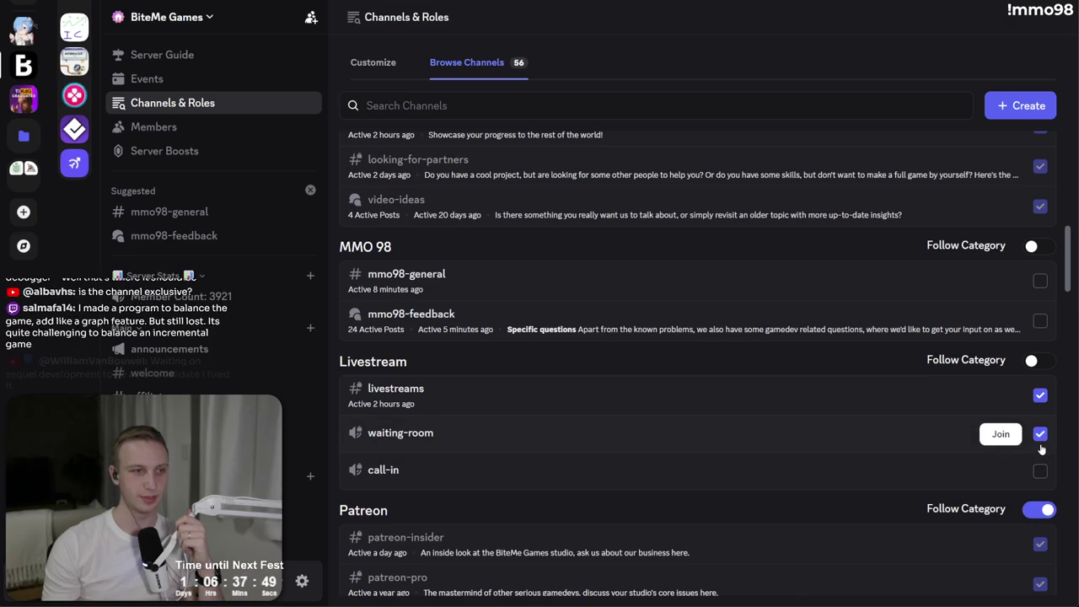
left_click(1041, 434)
- Turn on Follow Category for the MMO 98 and Livestream categories
scroll(283, 377, "down", 10)
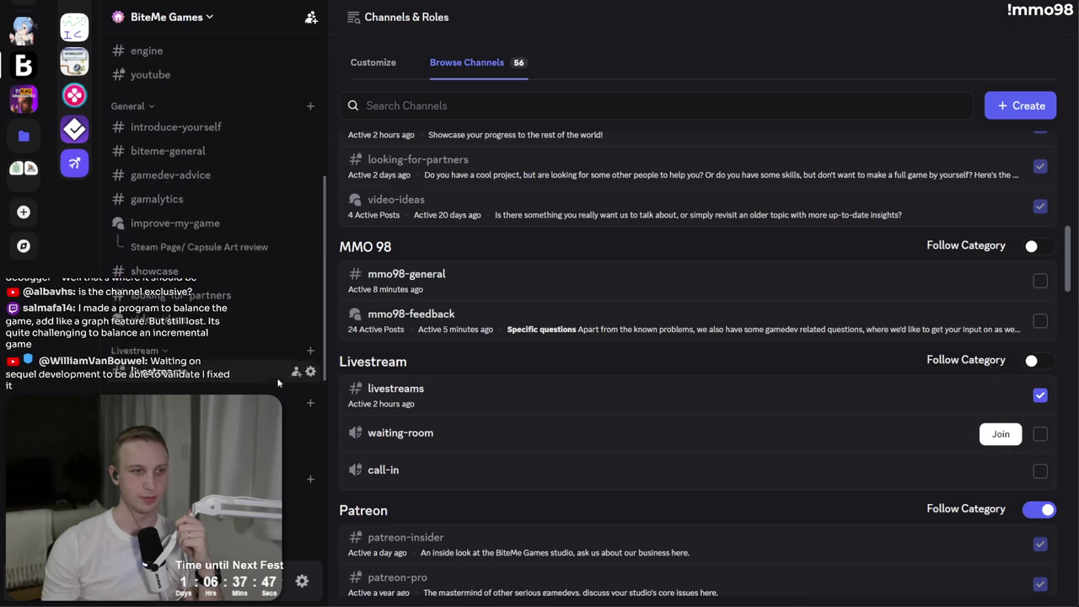
scroll(284, 373, "up", 1)
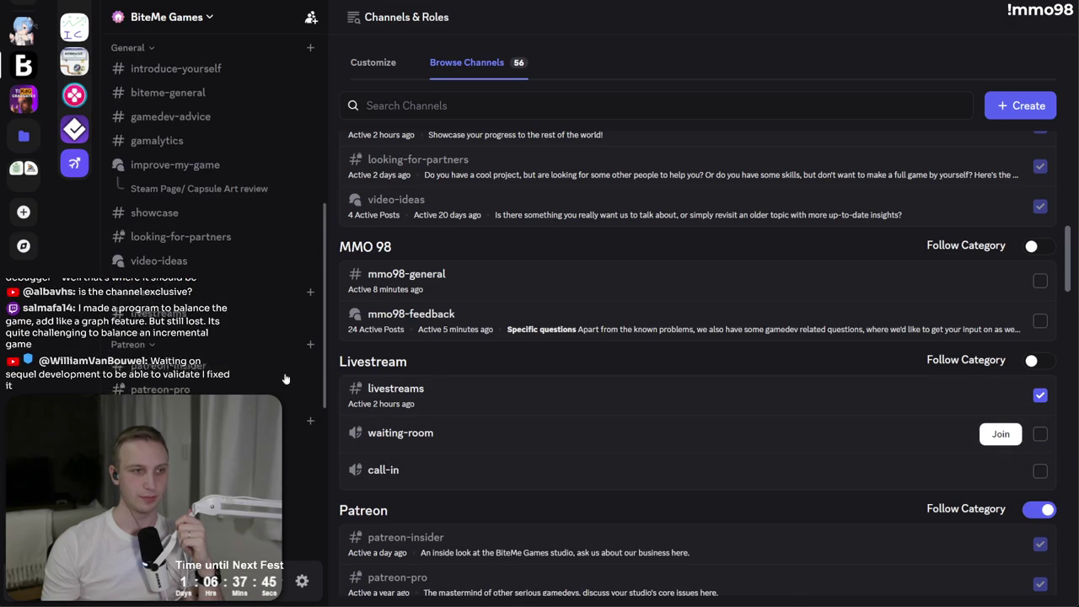
scroll(168, 342, "down", 1)
scroll(168, 323, "down", 3)
scroll(164, 210, "up", 1)
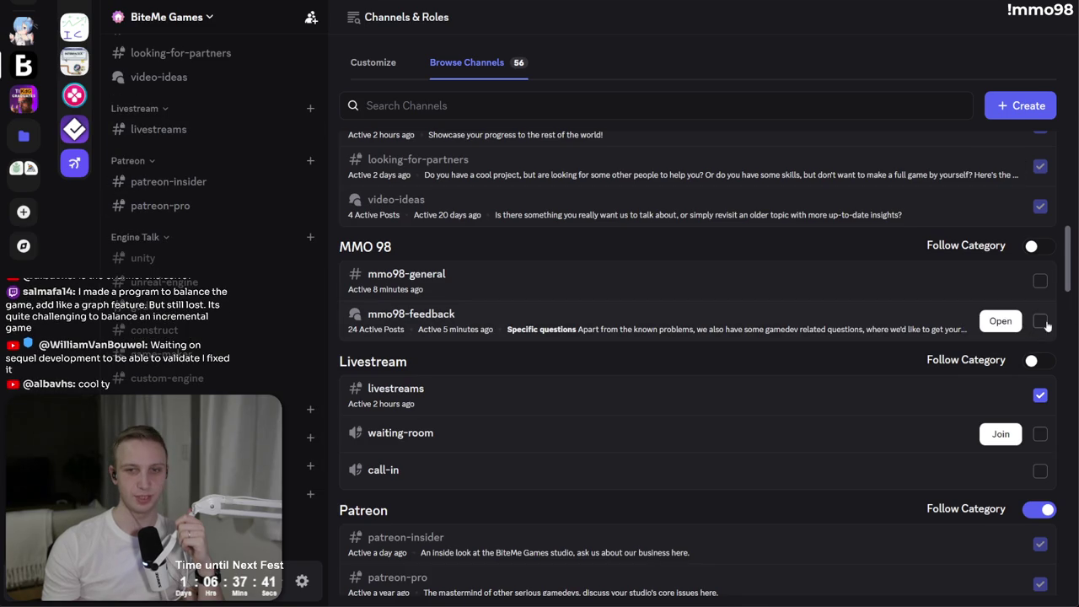
left_click(1039, 246)
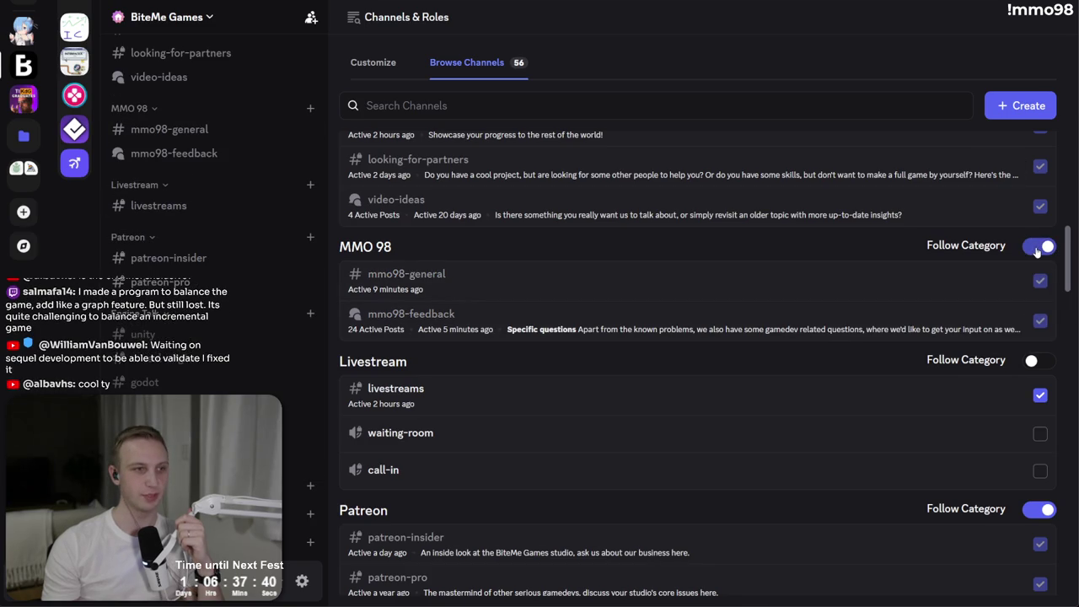
left_click(1037, 361)
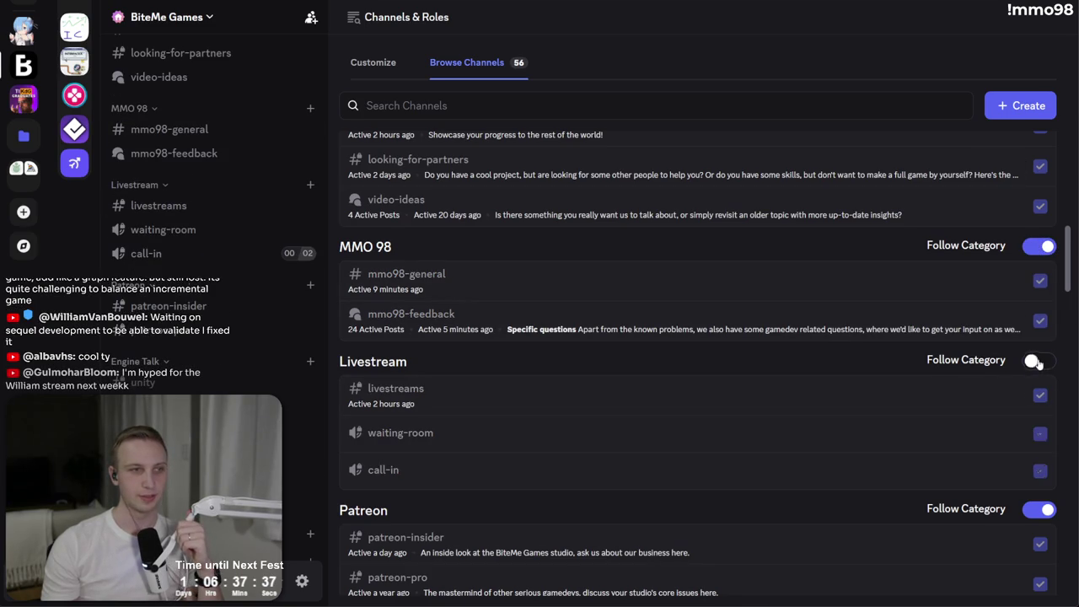
- Look over the channel list and open the mmo98-general channel
scroll(1038, 361, "down", 2)
scroll(1038, 362, "down", 4)
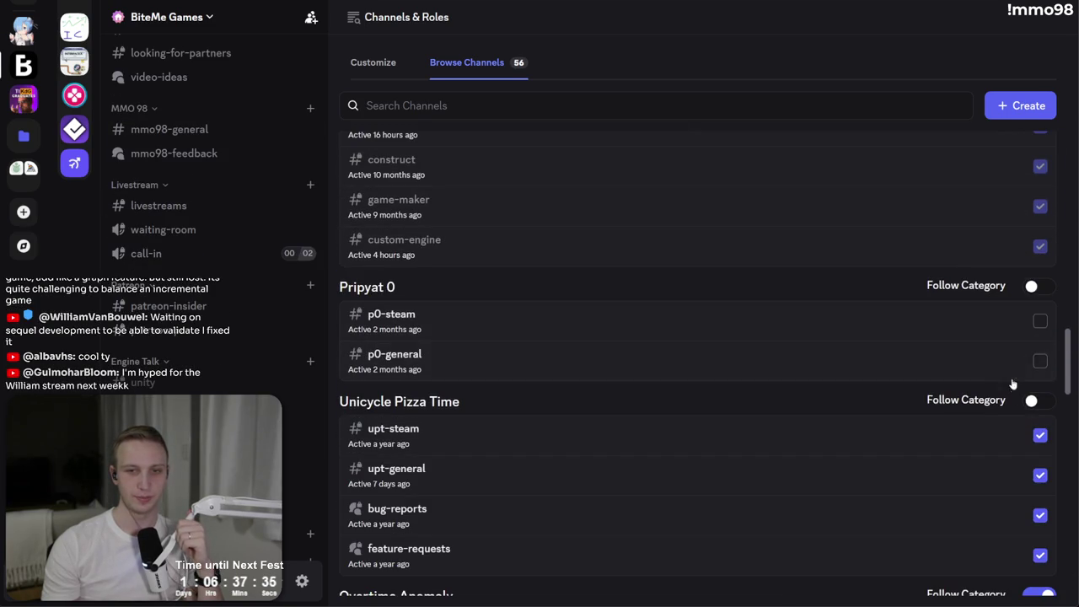
scroll(927, 346, "up", 3)
scroll(862, 363, "up", 5)
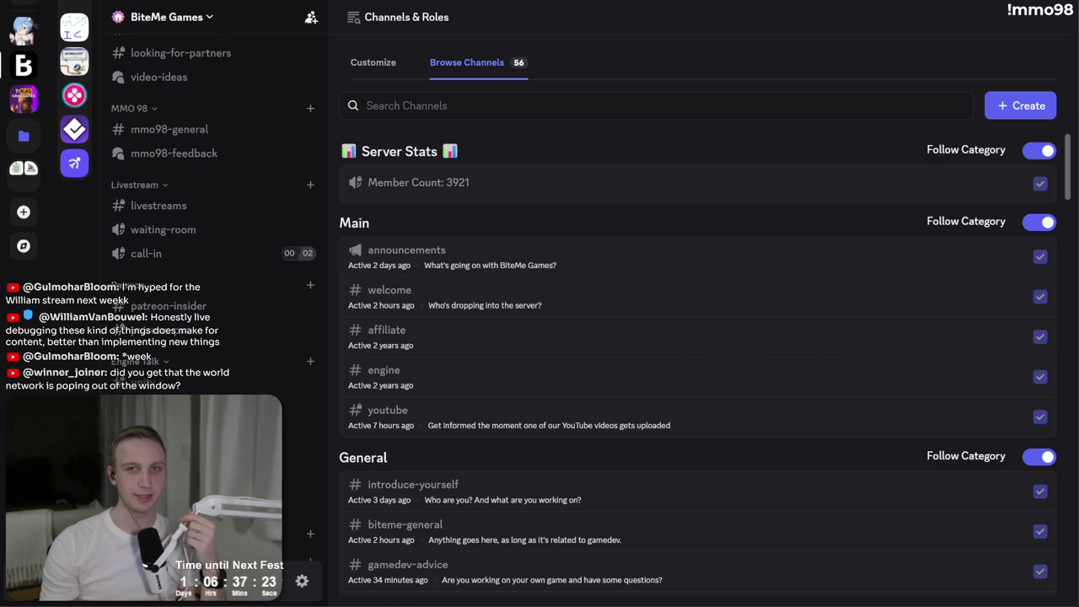
scroll(234, 228, "up", 10)
scroll(228, 253, "down", 5)
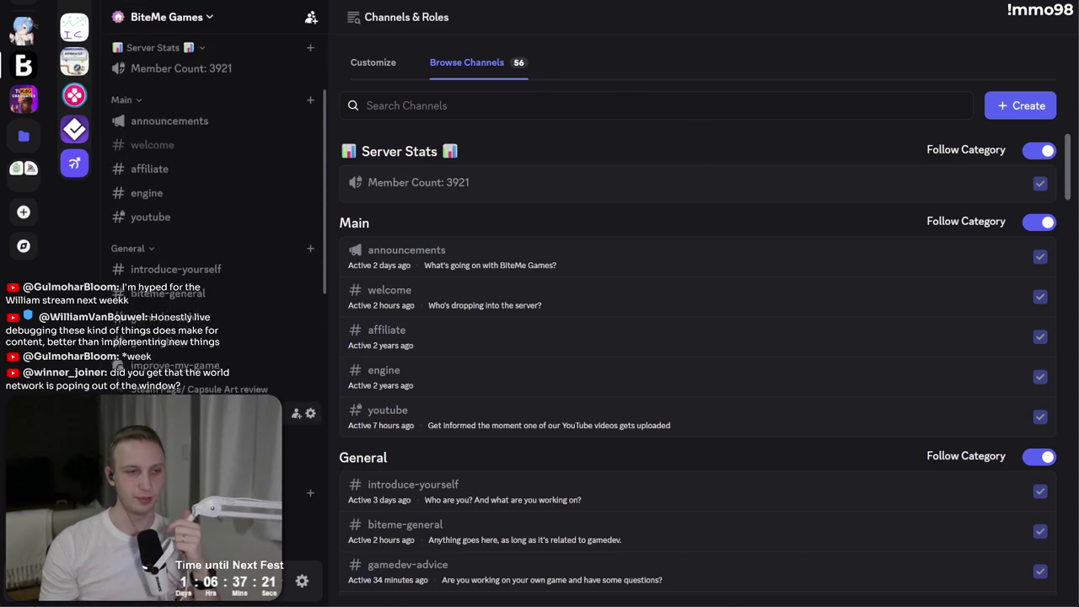
left_click(207, 376)
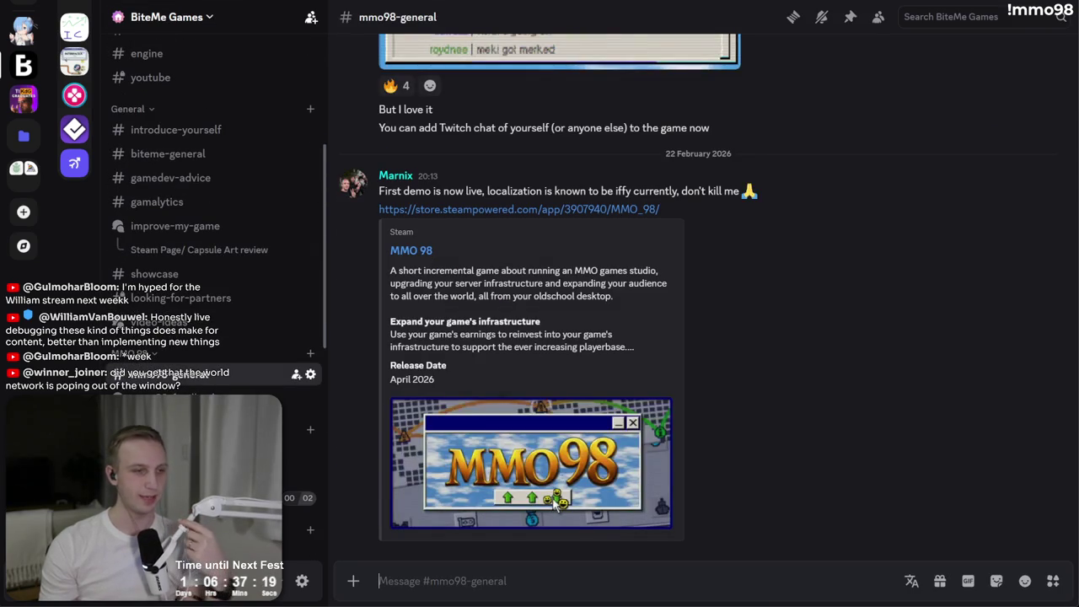
- Check the livestreams channel, return to mmo98-general, then switch to Unity
left_click(236, 451)
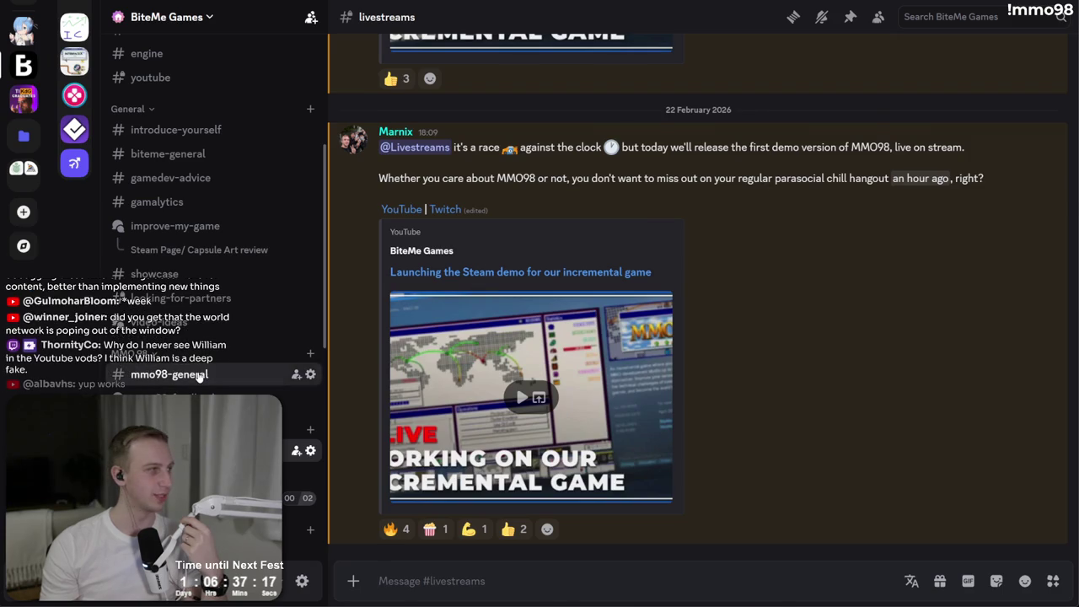
left_click(199, 376)
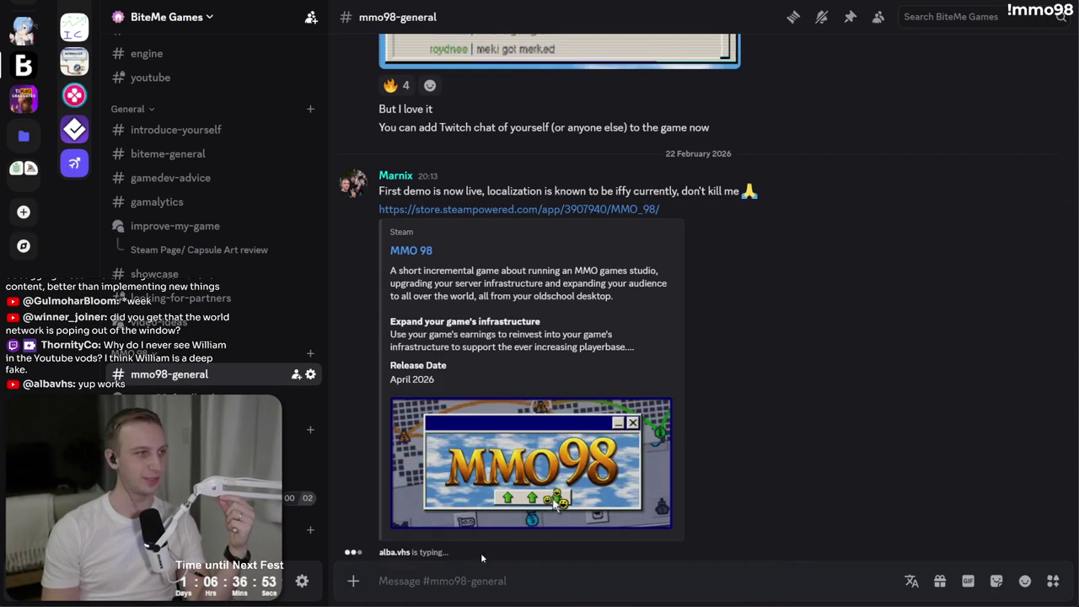
key("alt+Tab")
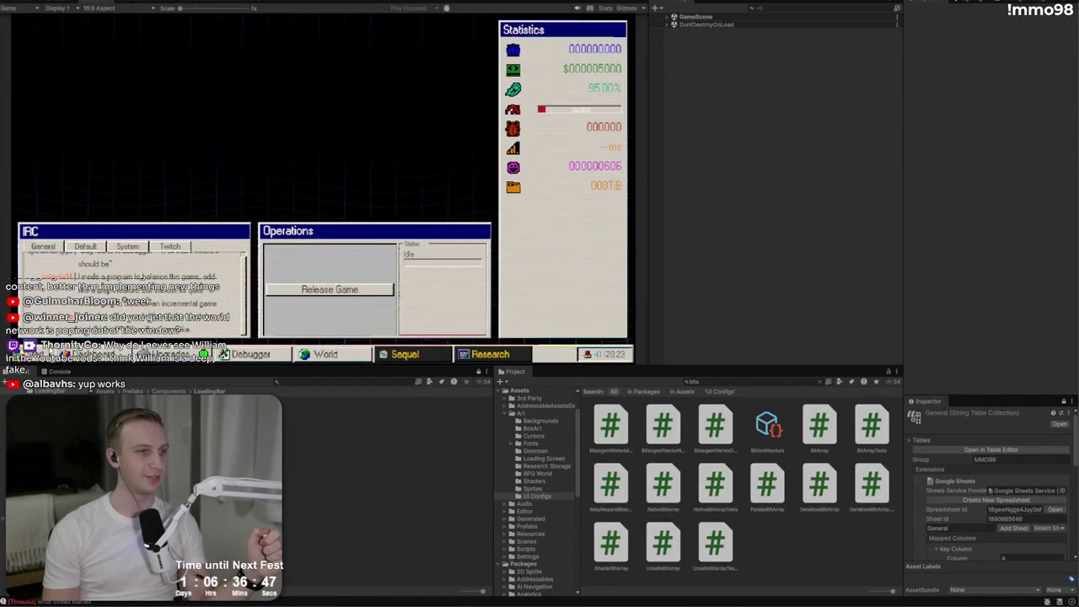
- Apply the Clouds wallpaper through the in-game Start menu's Customization window
left_click(19, 354)
left_click(67, 259)
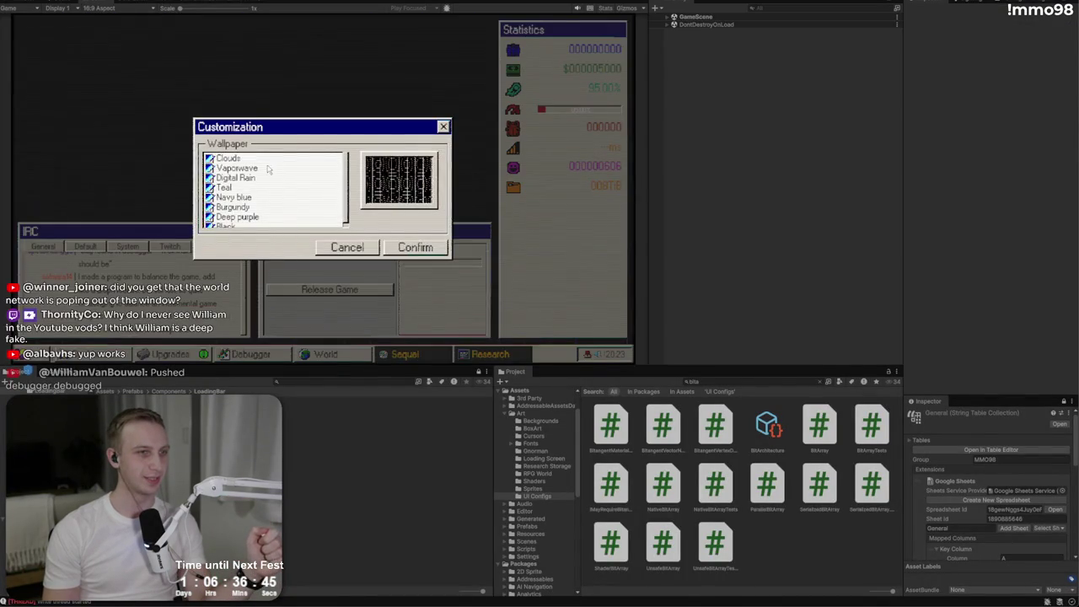
left_click(391, 247)
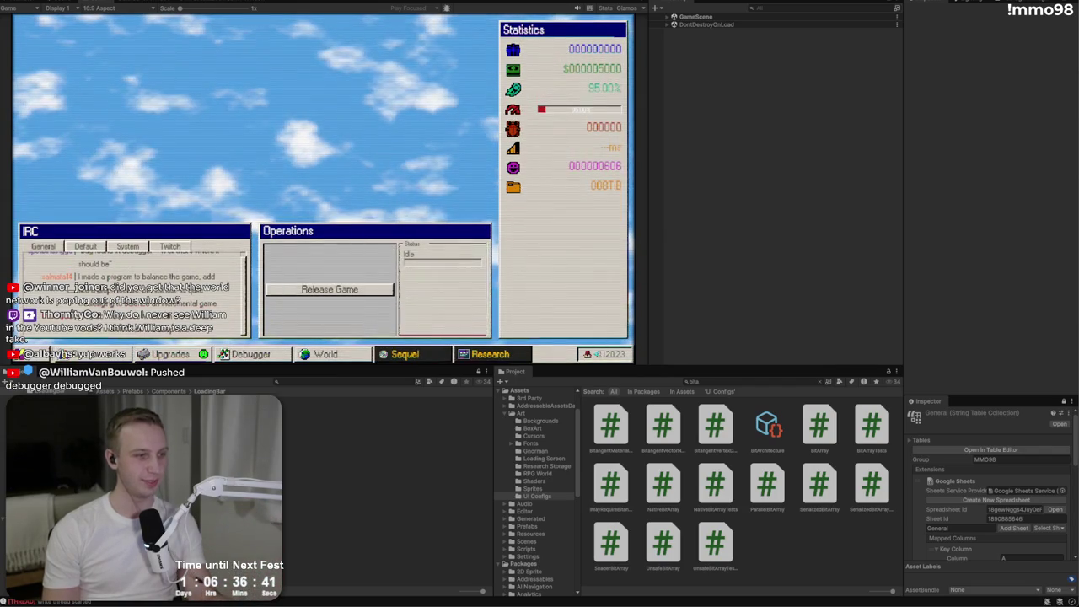
key("alt+Tab")
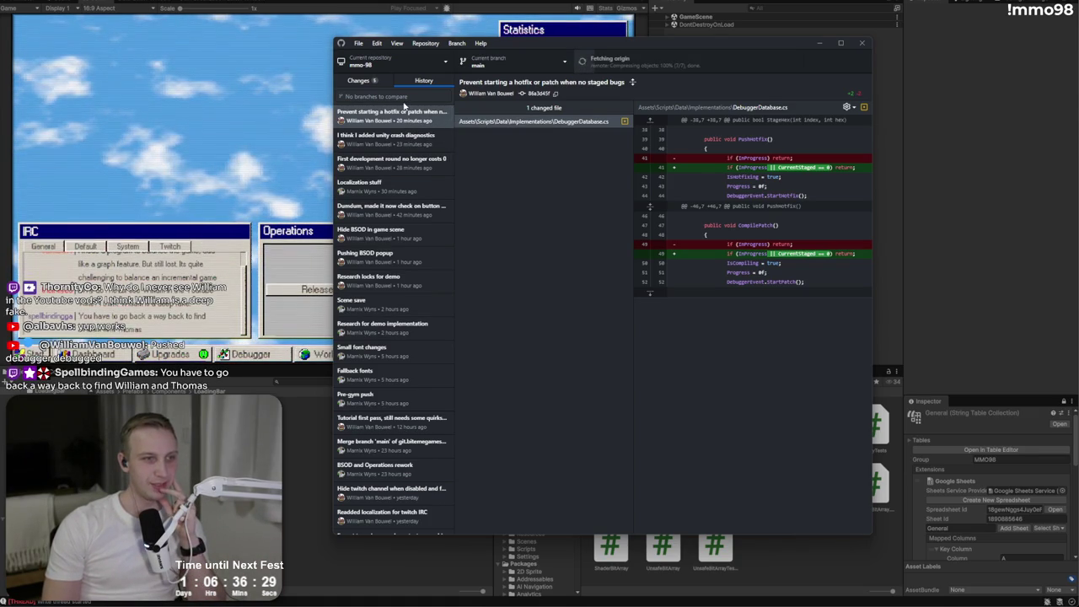
- Pull the latest commits and review the debugger fix's DebuggerView.cs diff
left_click(406, 120)
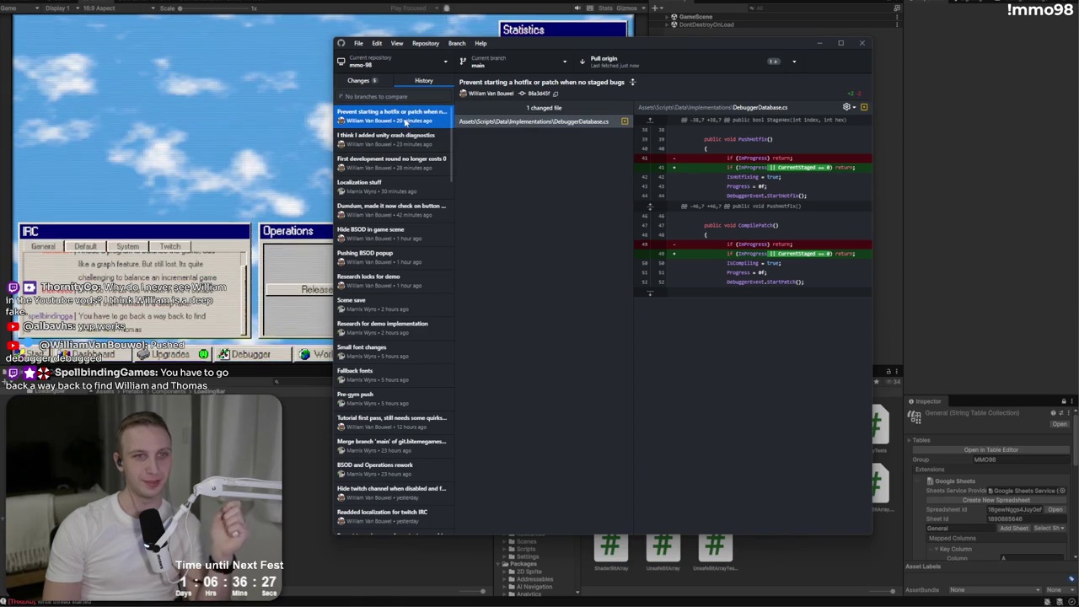
left_click(405, 143)
left_click(396, 118)
left_click(603, 61)
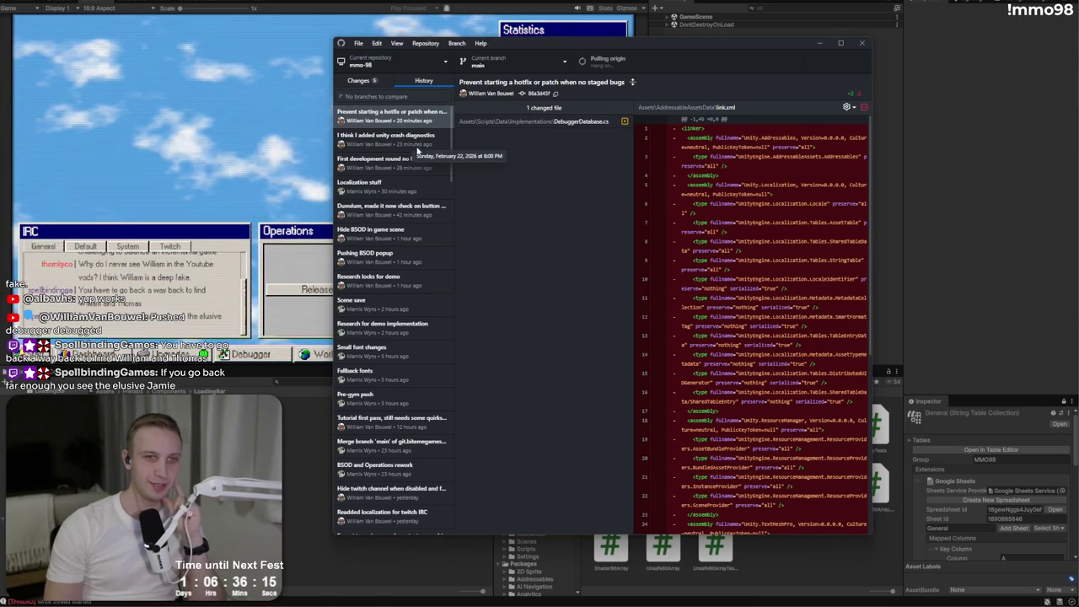
left_click(437, 118)
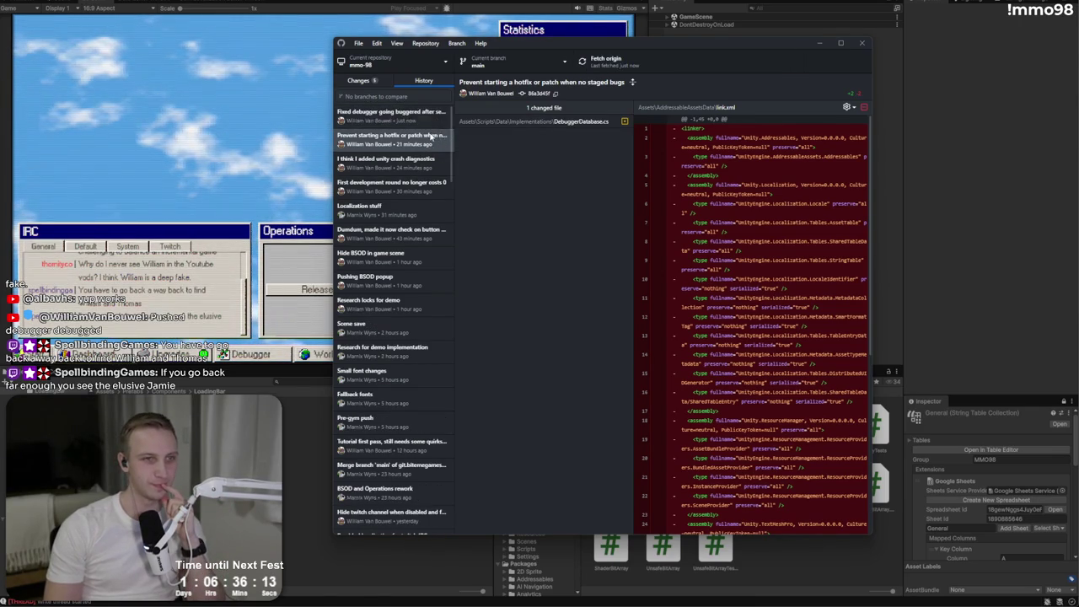
left_click(523, 124)
mouse_move(789, 184)
left_mouse_down()
mouse_move(684, 162)
mouse_move(759, 164)
mouse_move(738, 210)
mouse_move(755, 177)
mouse_move(730, 158)
left_mouse_up()
left_click(738, 210)
left_click(698, 148)
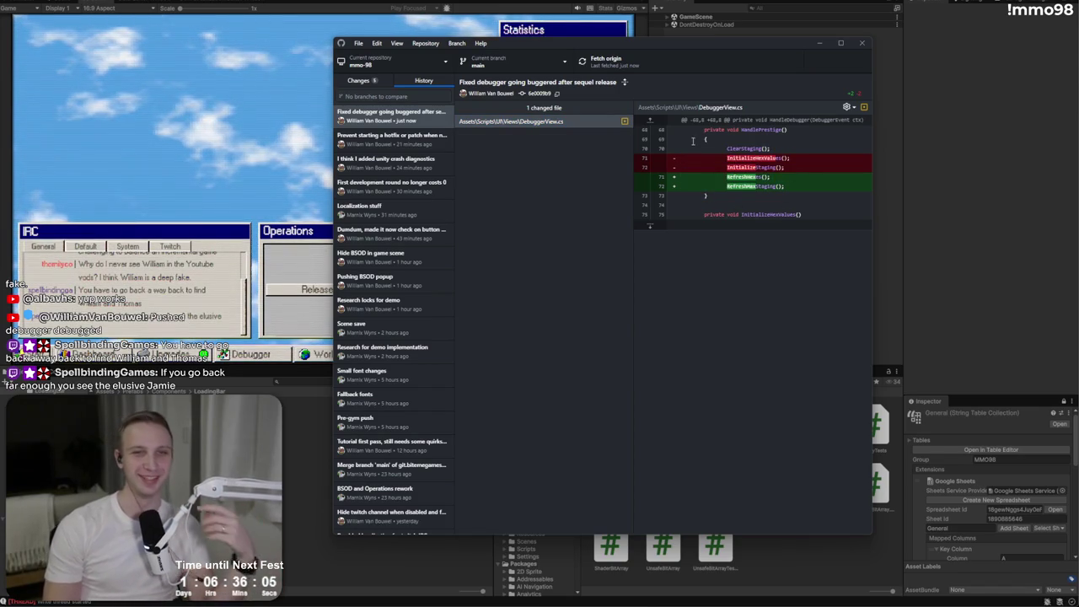
- Check the uncommitted changes and briefly look at Unity's Build Profiles window
left_click(357, 81)
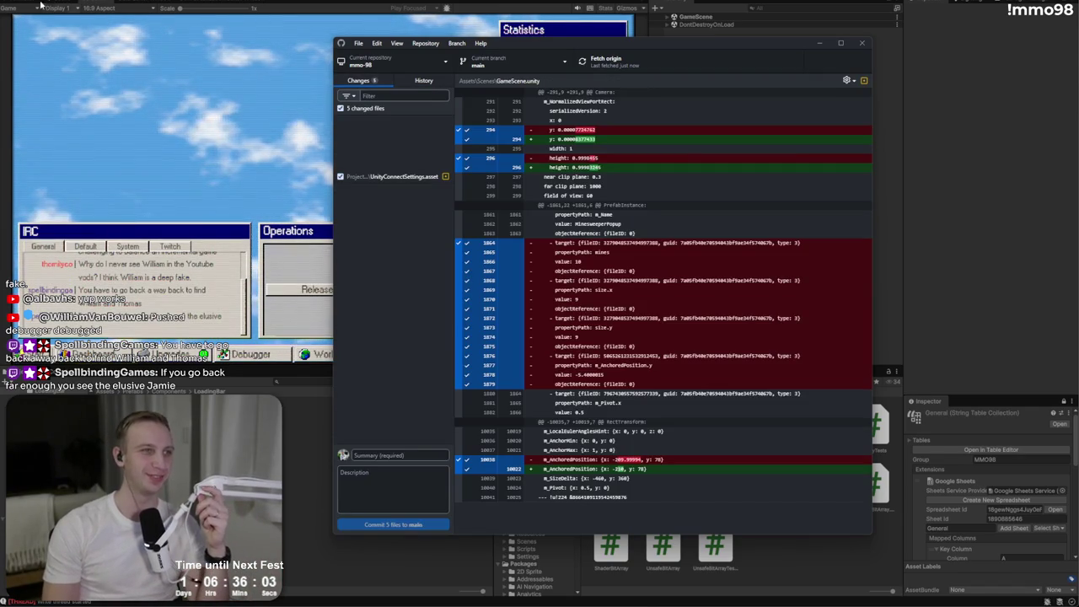
left_click(82, 10)
left_click(17, 0)
left_click(33, 86)
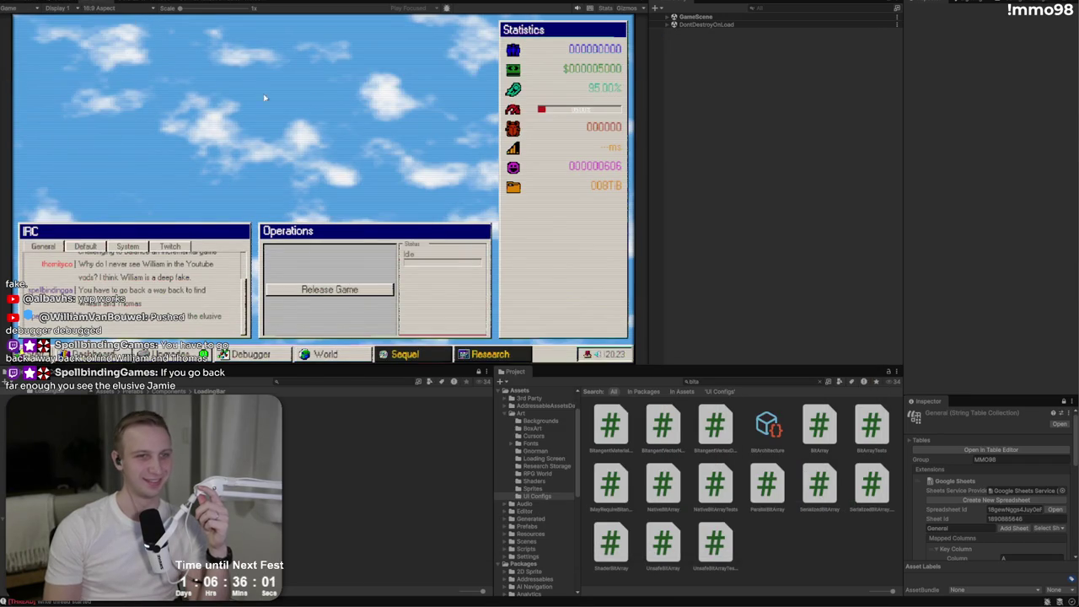
left_click(673, 58)
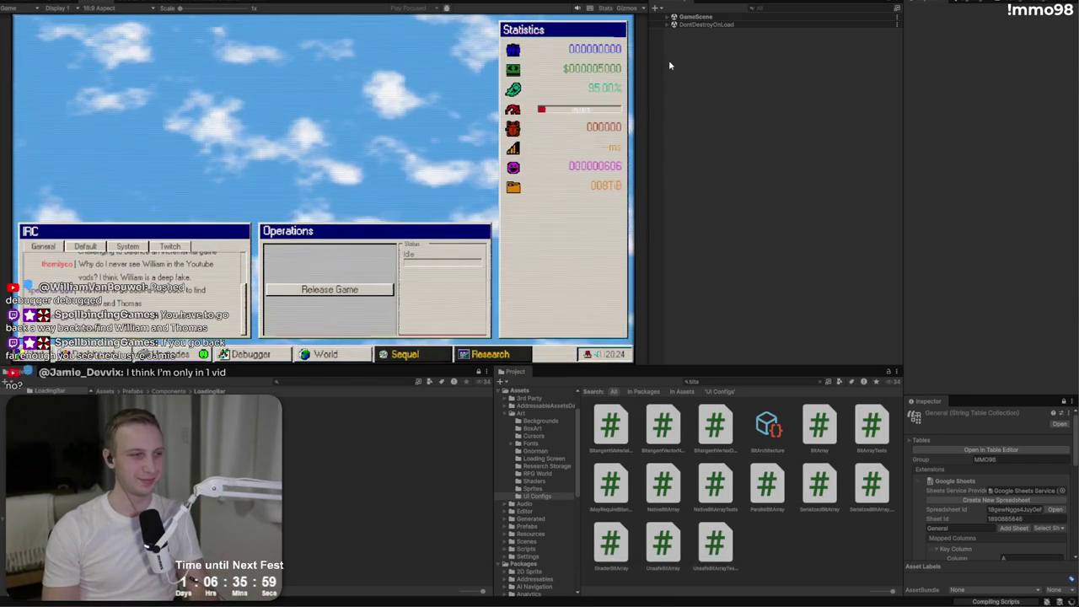
key("alt+Tab")
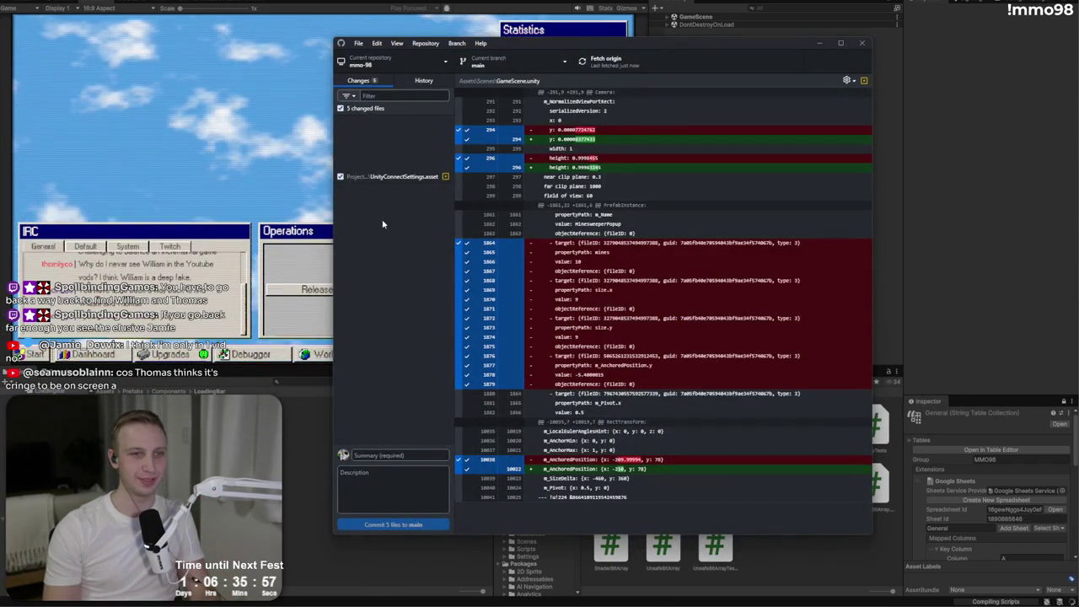
- Enter the commit summary 'Idk Unity connect' for the UnityConnectSettings.asset change
left_click(401, 179)
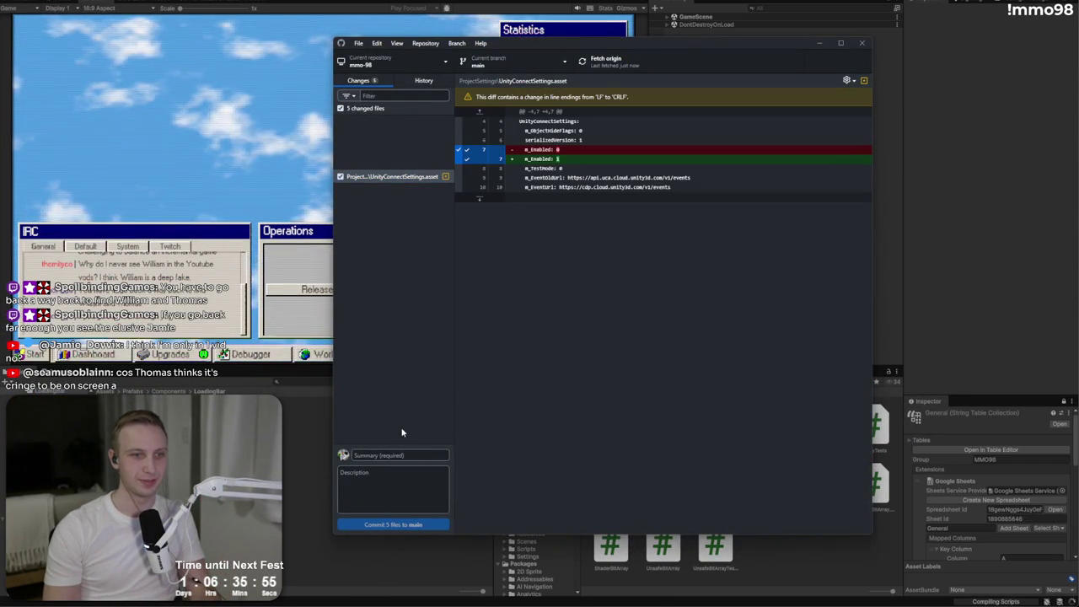
left_click(404, 456)
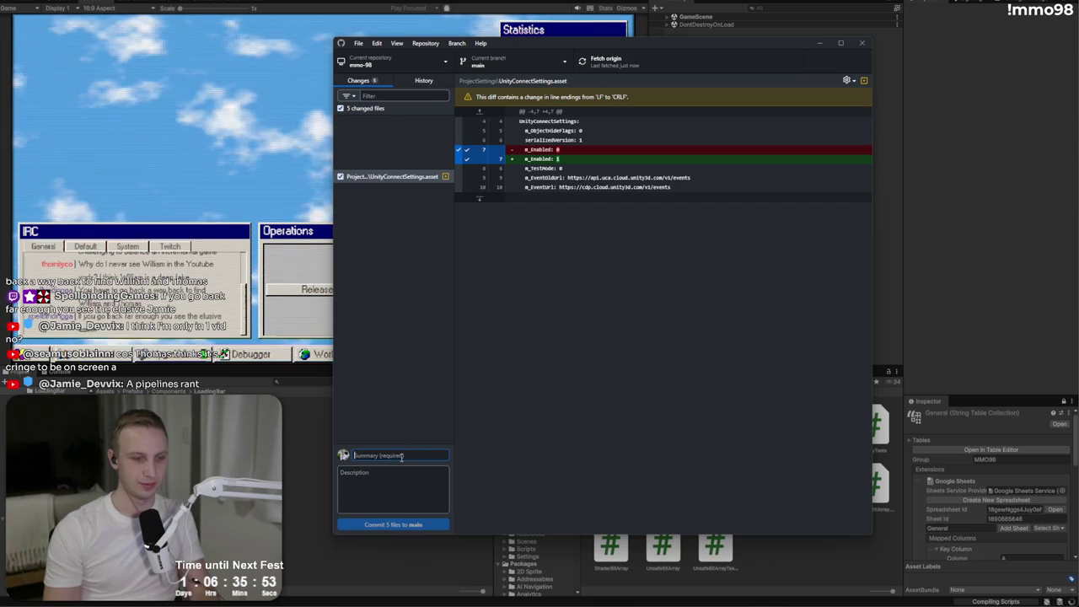
type("Idk Unity connect")
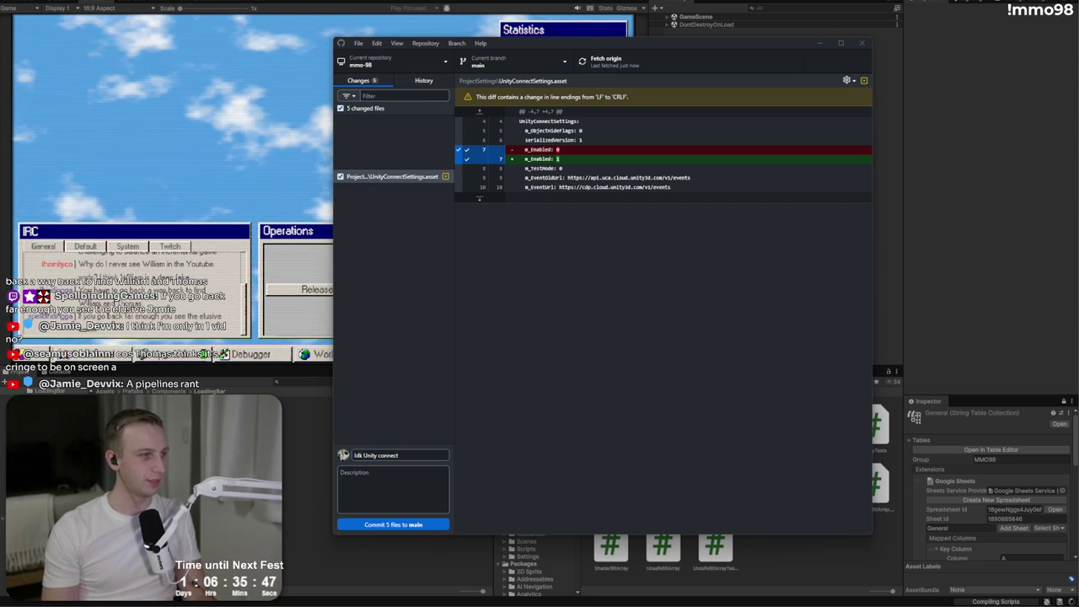
key("alt+Tab")
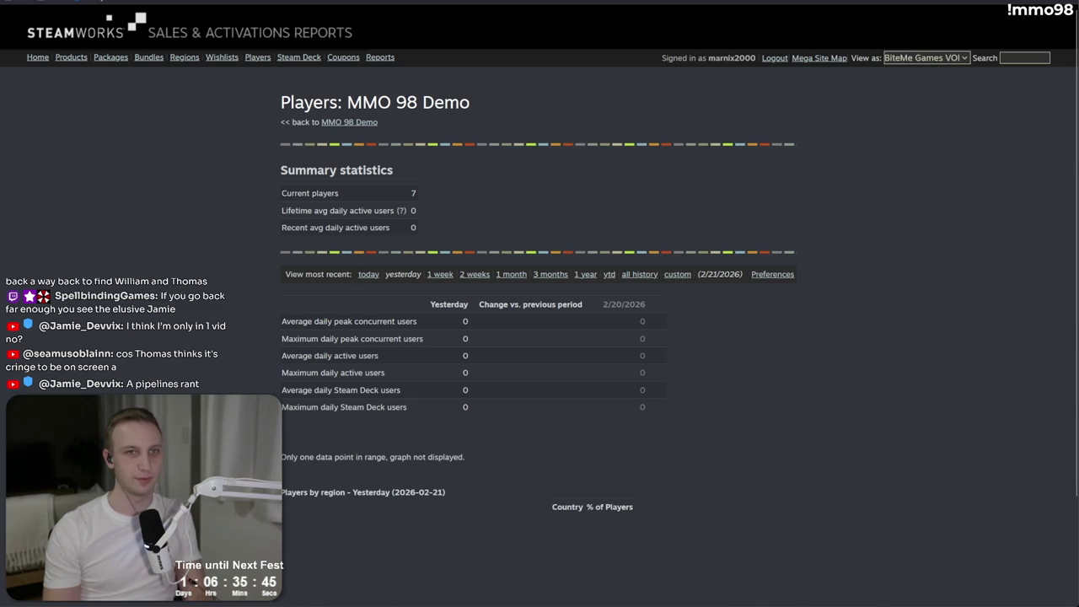
- Sort the BiteMe Games YouTube channel's videos oldest first and pause the Gameforce booth video
key("ctrl+t")
type("you")
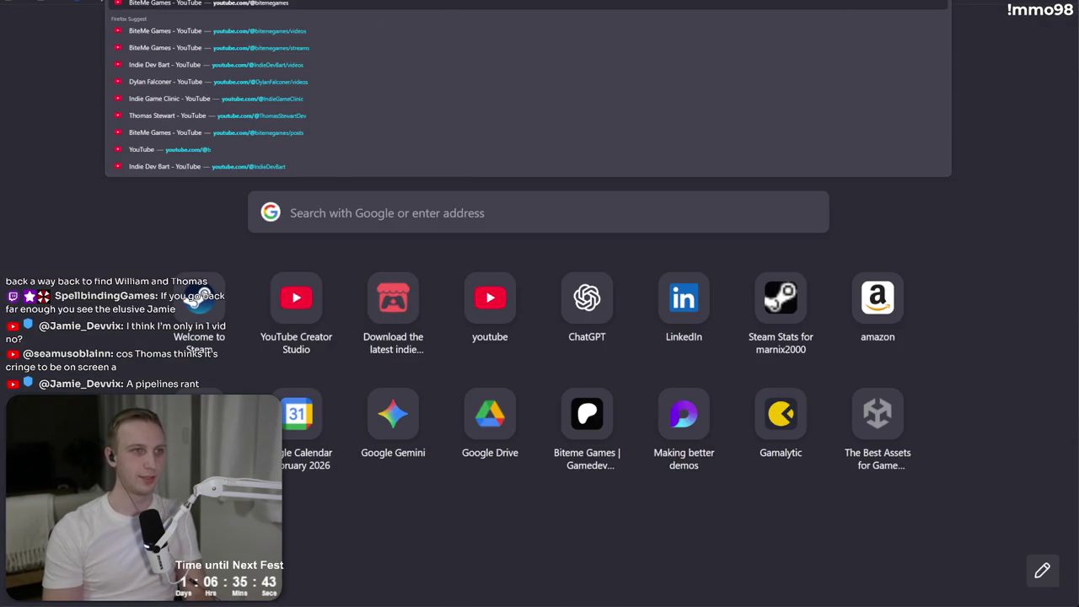
key("Return")
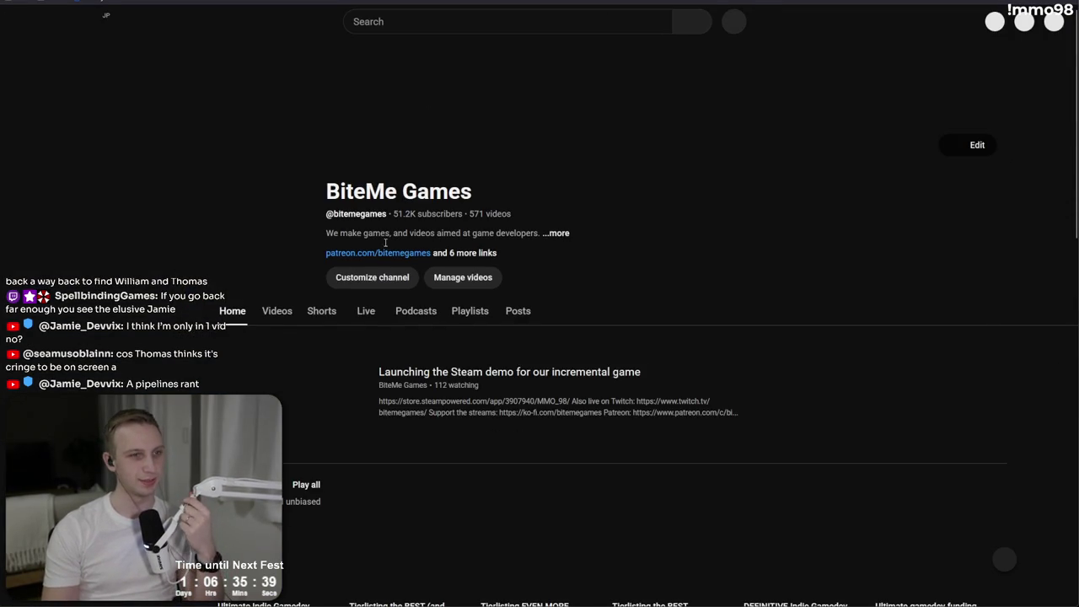
left_click(291, 312)
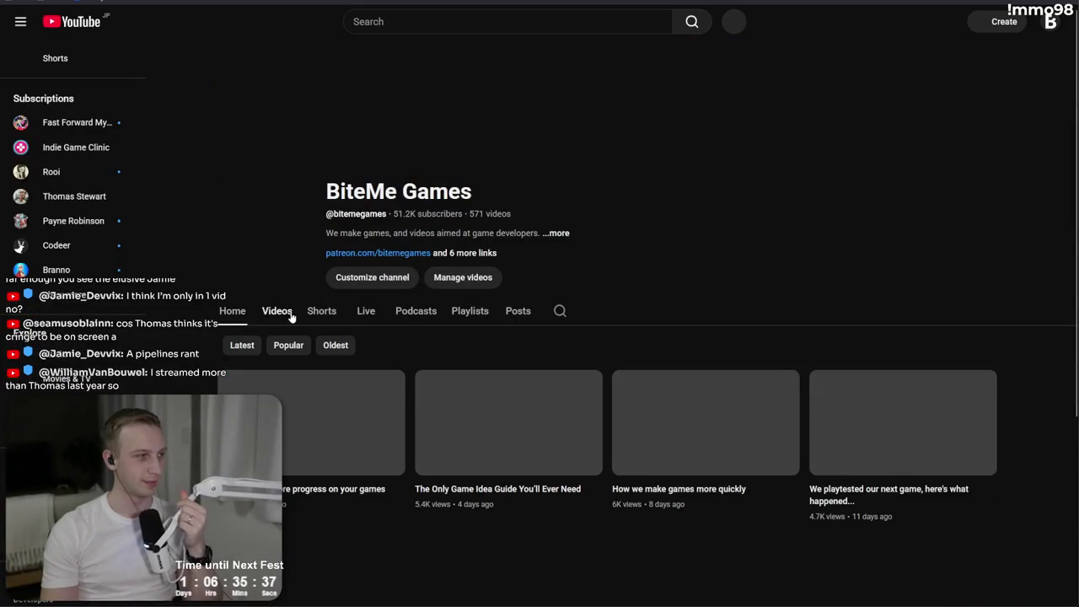
left_click(338, 344)
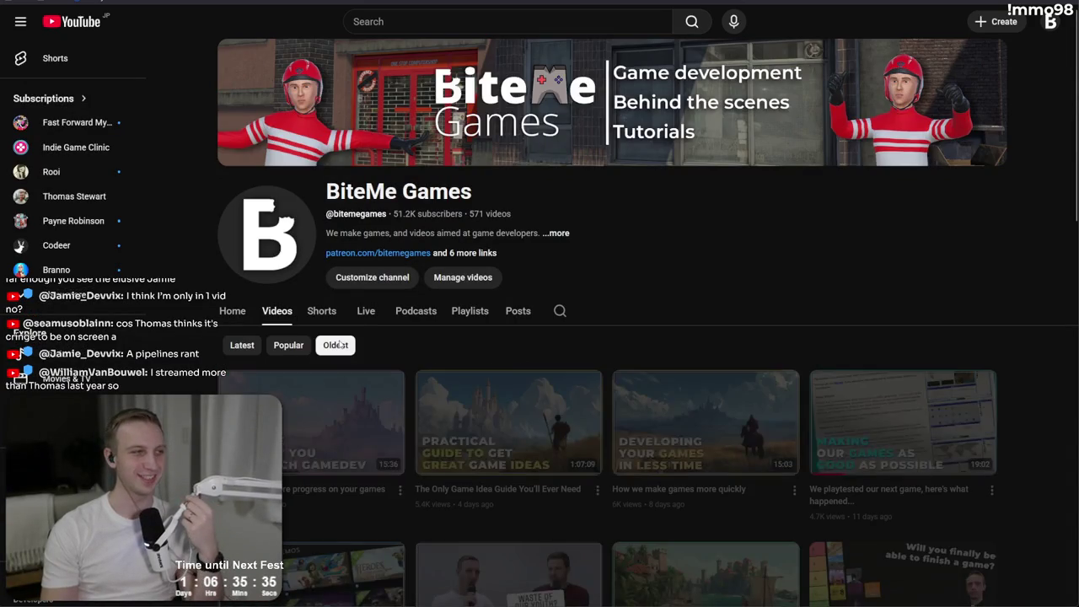
scroll(316, 348, "down", 10)
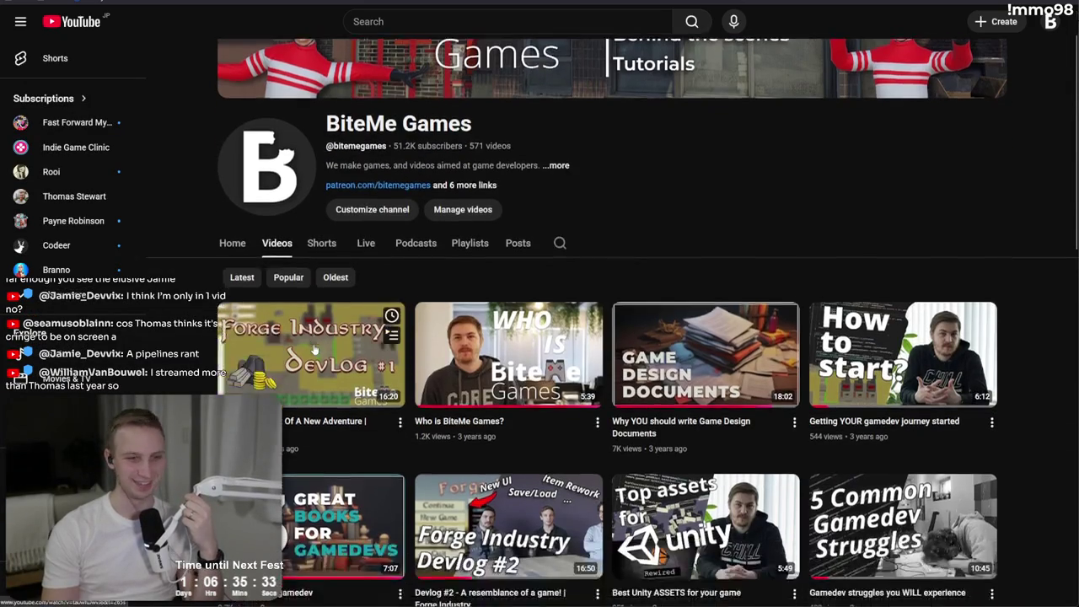
scroll(228, 358, "down", 1)
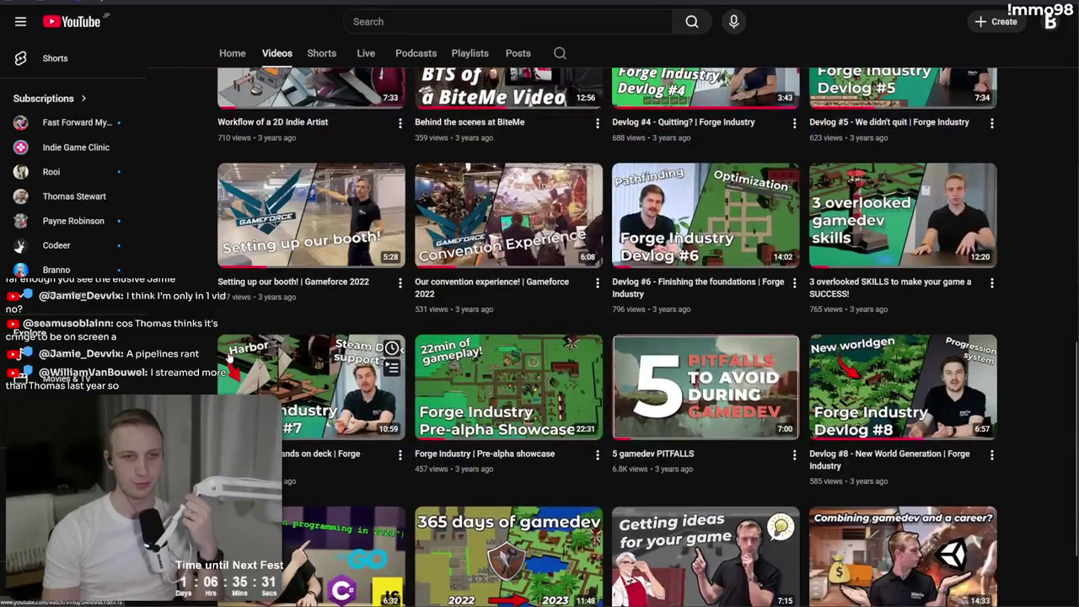
left_click(279, 245)
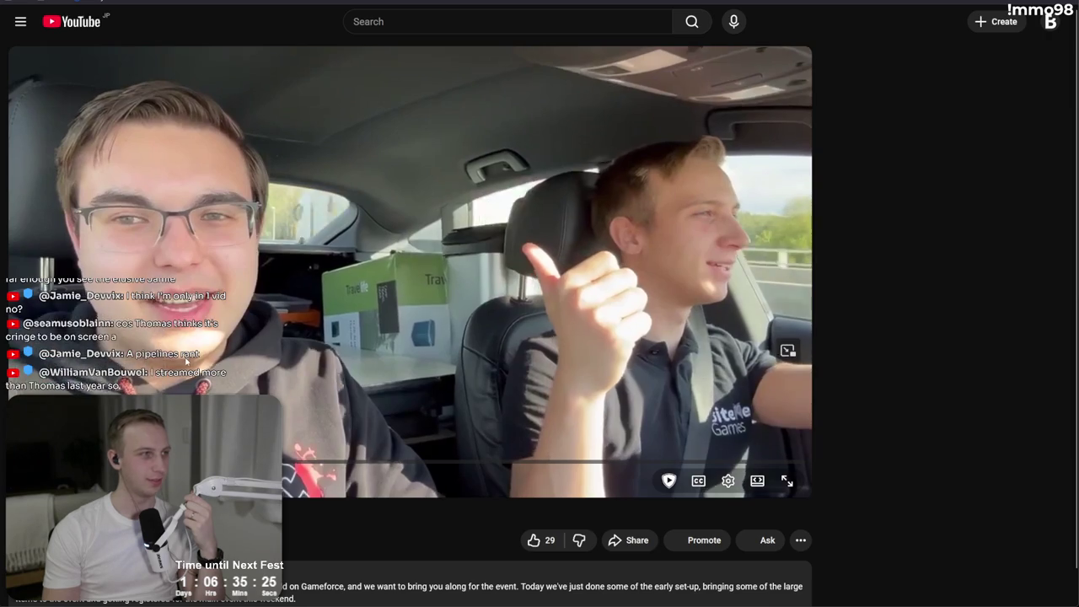
left_click(187, 360)
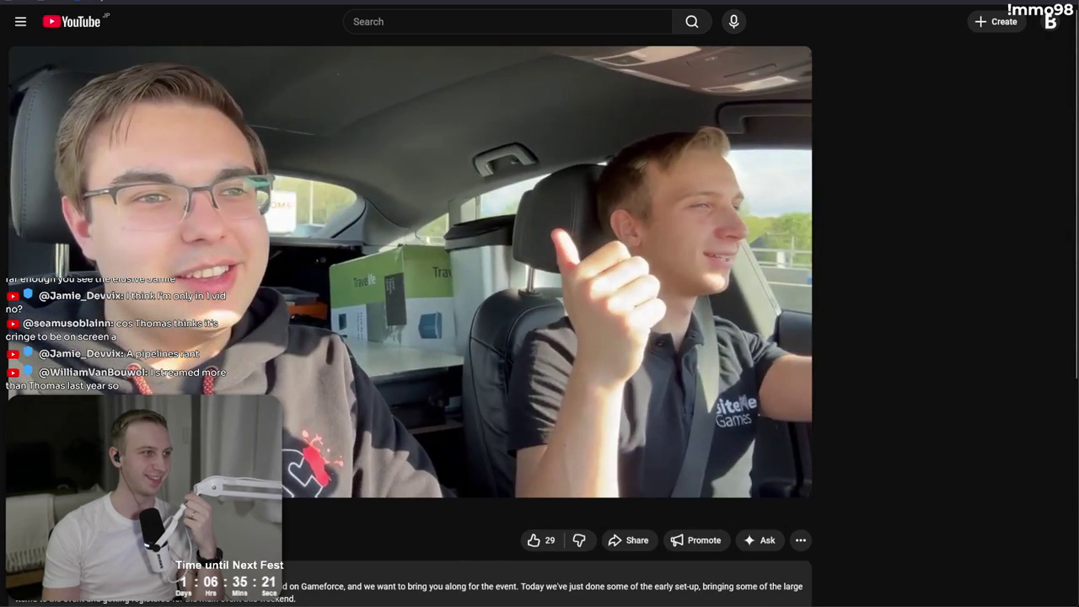
- Reload the SteamDB player charts for the MMO 98 demo
scroll(27, 40, "down", 1)
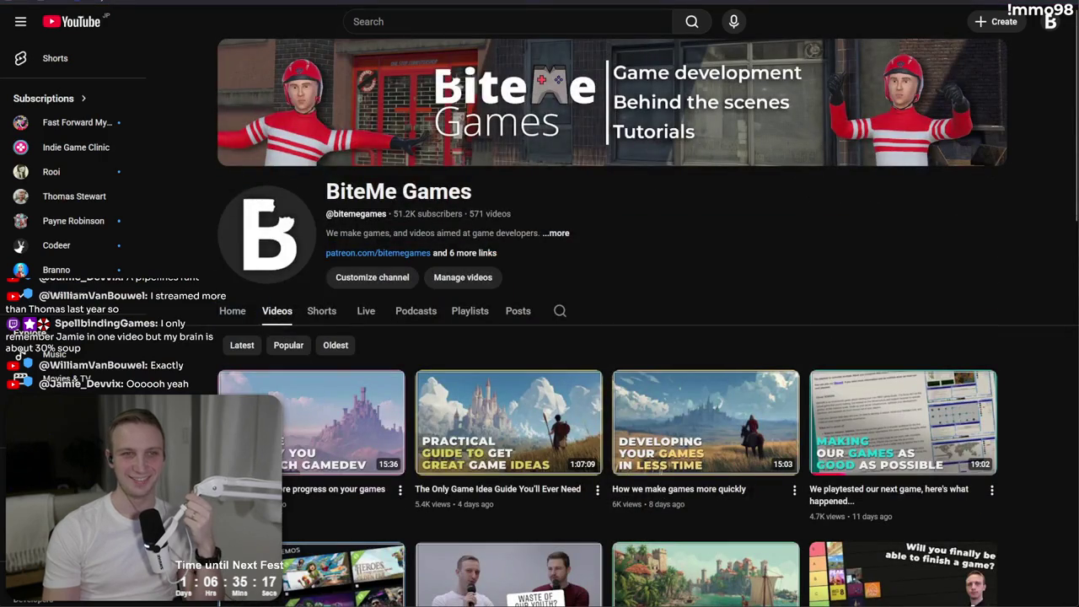
key("ctrl+Tab")
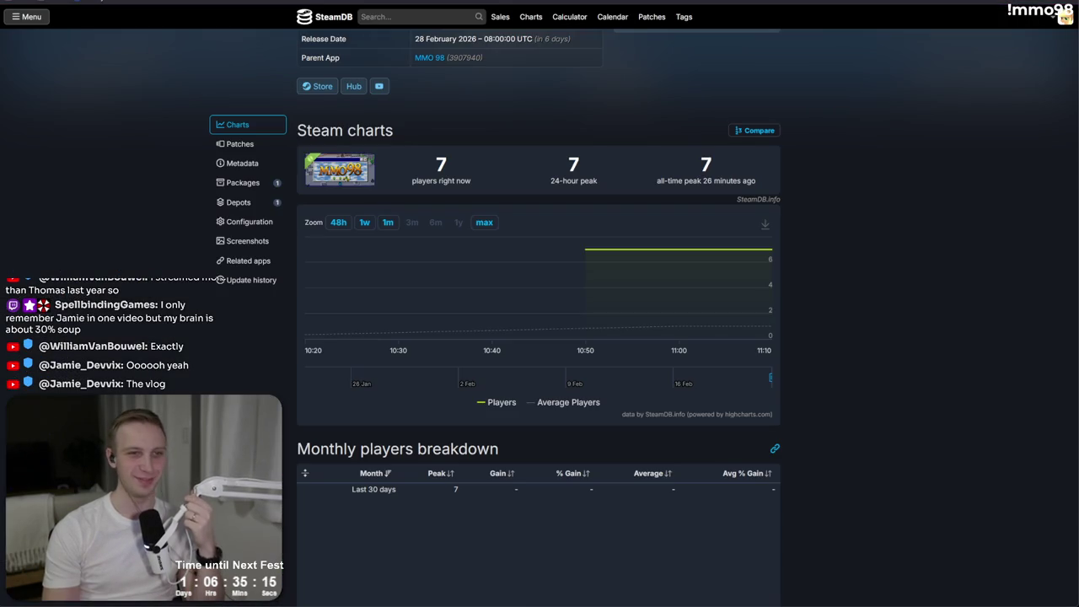
key("F5")
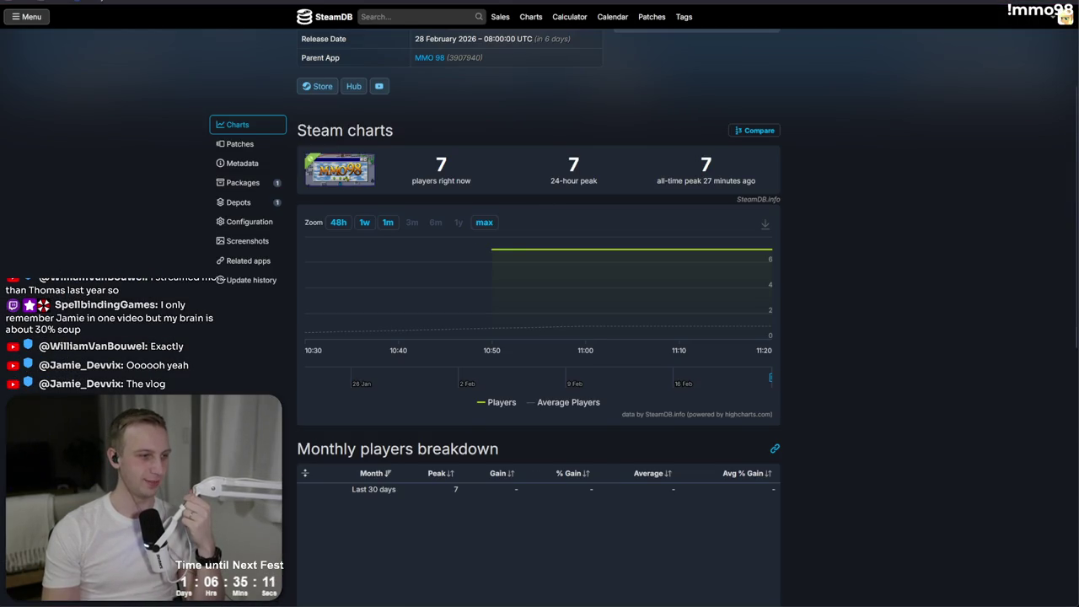
key("alt+Tab")
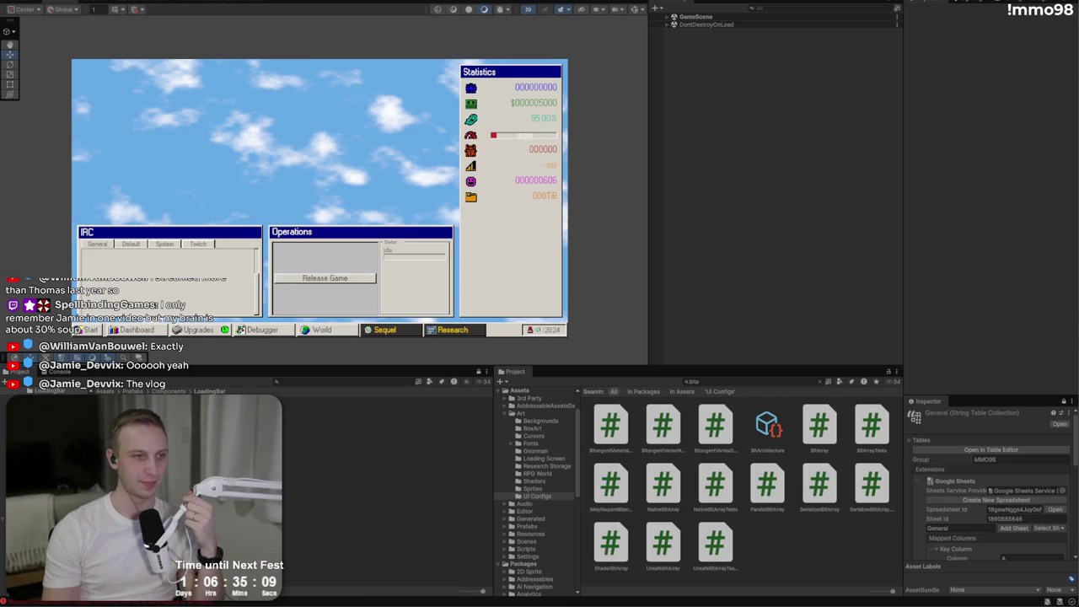
- Ping the Text (TMP) log source, enter play mode, inspect error traces, and clear the console
left_click(59, 372)
left_click(109, 416)
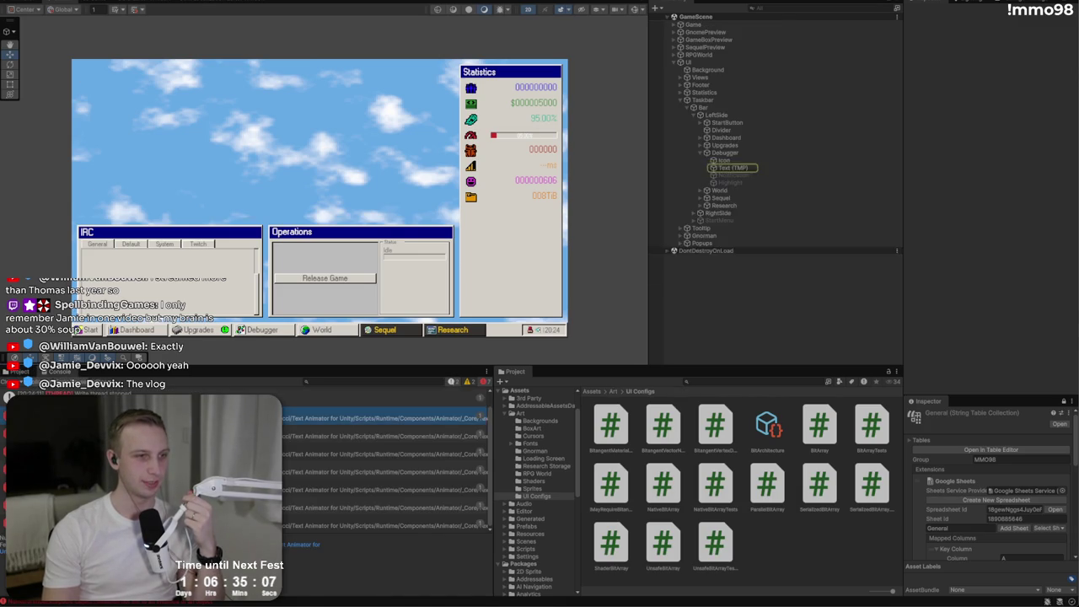
left_click(111, 435)
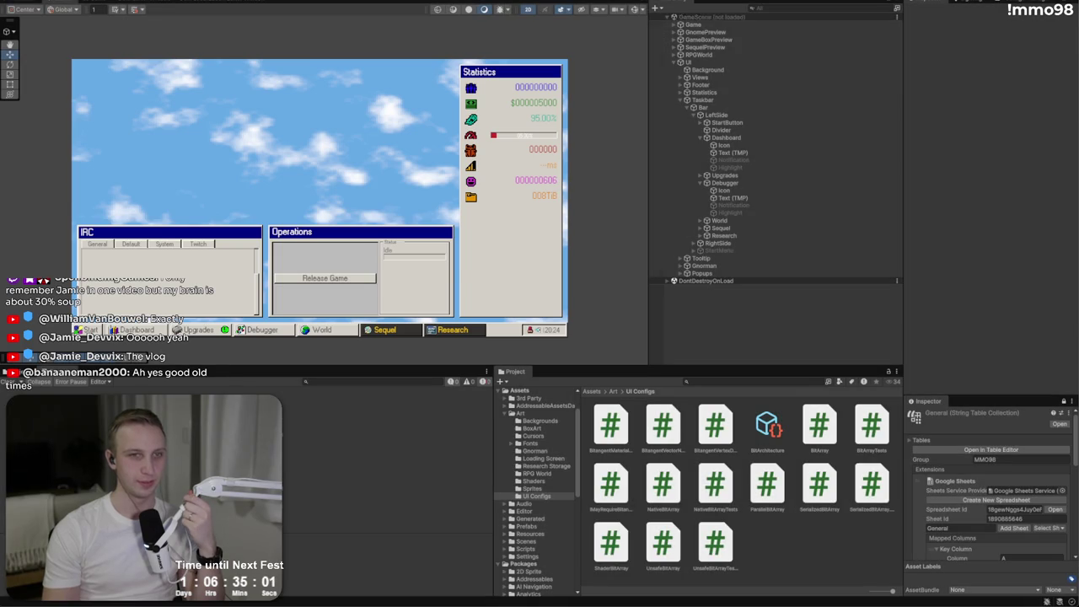
key("ctrl+p")
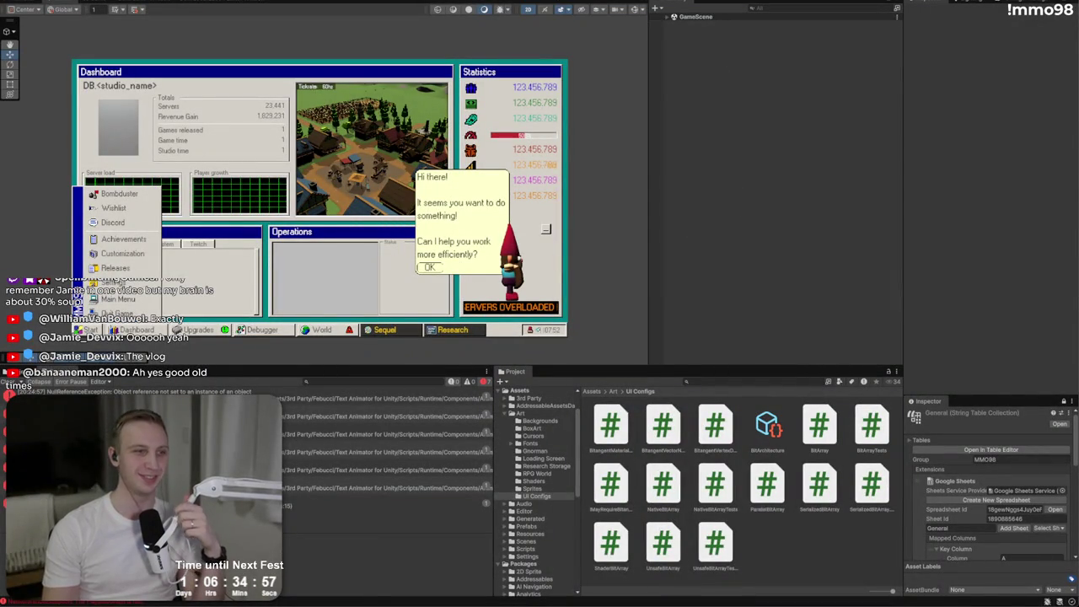
left_click(387, 434)
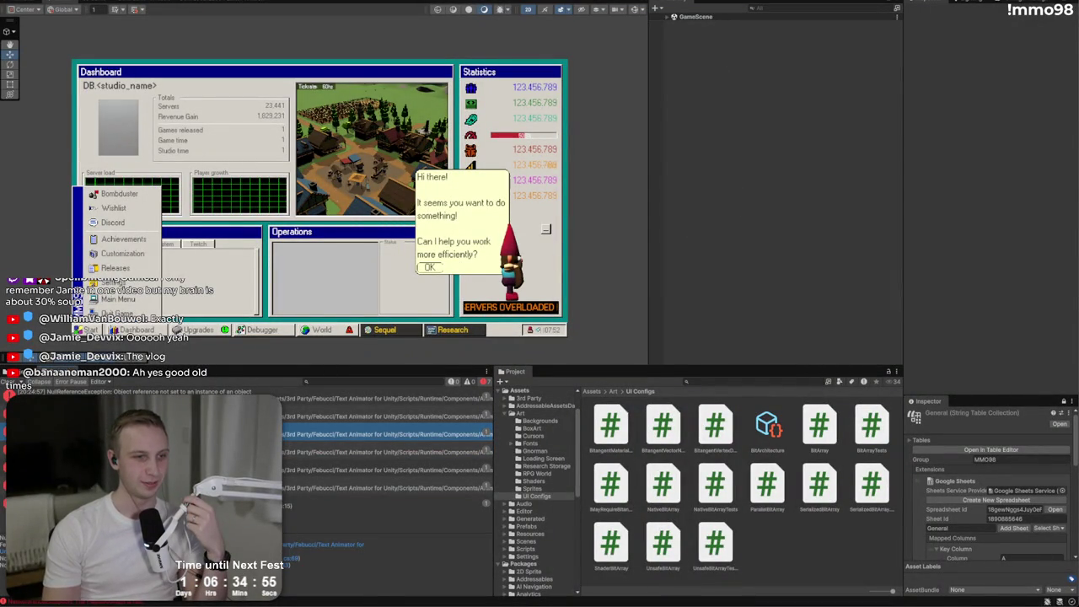
left_click(388, 504)
left_click(17, 381)
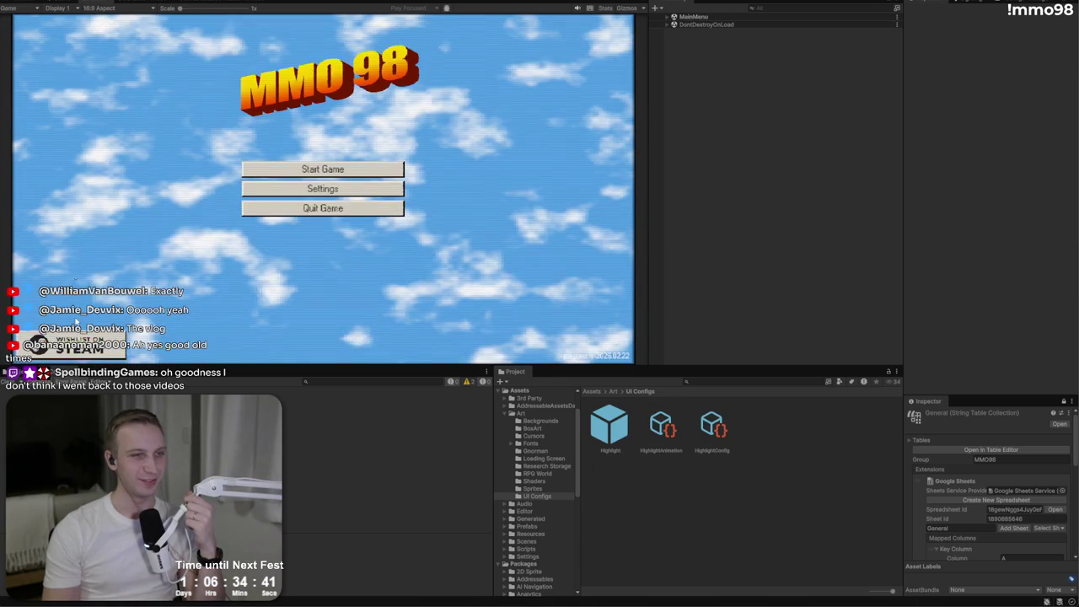
- Start a new game with a studio and browse the Upgrades, World map, Sequel and Debugger windows
left_click(337, 171)
left_click(330, 192)
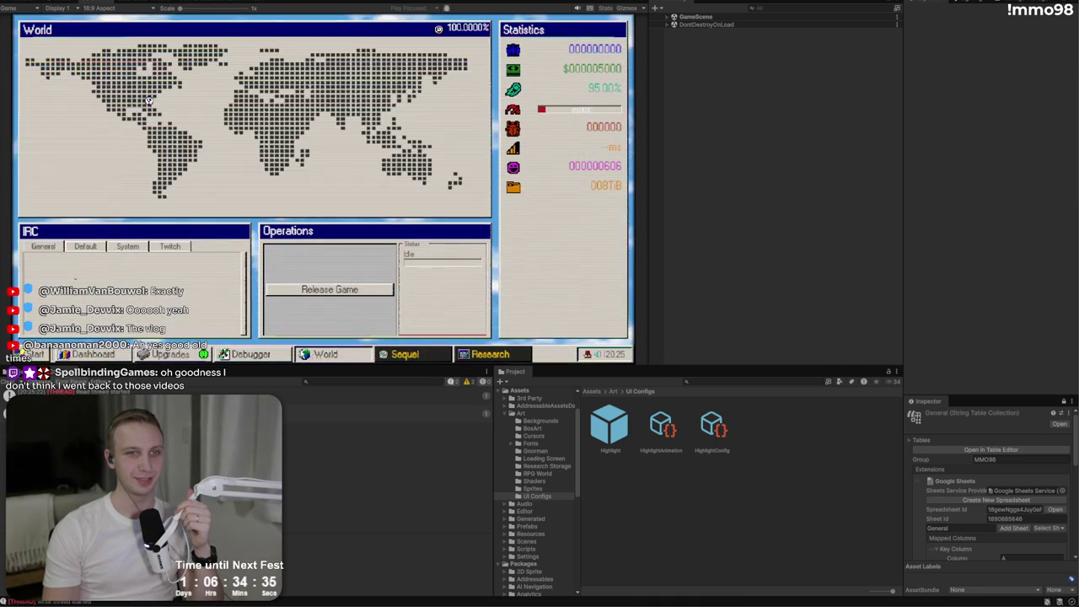
left_click(181, 359)
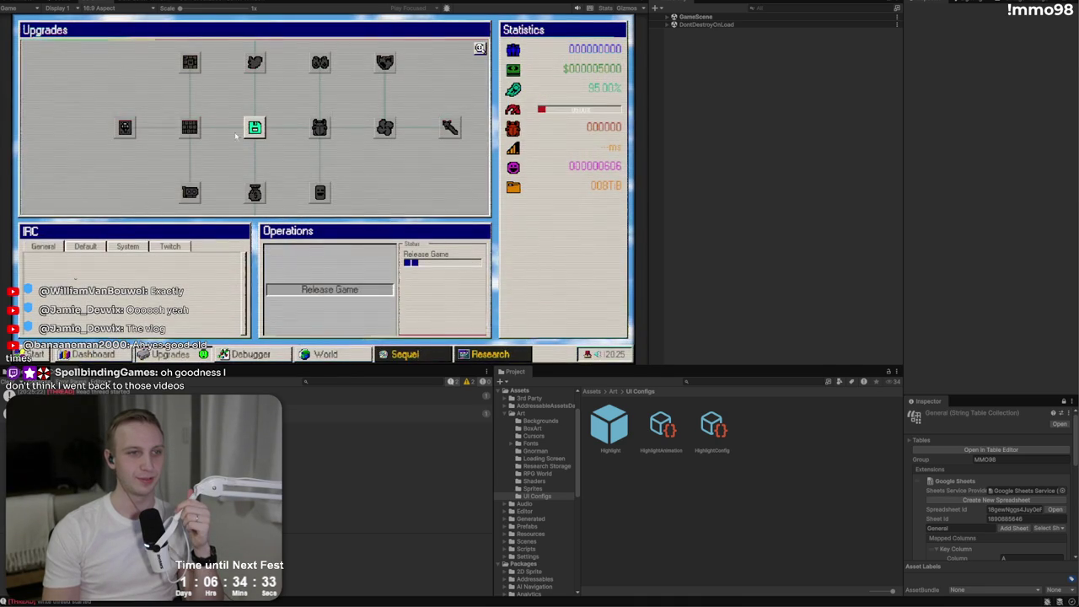
left_click(328, 356)
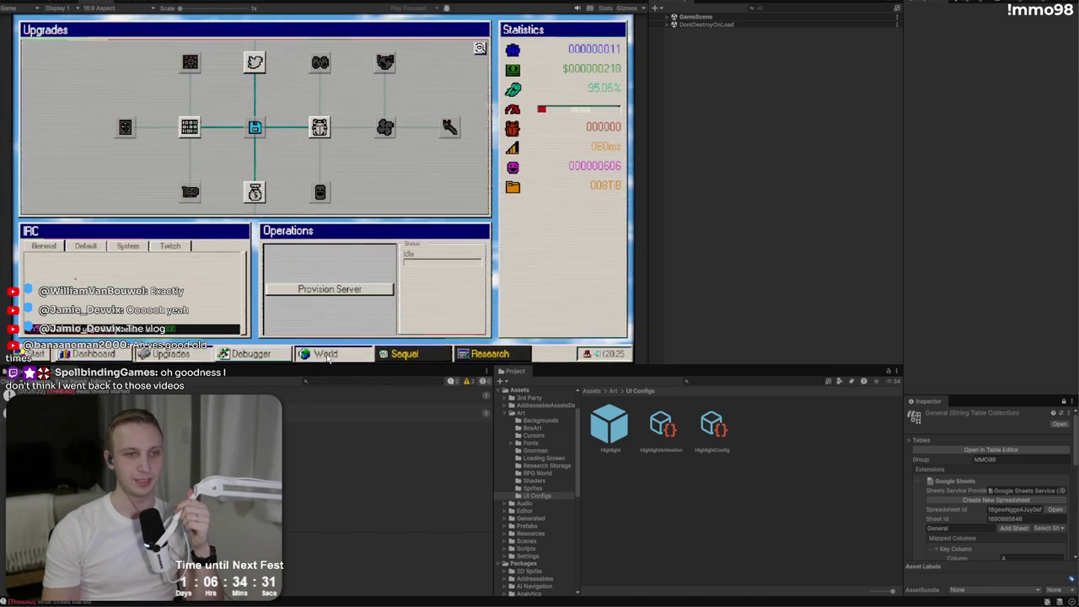
left_click(150, 101)
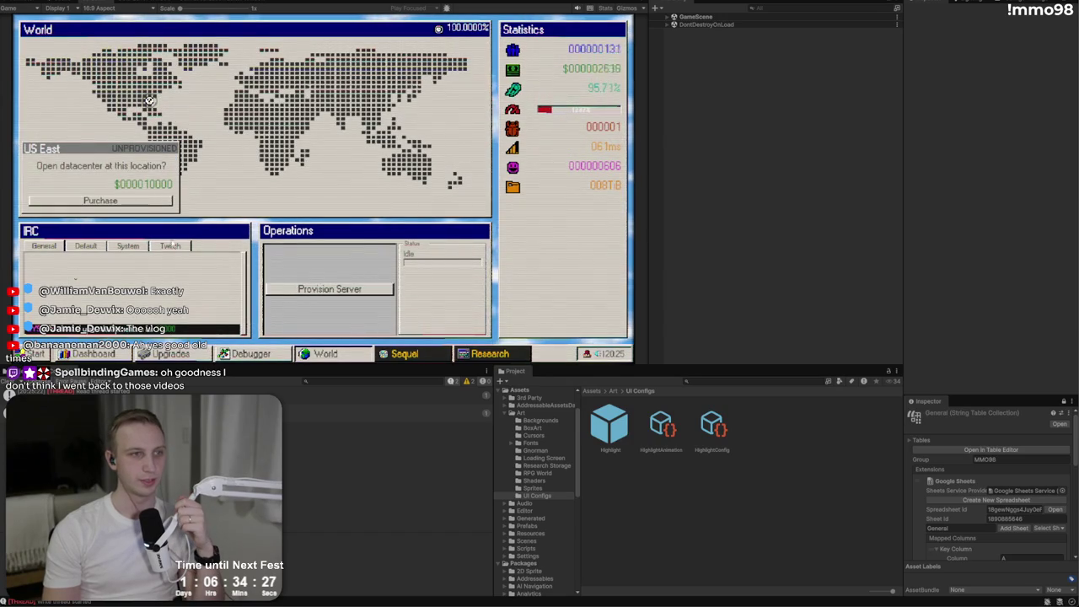
left_click(405, 353)
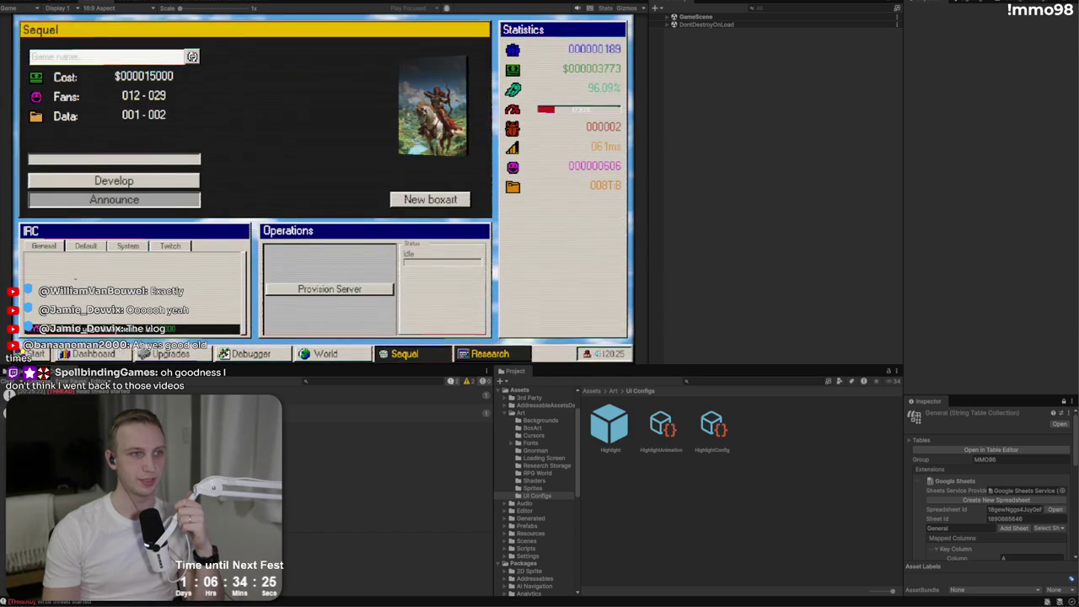
left_click(169, 353)
left_click(268, 354)
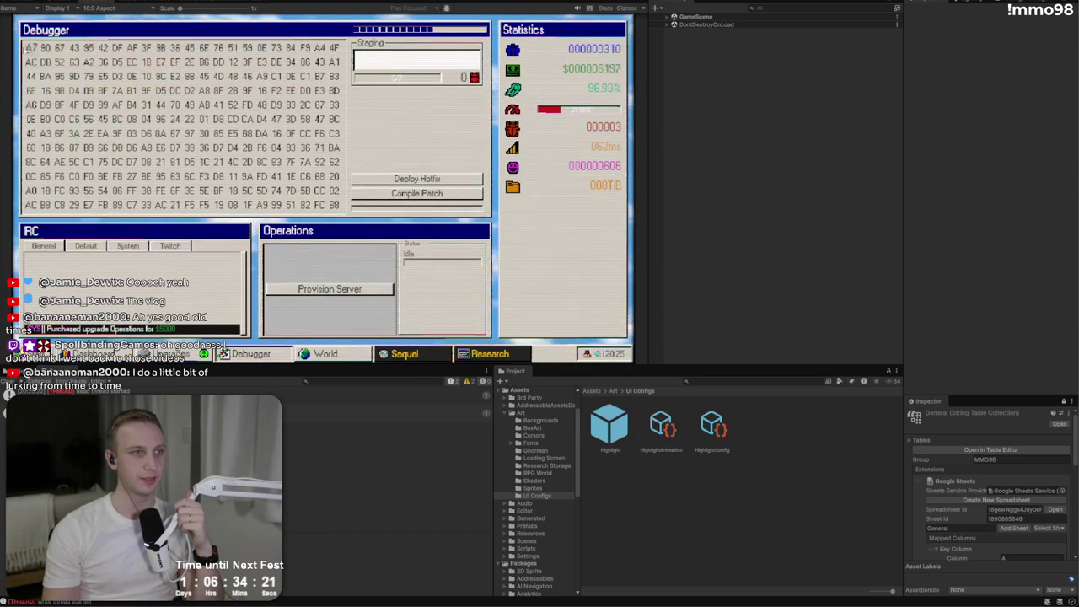
- Deploy a hotfix, then quit the game from the Start menu
left_click(411, 179)
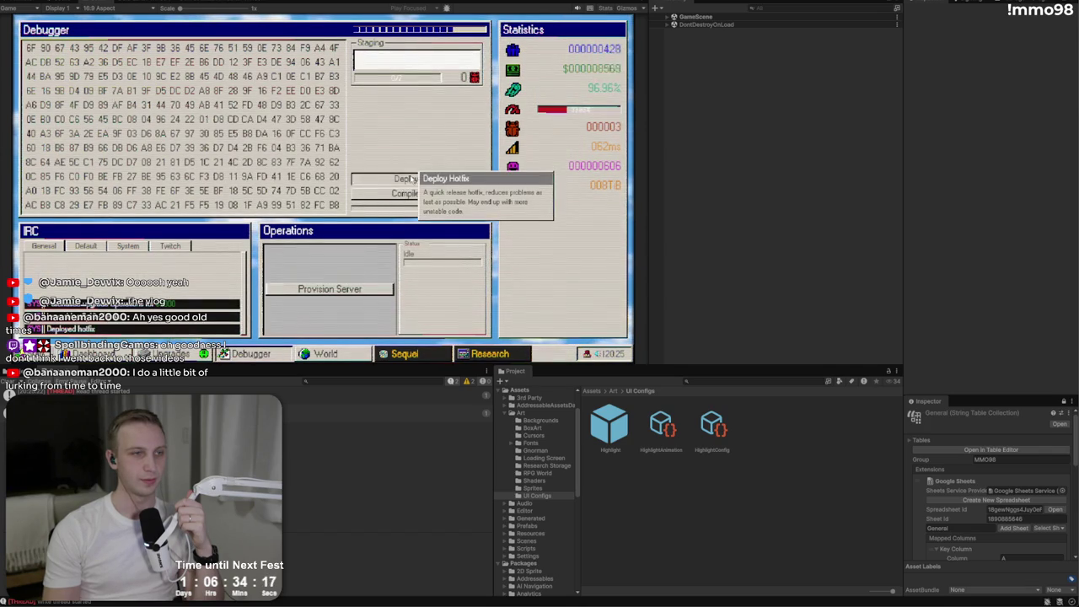
left_click(29, 354)
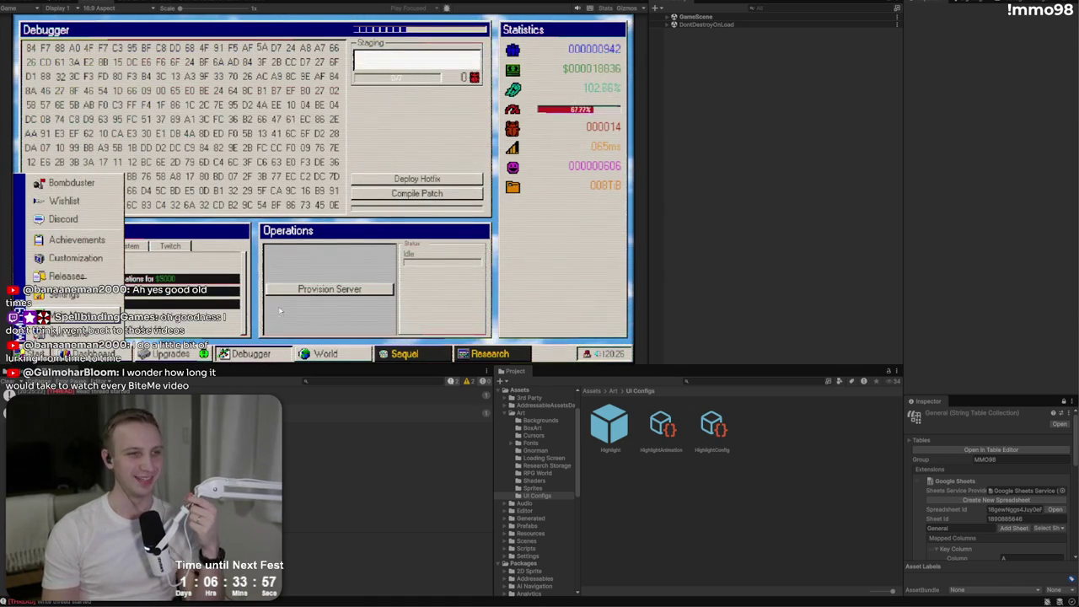
left_click(239, 275)
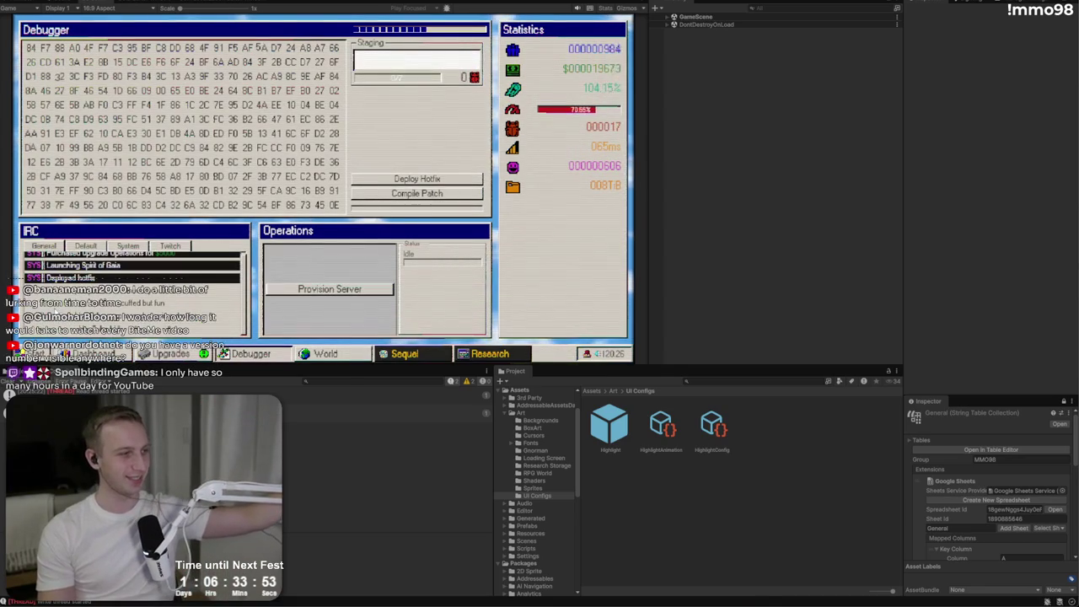
left_click(27, 353)
left_click(59, 336)
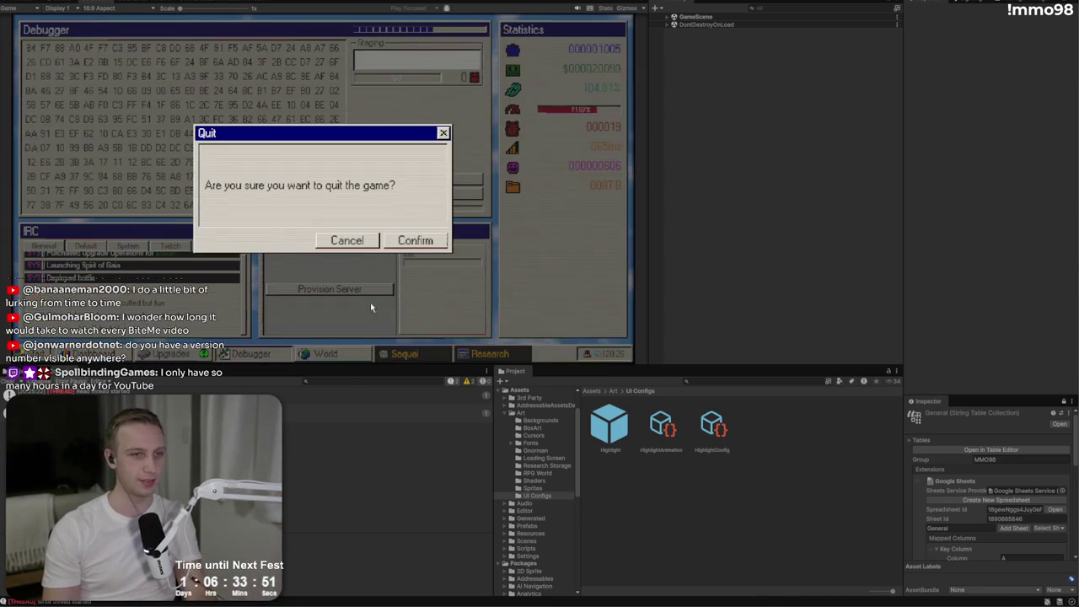
left_click(413, 237)
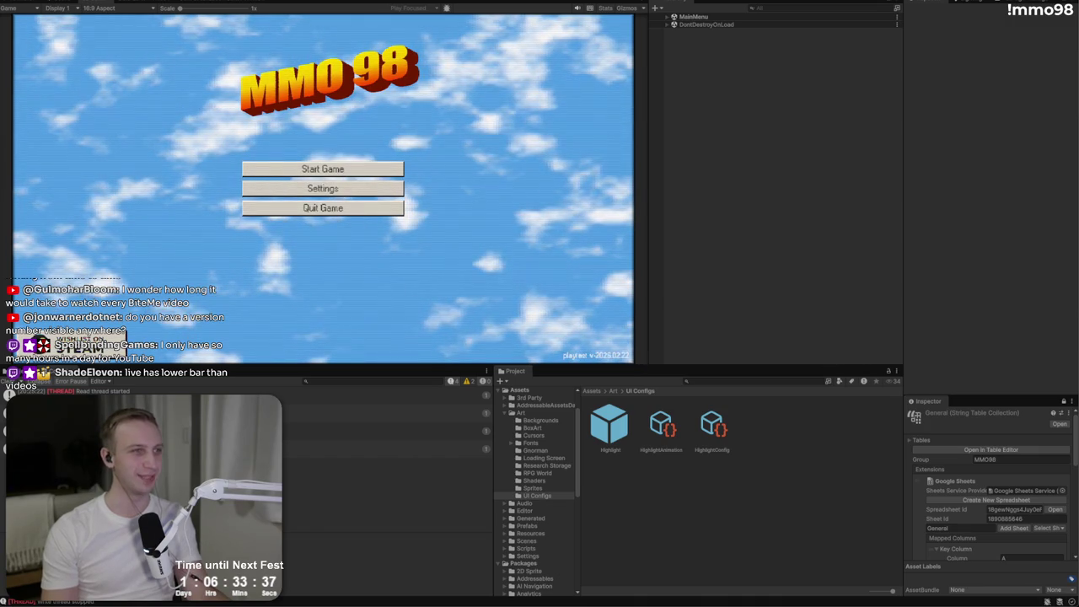
- Build and run the Windows version of MMO 98 into the MMO98 (Windows) folder
left_click(21, 0)
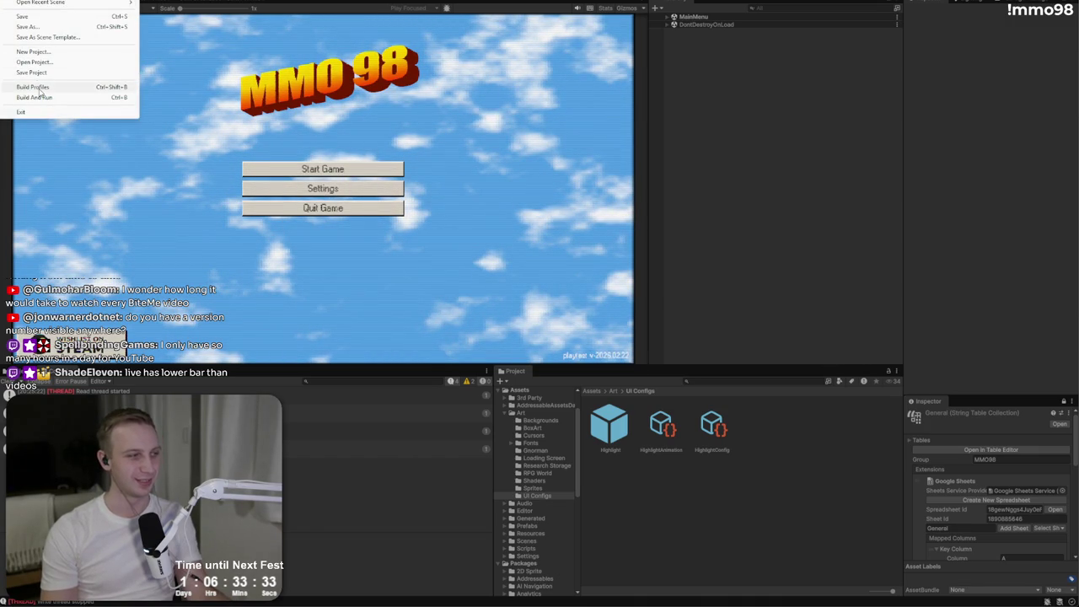
left_click(34, 87)
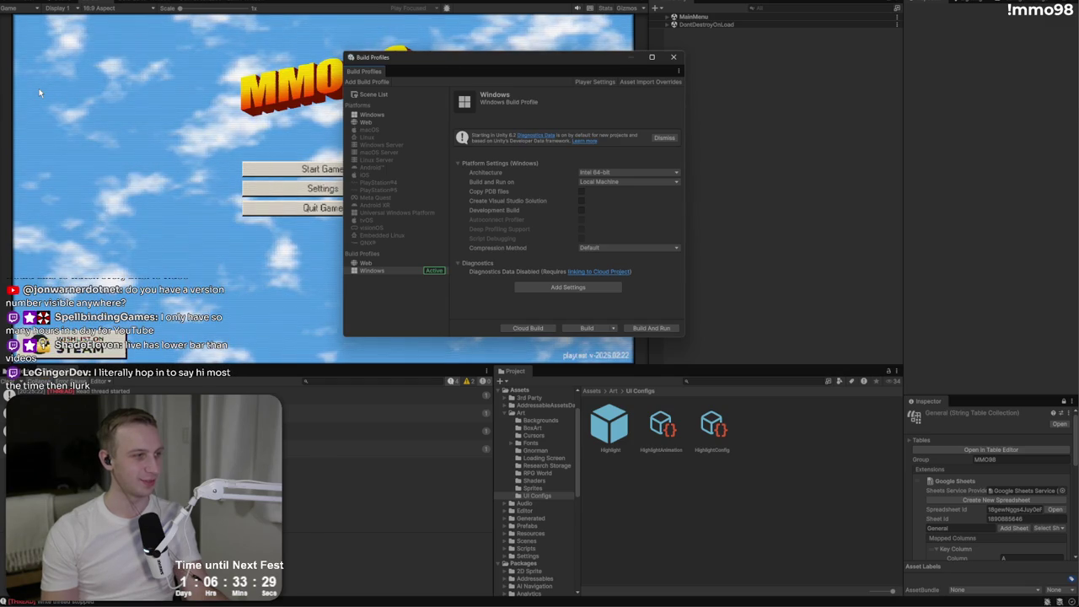
left_click(635, 331)
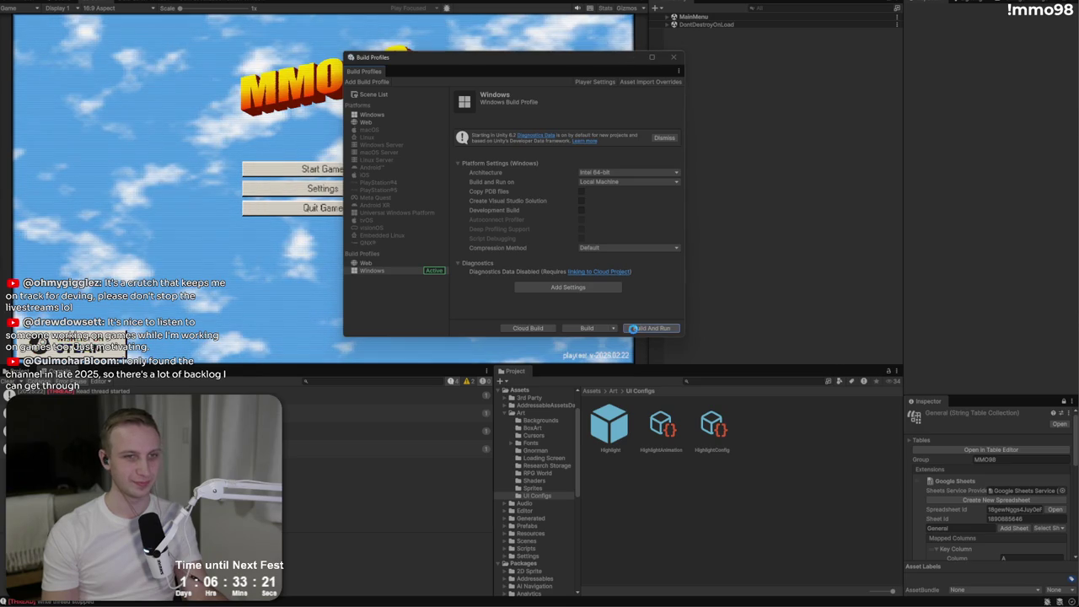
key("Return")
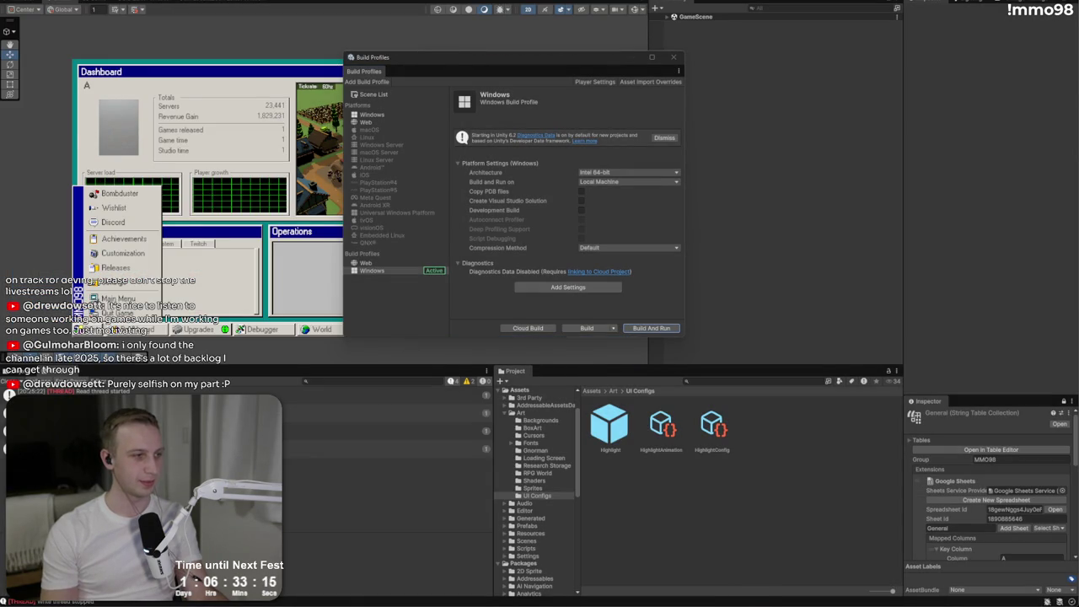
key("ctrl+t")
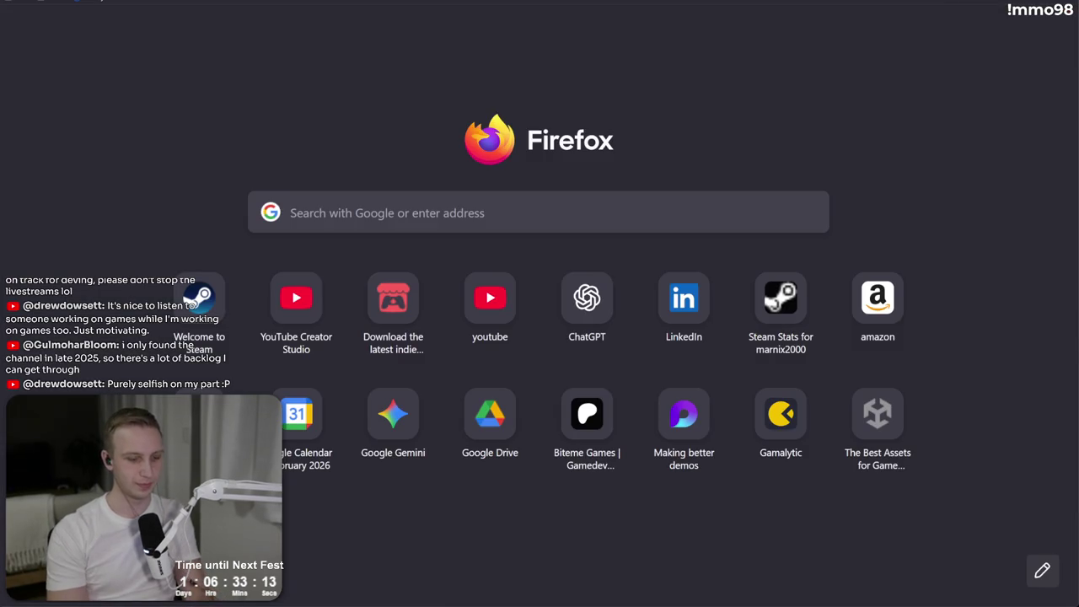
- Search 'calculate youtube channel wat content hours', check the Watch Time Calculator, and return to results
type("calculate you")
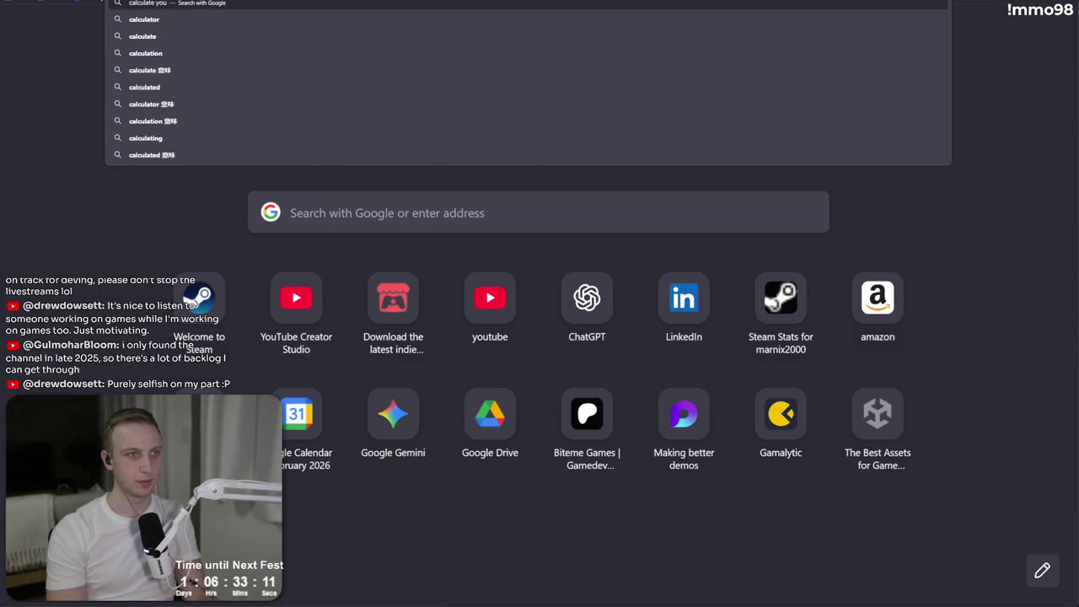
type("tube channel wat")
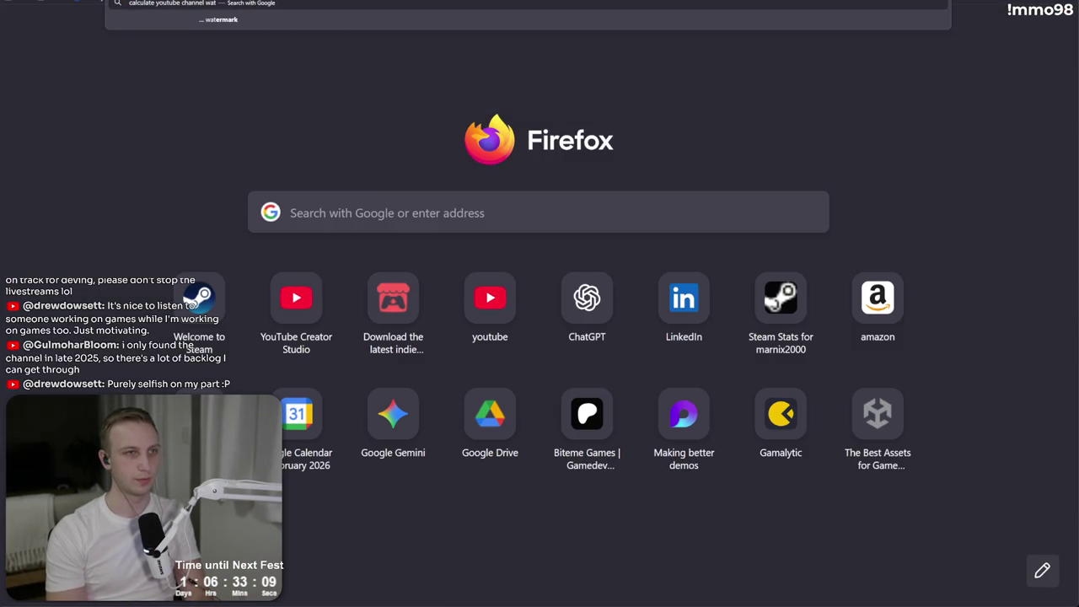
type(" content hours")
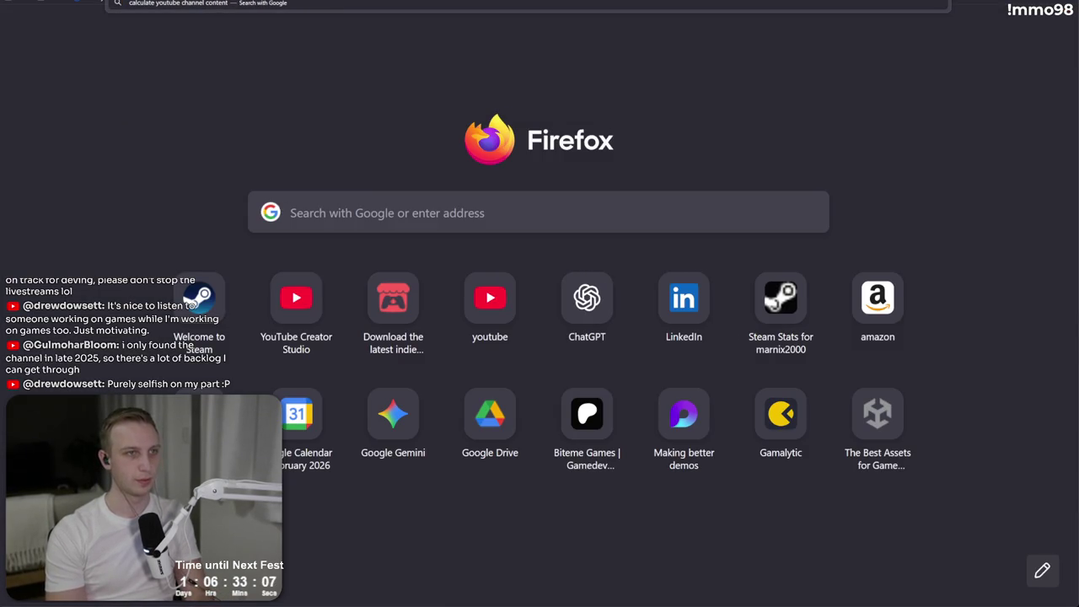
key("Return")
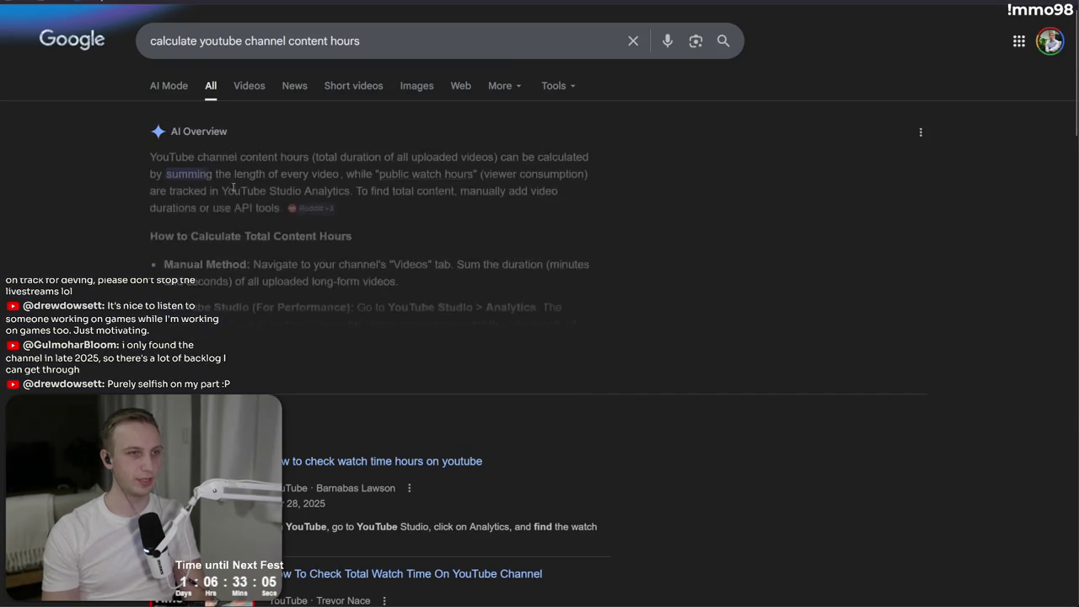
scroll(217, 160, "down", 10)
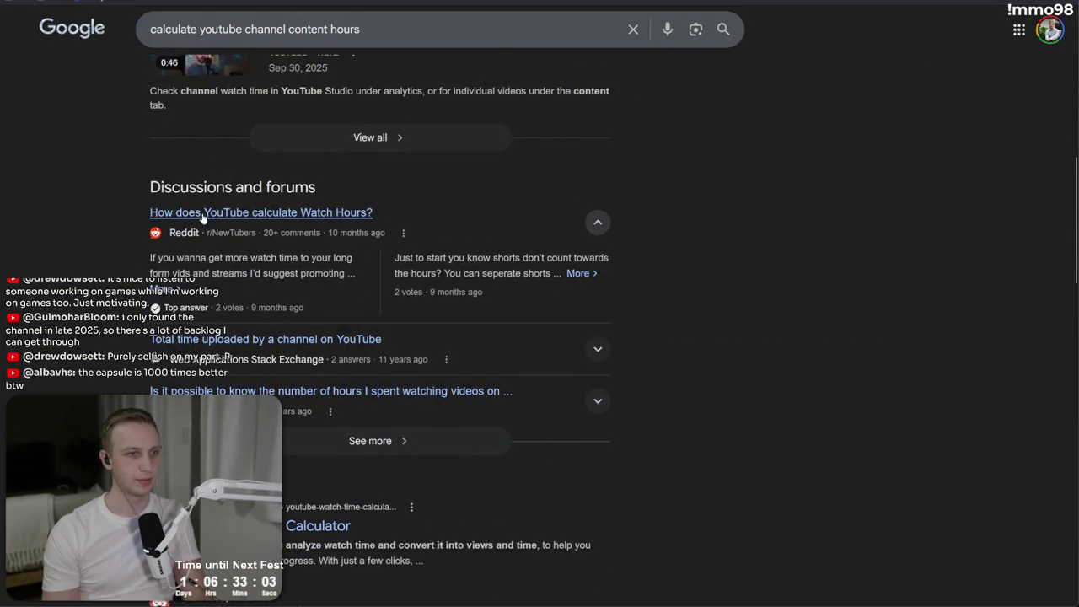
scroll(233, 284, "down", 4)
left_click(261, 304)
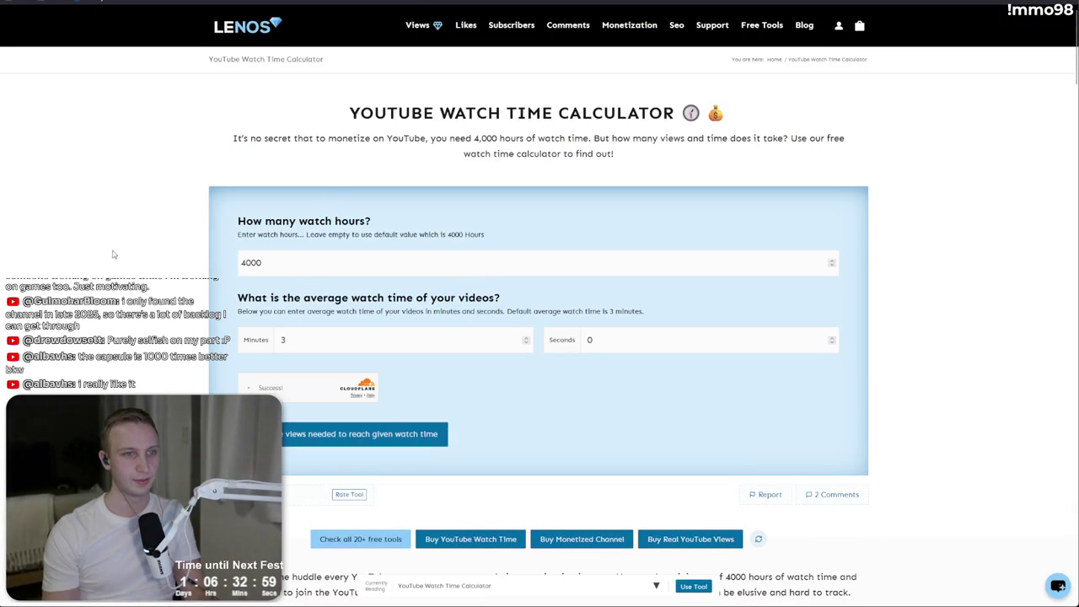
key("alt+Left")
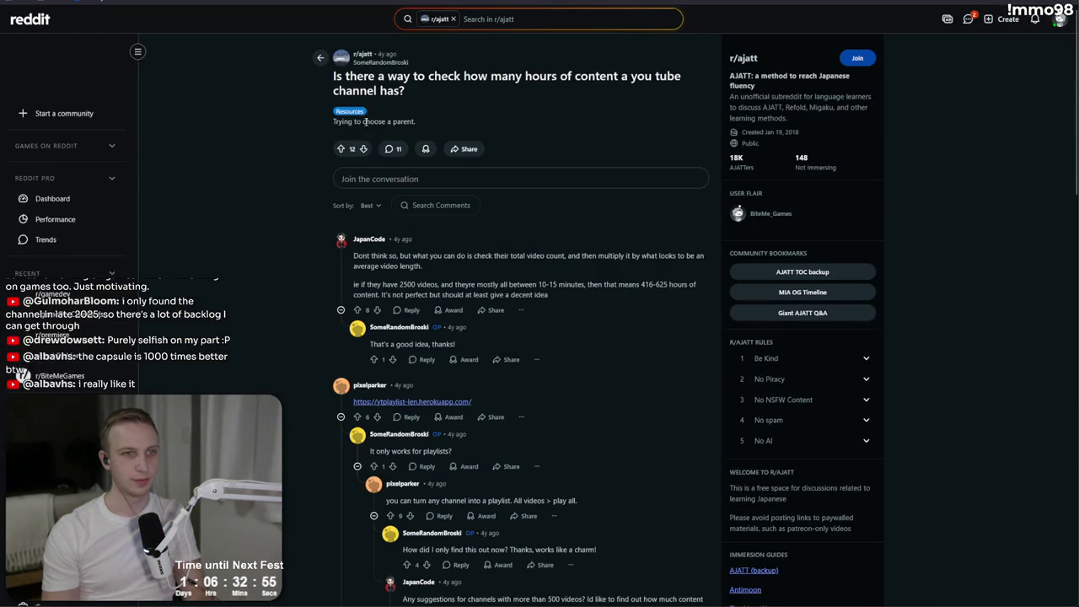
- Collapse comments, try the playlist-length tool link, and follow the ytexplore.com link
triple_click(471, 267)
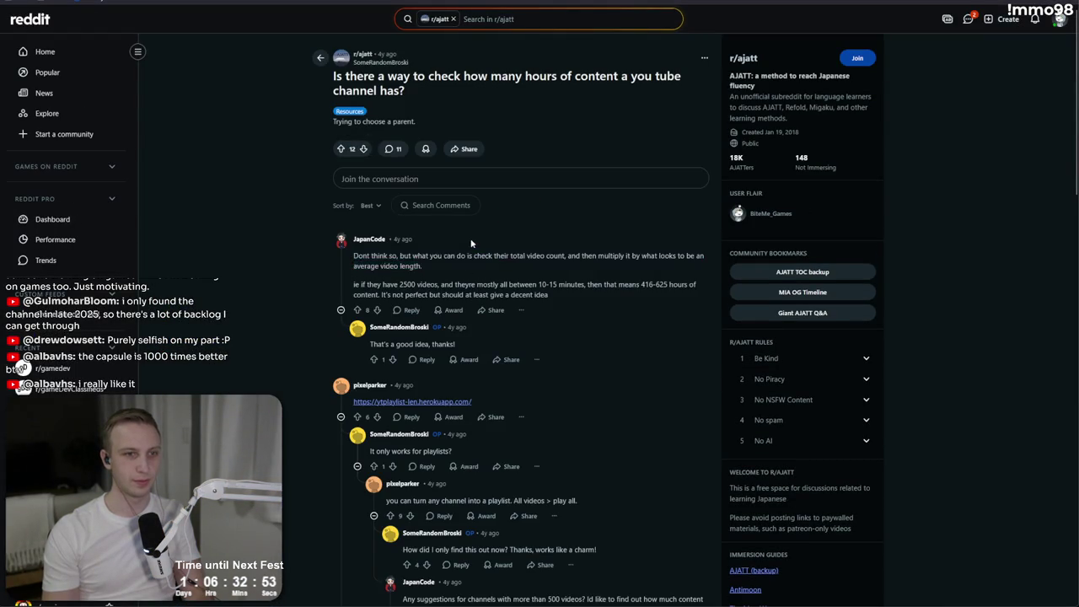
left_click(341, 309)
left_click(422, 285)
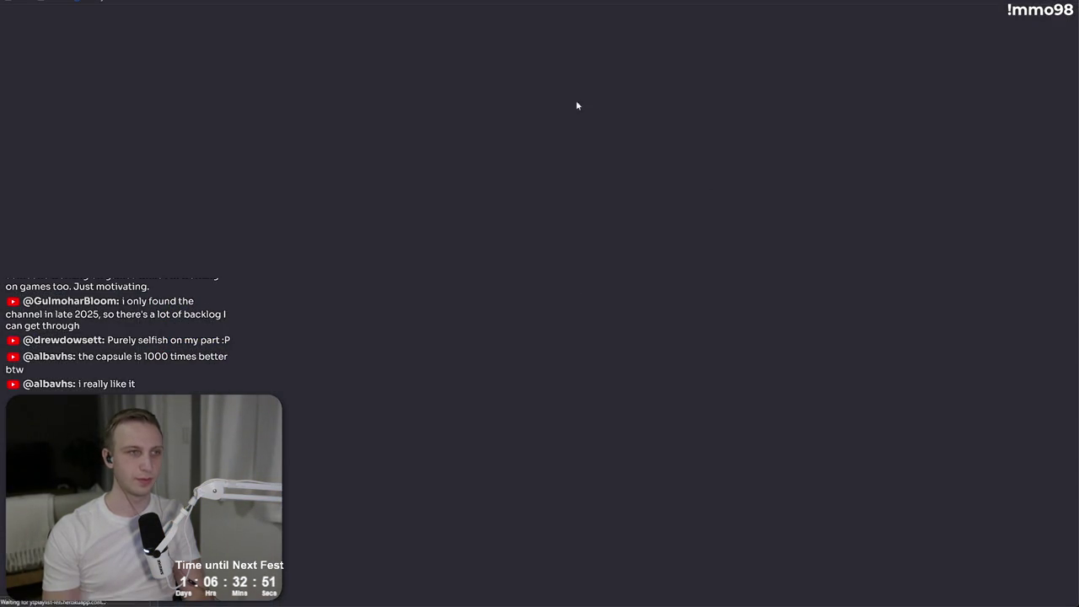
key("alt+Left")
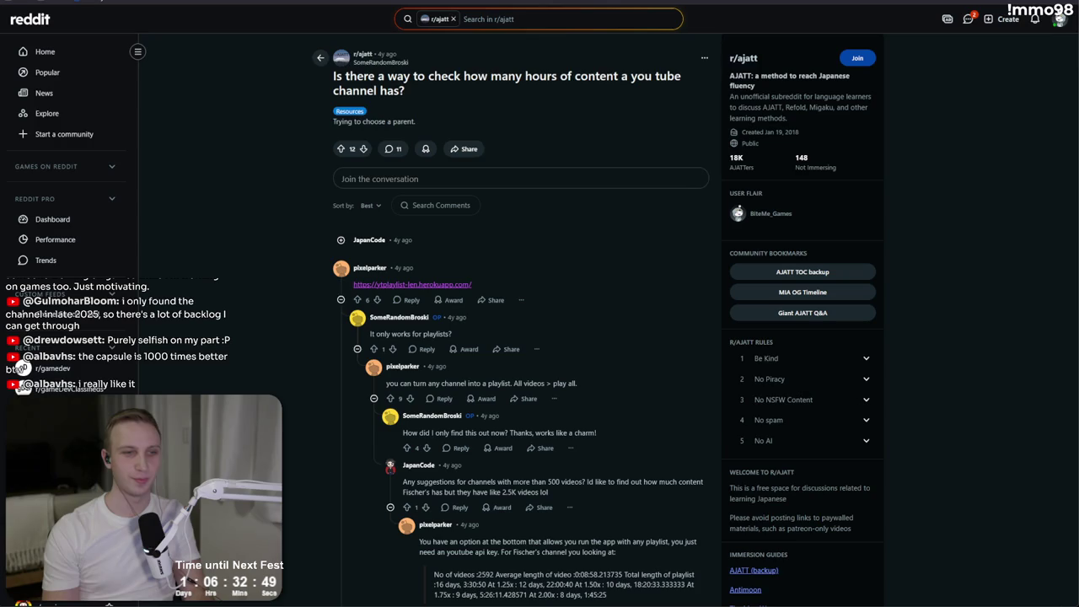
left_click(340, 364)
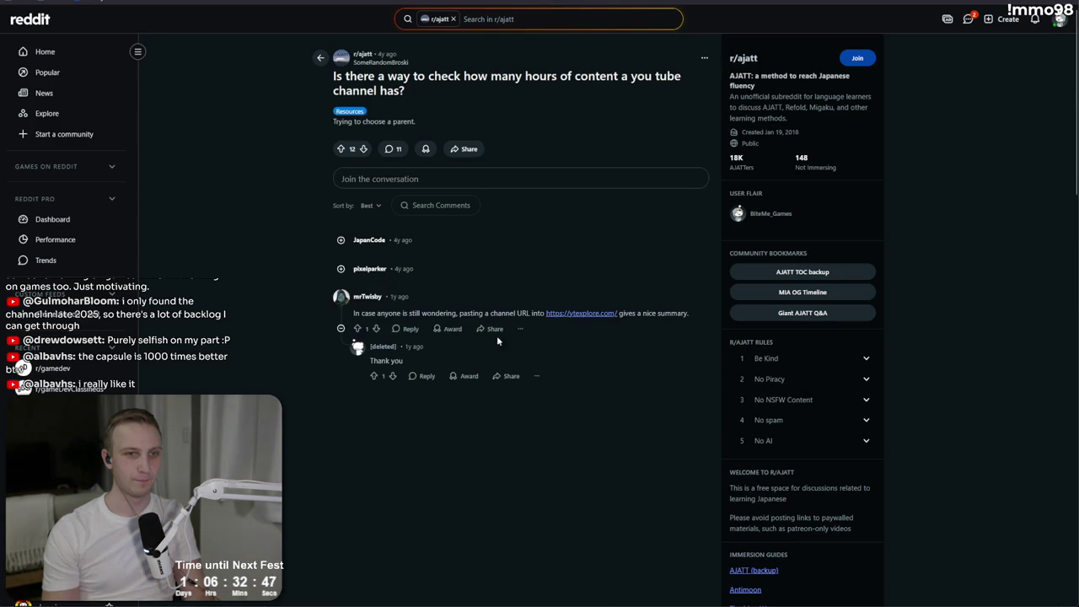
left_click(584, 312)
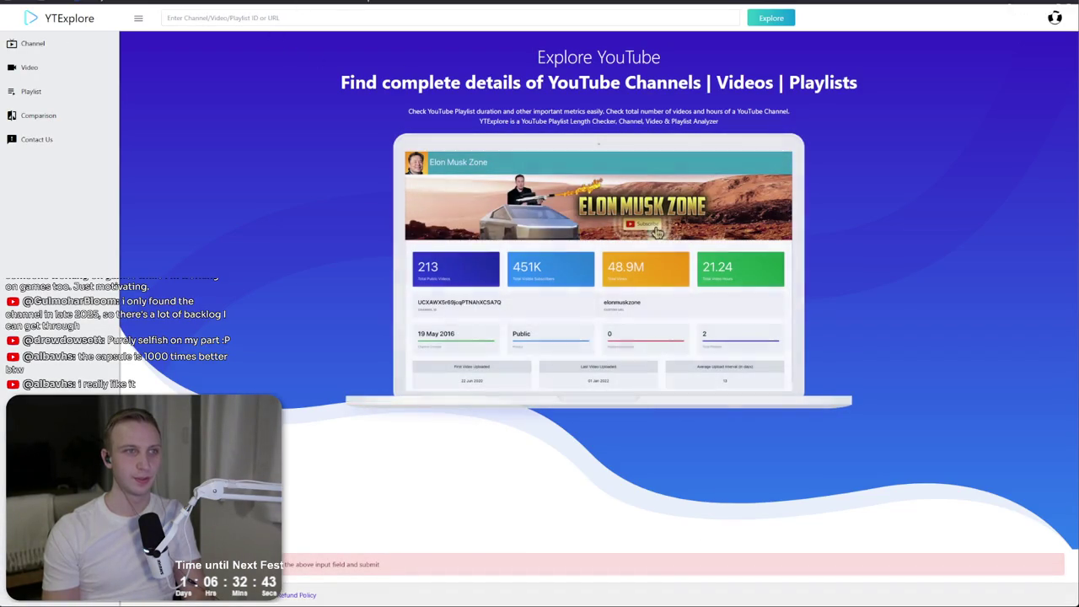
- Paste the BiteMe Games channel URL into YTExplore and explore it
left_click(607, 1)
key("ctrl+l")
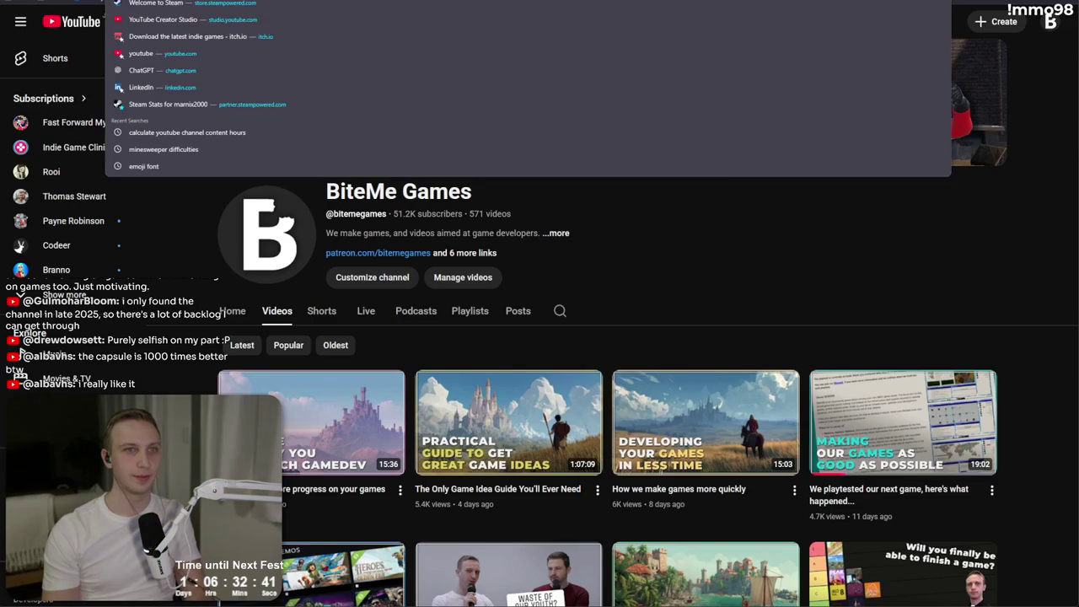
key("ctrl+Tab")
key("ctrl+Tab")
type("https://www.youtube.com/@bitemegames/videos")
left_click(771, 18)
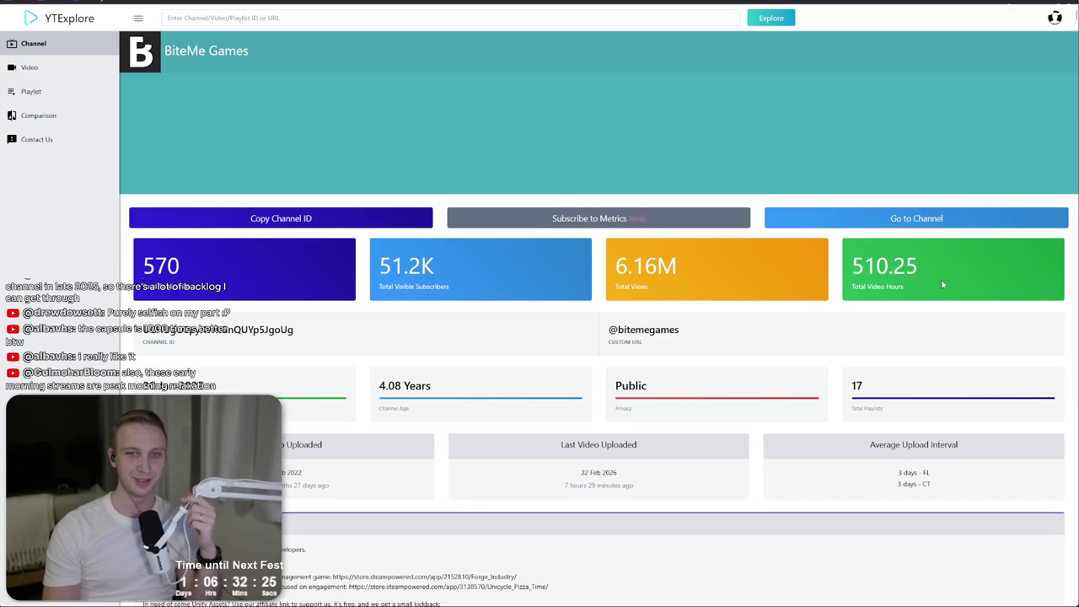
- Re-paste the BiteMe Games URL and re-run the analysis to refresh the 510.25 video hours
left_click_drag(833, 272, 864, 268)
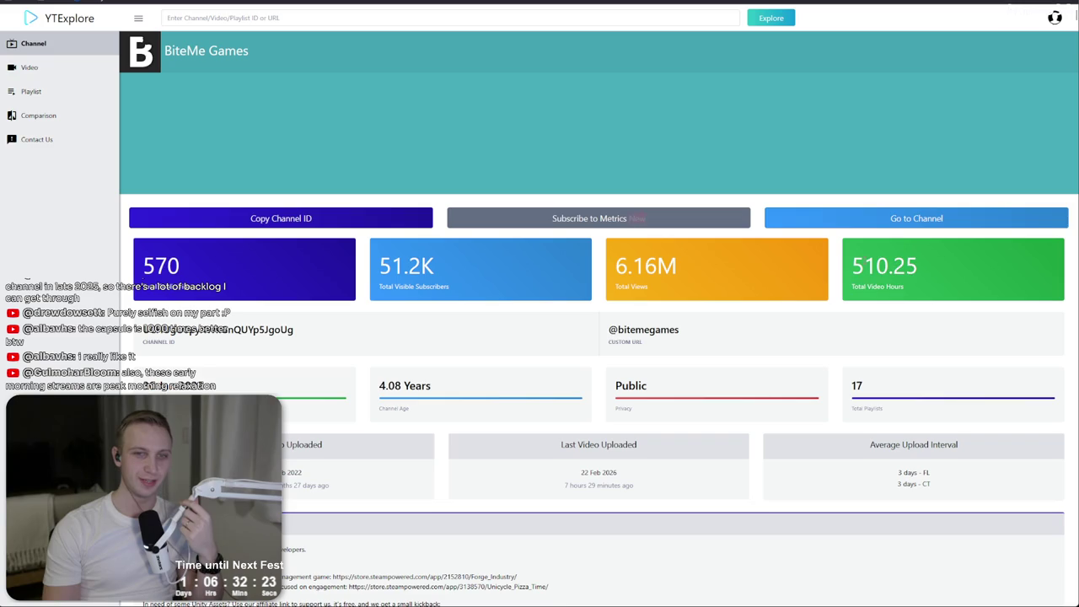
left_click(290, 21)
type("https://www.youtube.com/@bitemegames/videos")
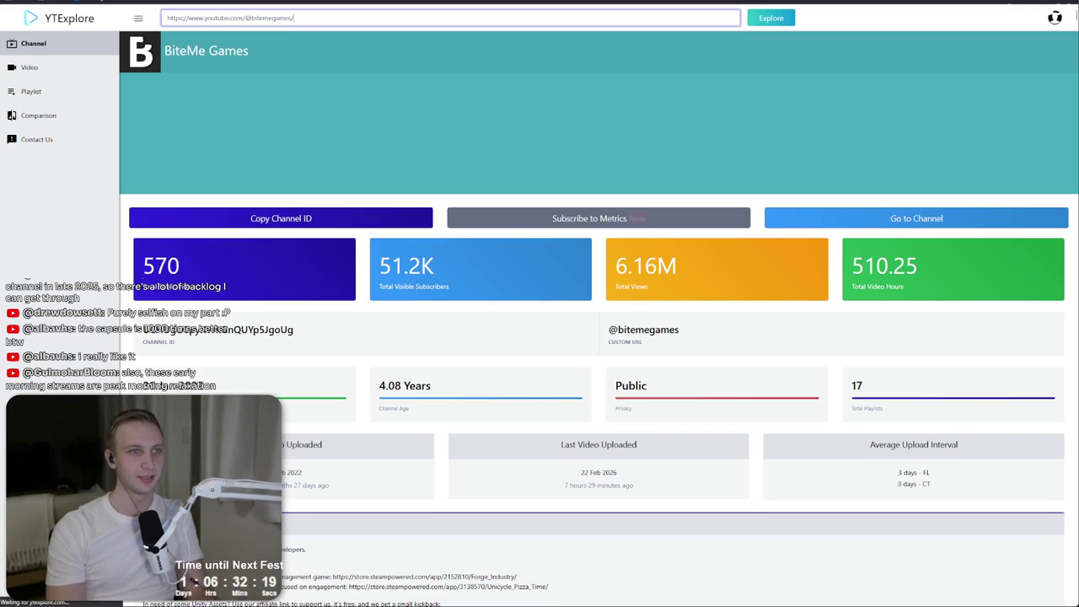
left_click(762, 20)
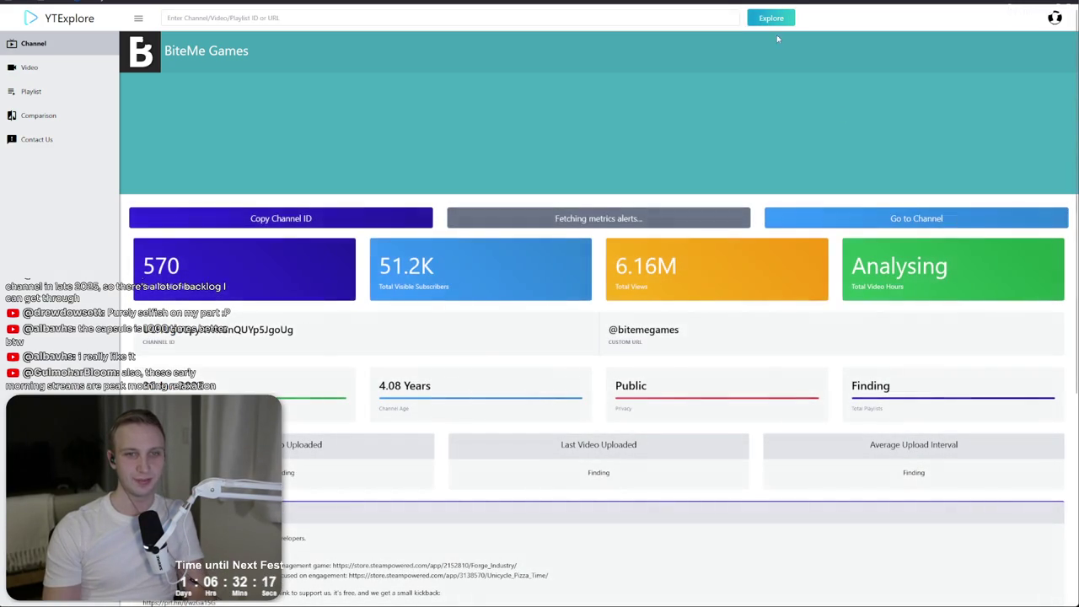
- Review BiteMe Games' durations, playlists and video table, then sort videos by Stats
left_click_drag(928, 288, 936, 253)
left_click(970, 280)
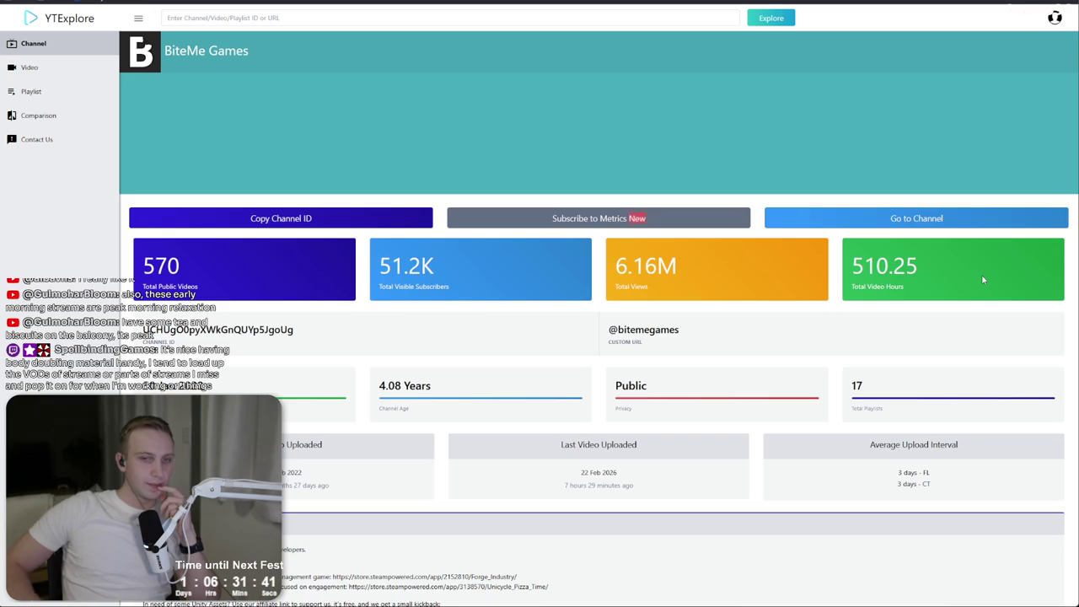
scroll(983, 279, "down", 3)
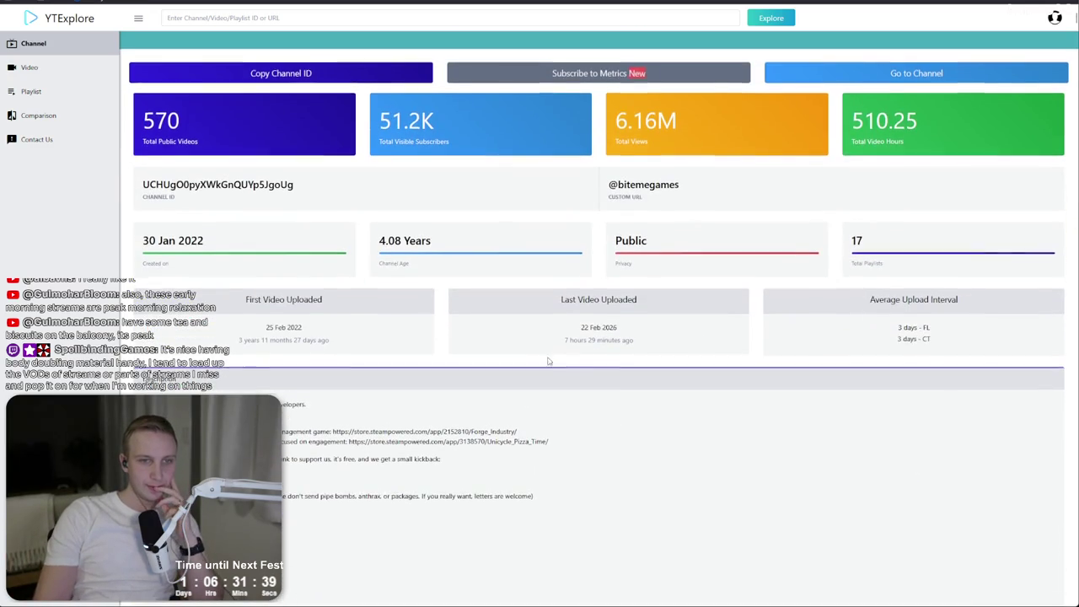
scroll(550, 362, "down", 5)
scroll(548, 361, "down", 5)
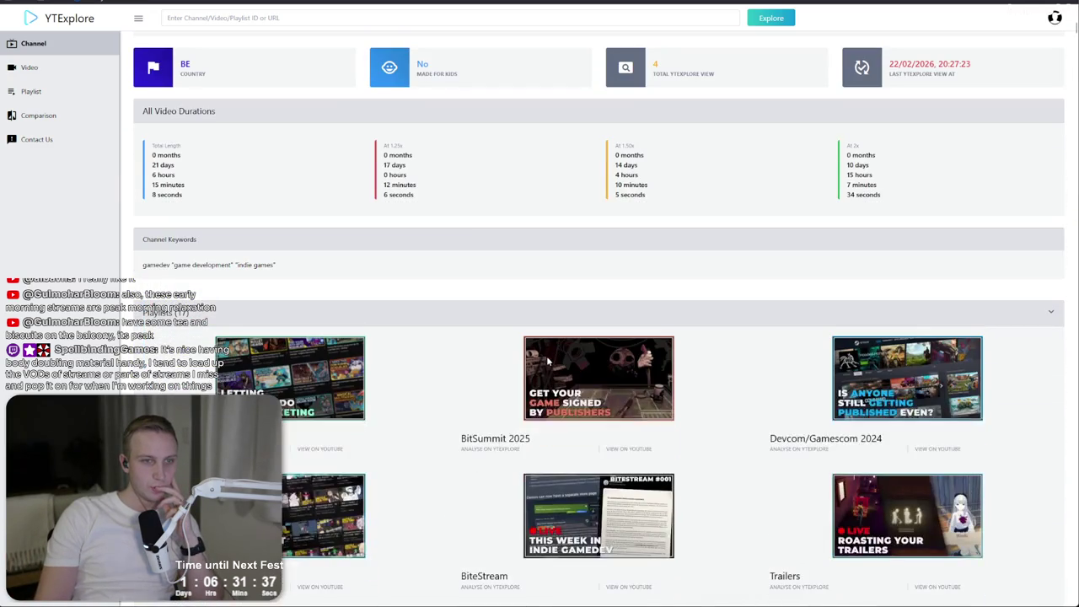
scroll(303, 356, "down", 15)
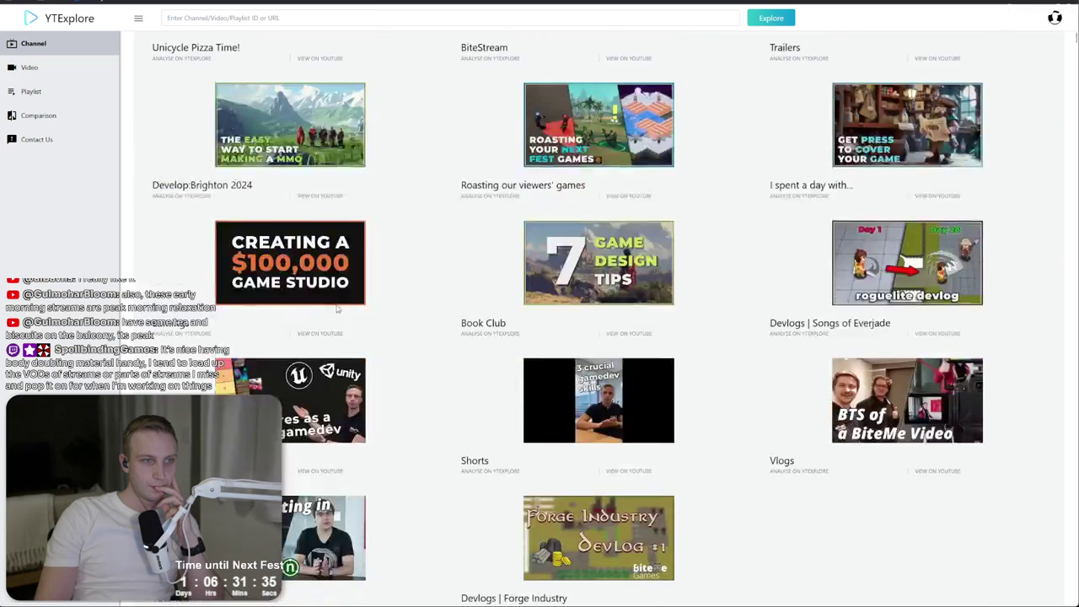
scroll(584, 179, "up", 8)
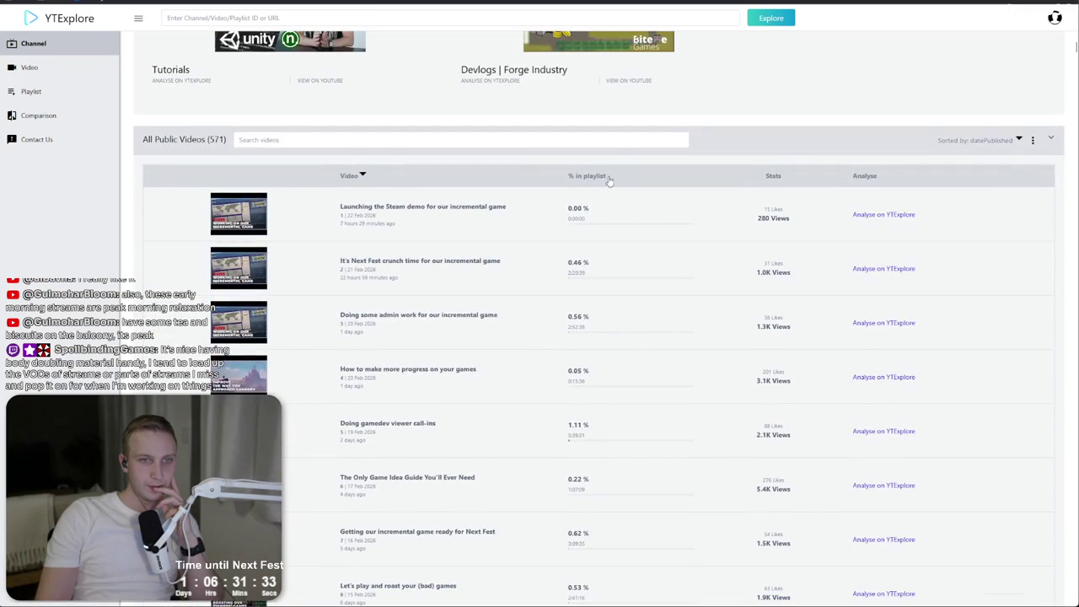
left_click(774, 178)
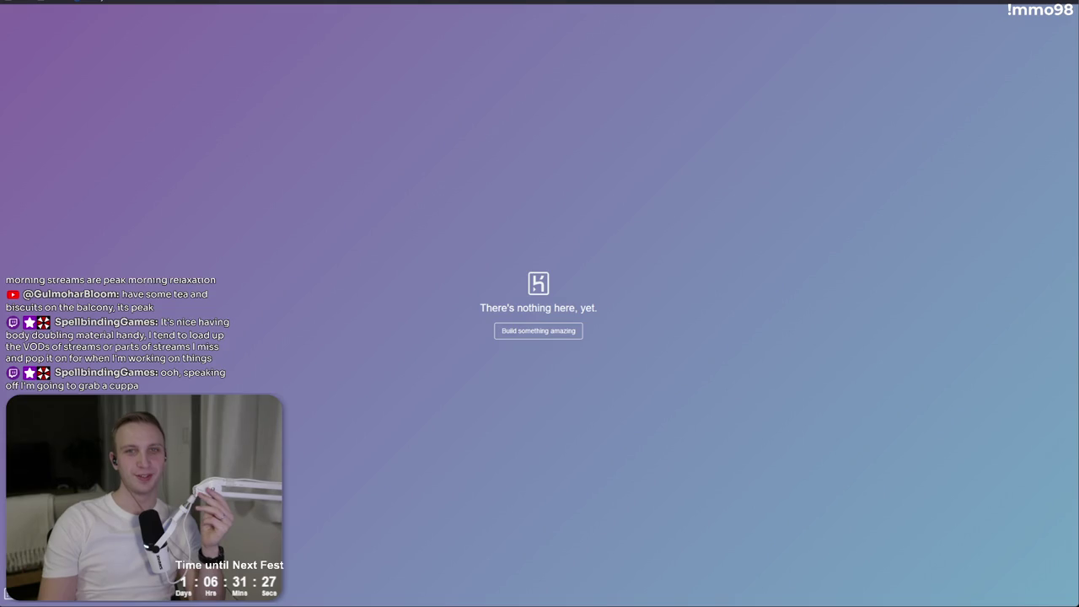
- Refresh SteamDB's MMO 98 charts showing 7 current players and a 24-hour peak of 7
key("ctrl+Tab")
key("ctrl+Tab")
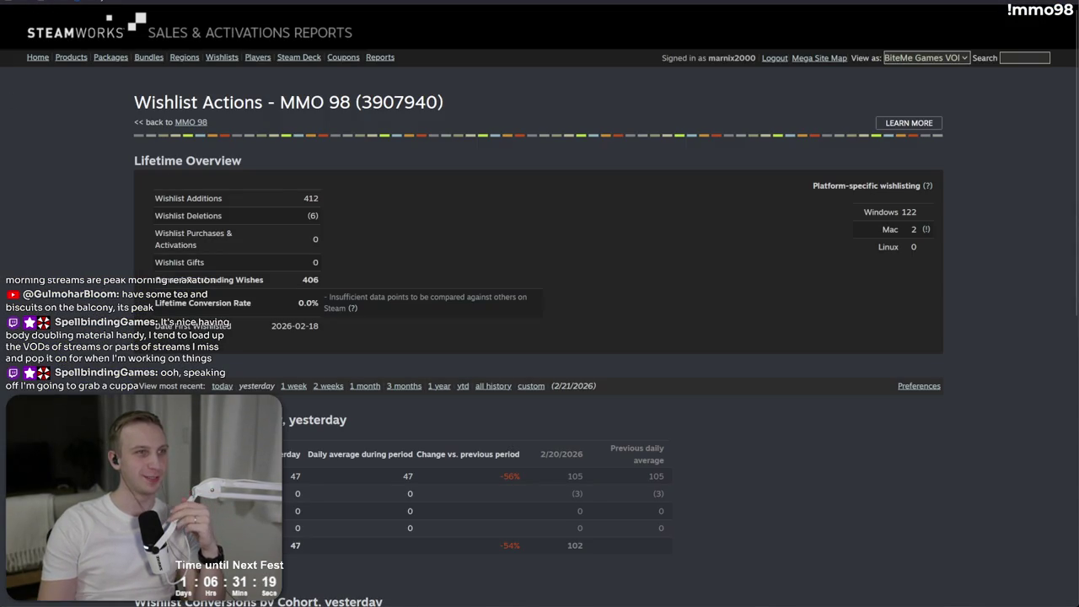
key("ctrl+Tab")
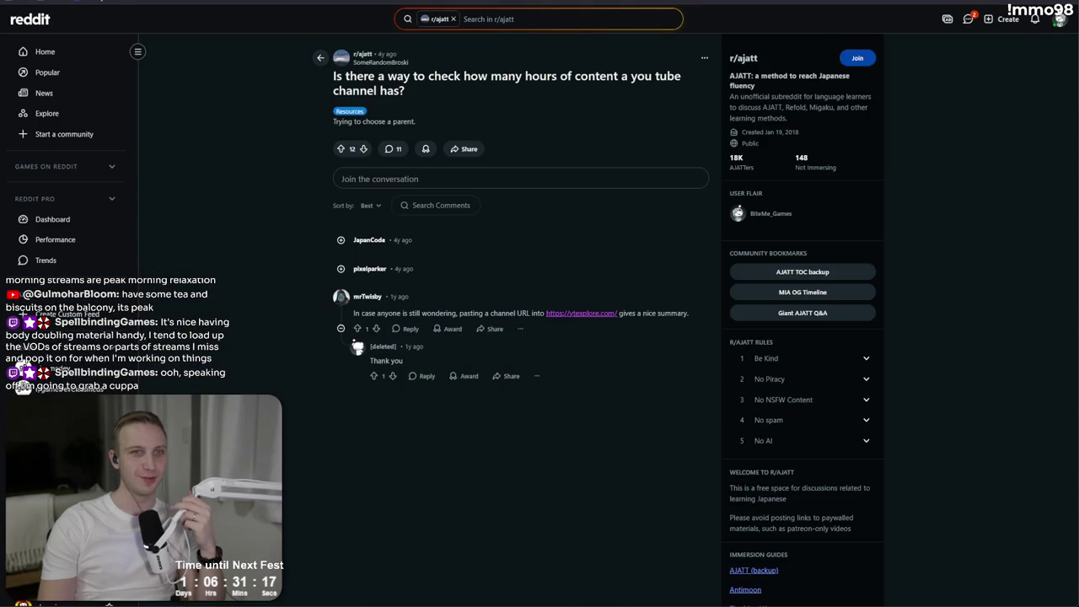
key("ctrl+Tab")
key("ctrl+Tab")
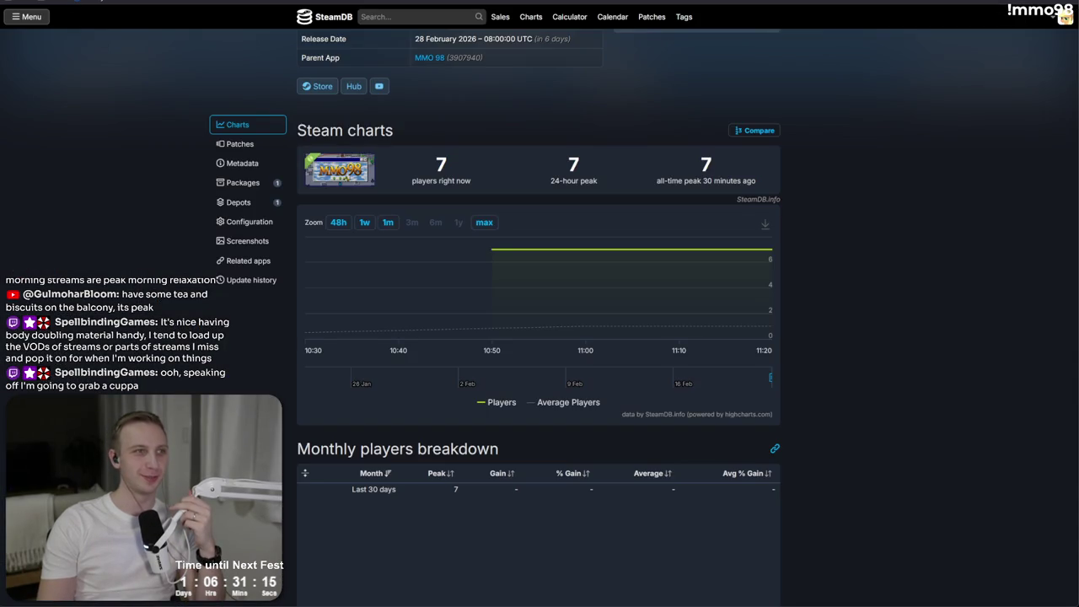
key("F5")
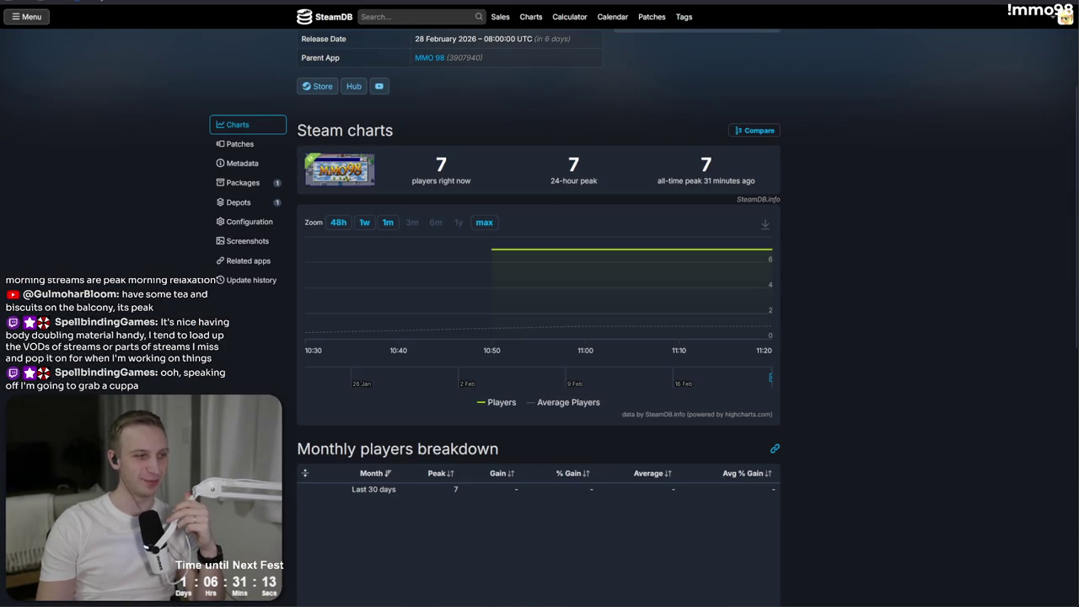
key("alt+Tab")
key("alt+Tab")
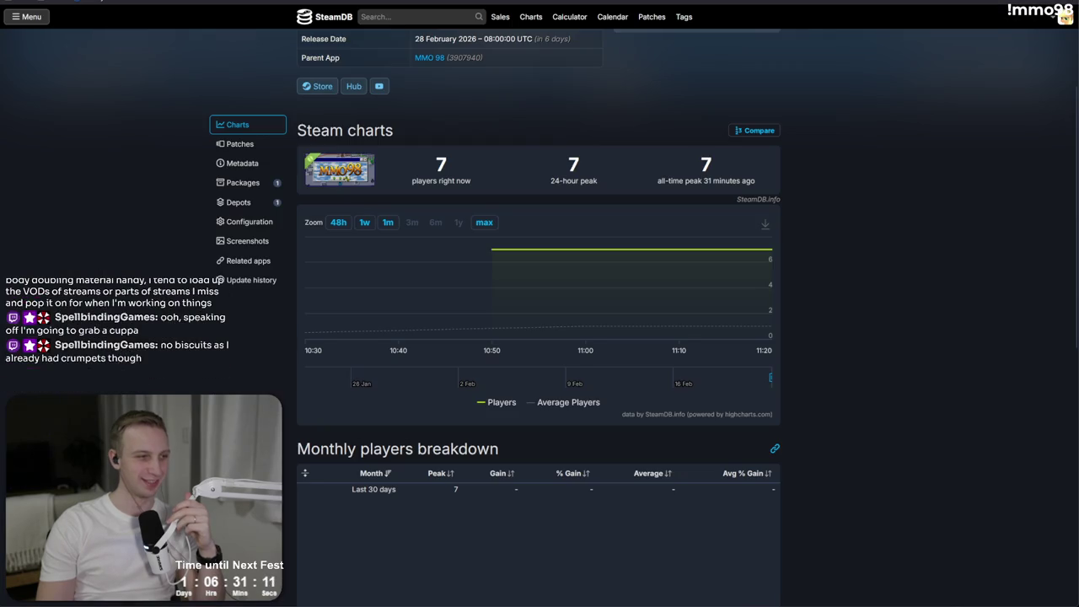
key("alt+Tab")
- Build the Windows version of MMO 98 into the MMO98 (Windows) folder
left_click(586, 328)
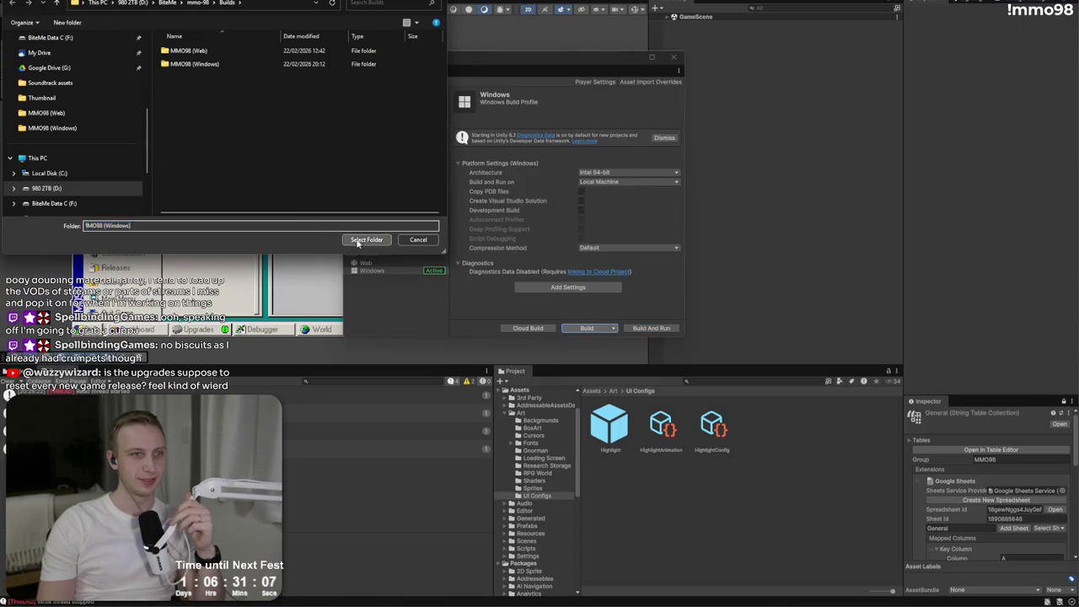
left_click(361, 240)
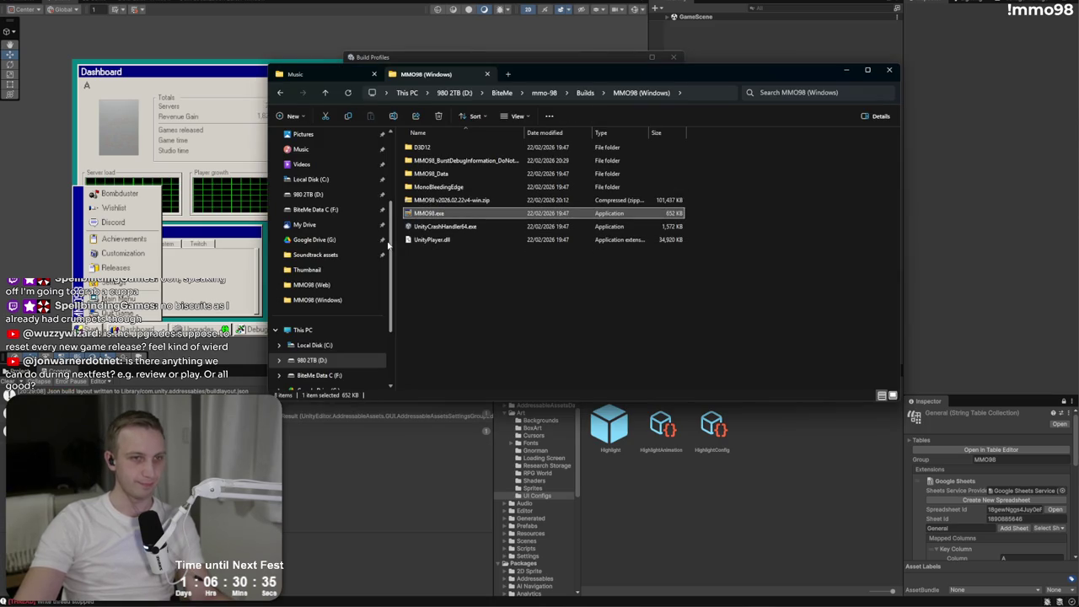
- Delete the Burst debug information folder and the old zip from the build folder
left_click(476, 161)
left_click(478, 200, "ctrl")
key("Delete")
- Zip the remaining build files and name the archive MMO98 v2026.02.22v5-web.zip
left_click_drag(590, 314, 407, 142)
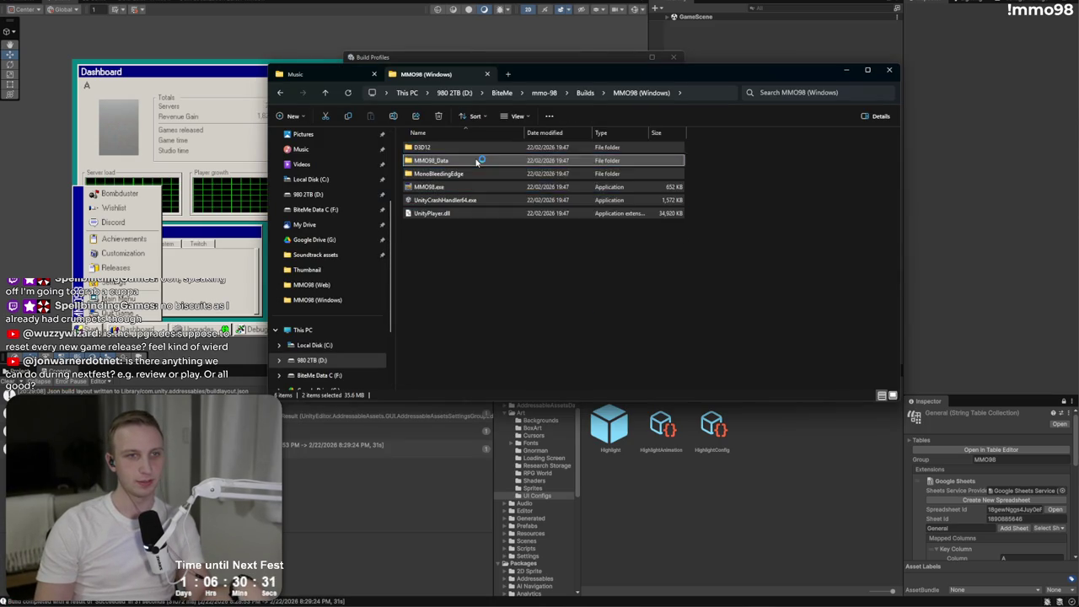
right_click(477, 162)
mouse_move(539, 241)
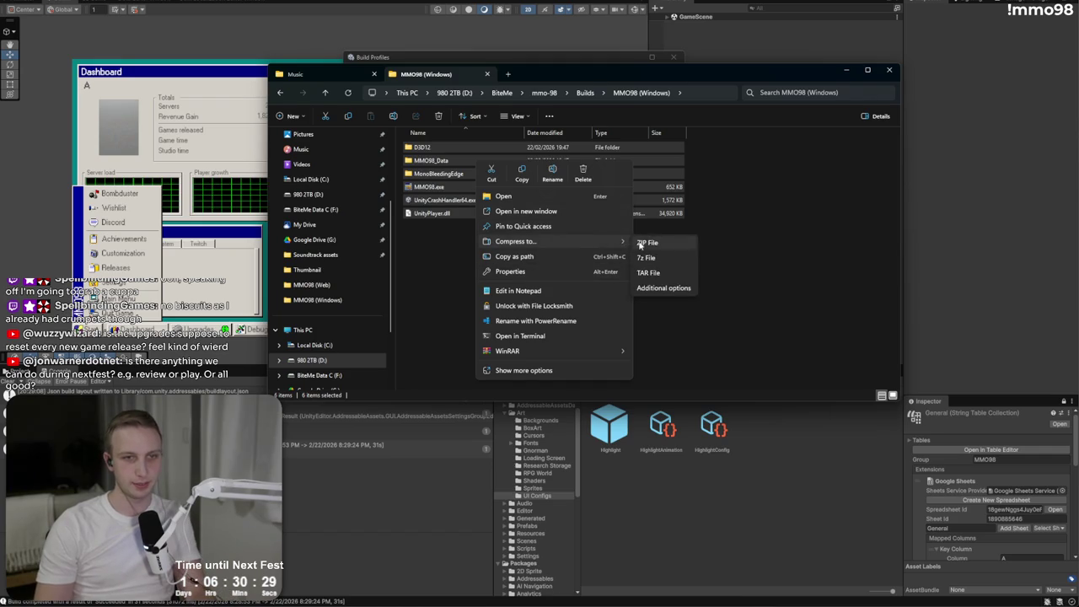
left_click(659, 244)
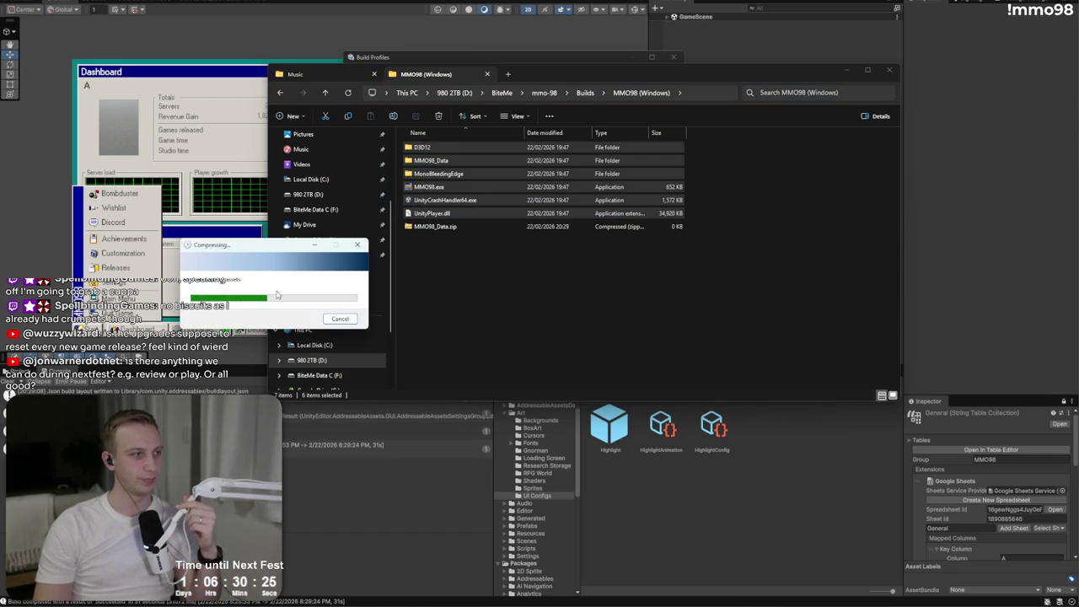
left_click(573, 187)
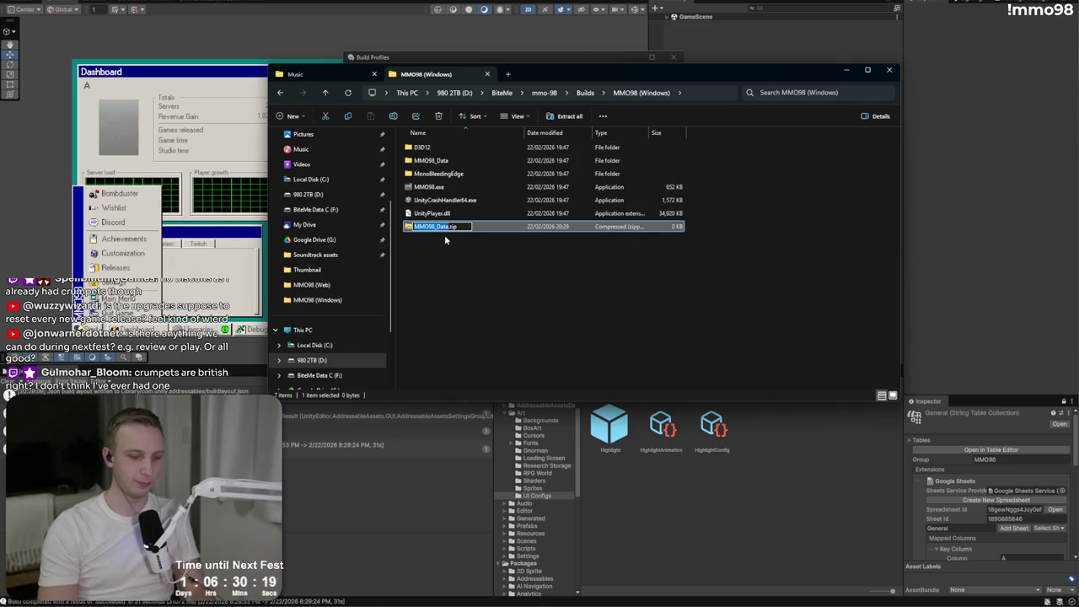
type("8 v2026")
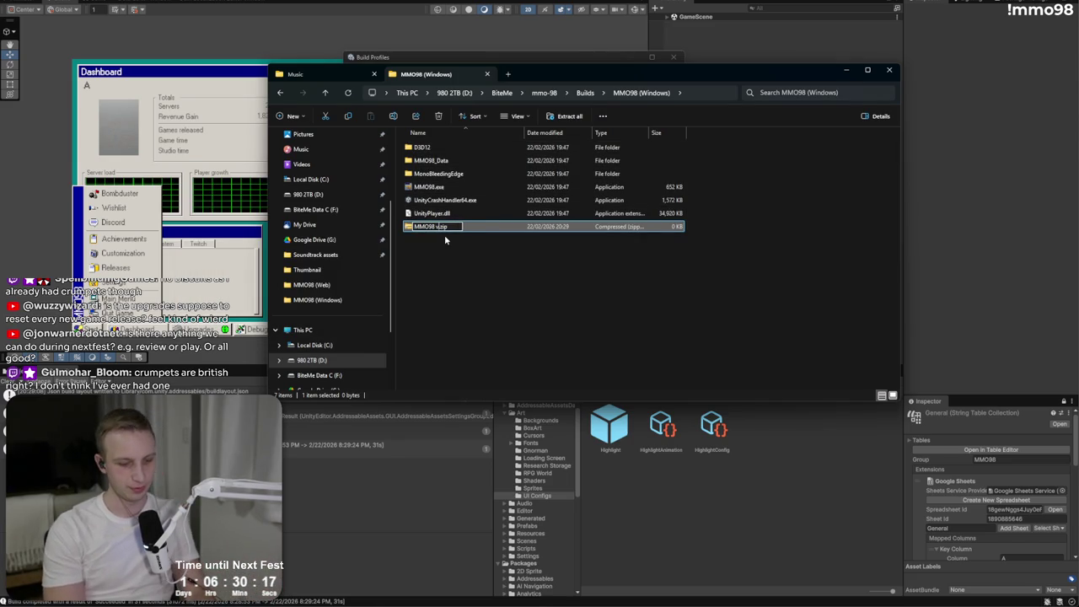
type(".02.22")
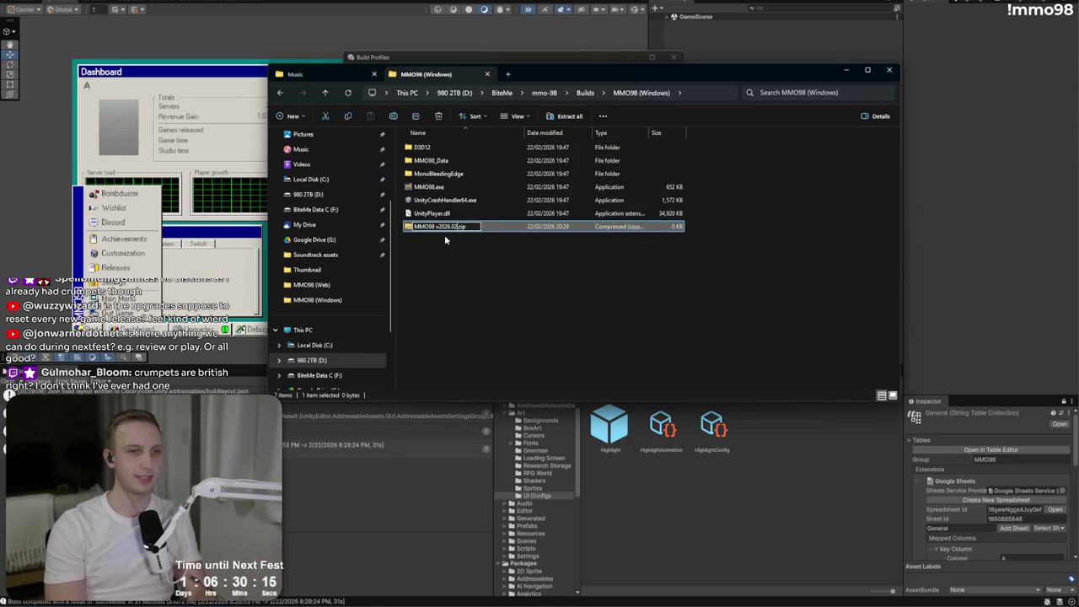
type("v5-w")
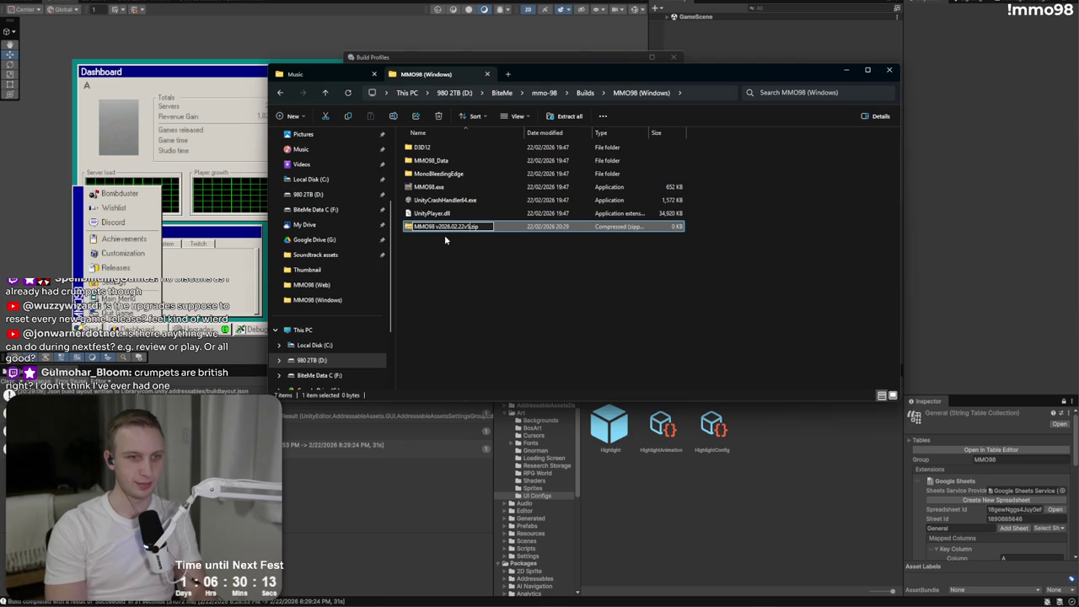
type("eb")
key("Return")
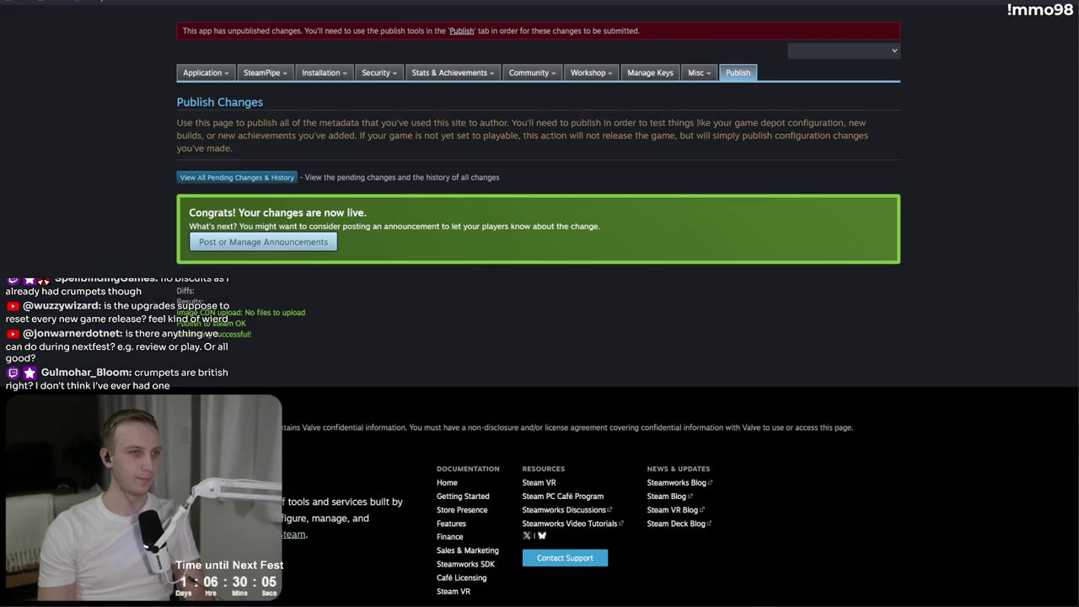
- Upload the new zip to the MMO 98 Demo depot via Web Uploads in Standard mode
mouse_move(262, 74)
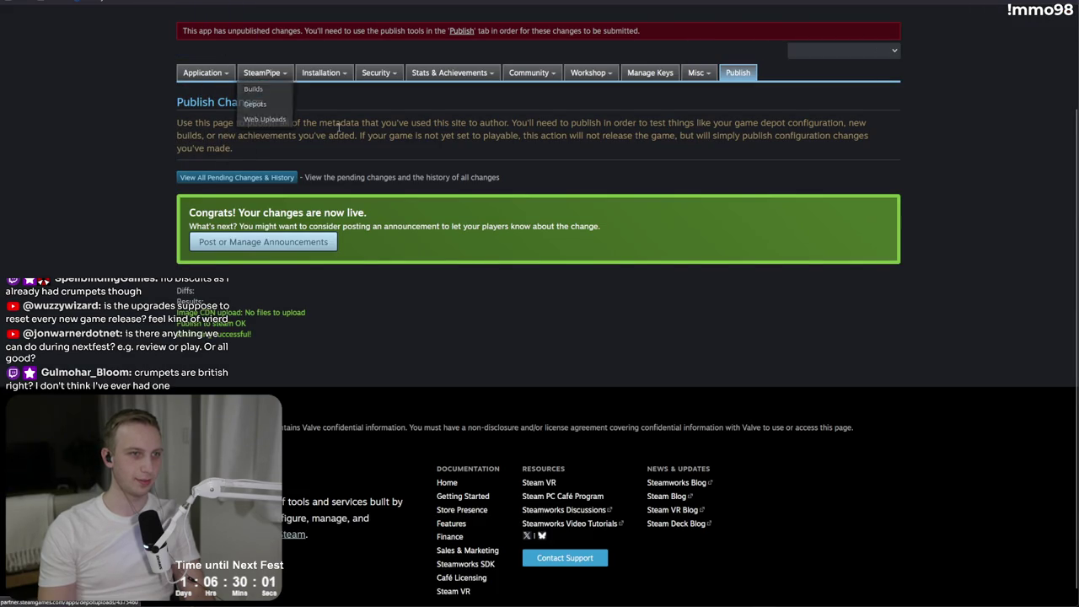
left_click(265, 119)
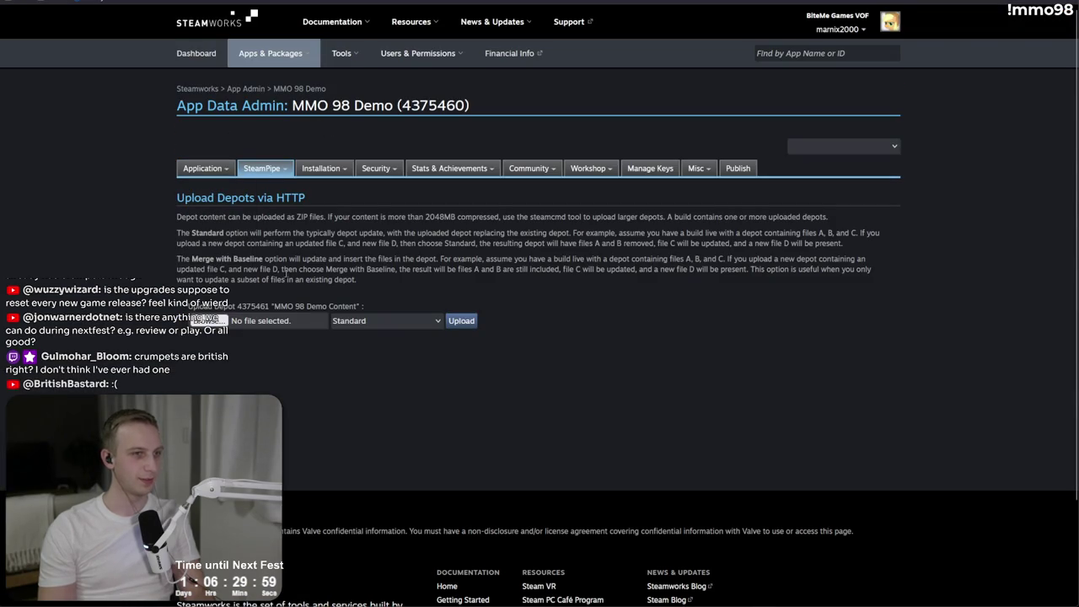
key("alt+Tab")
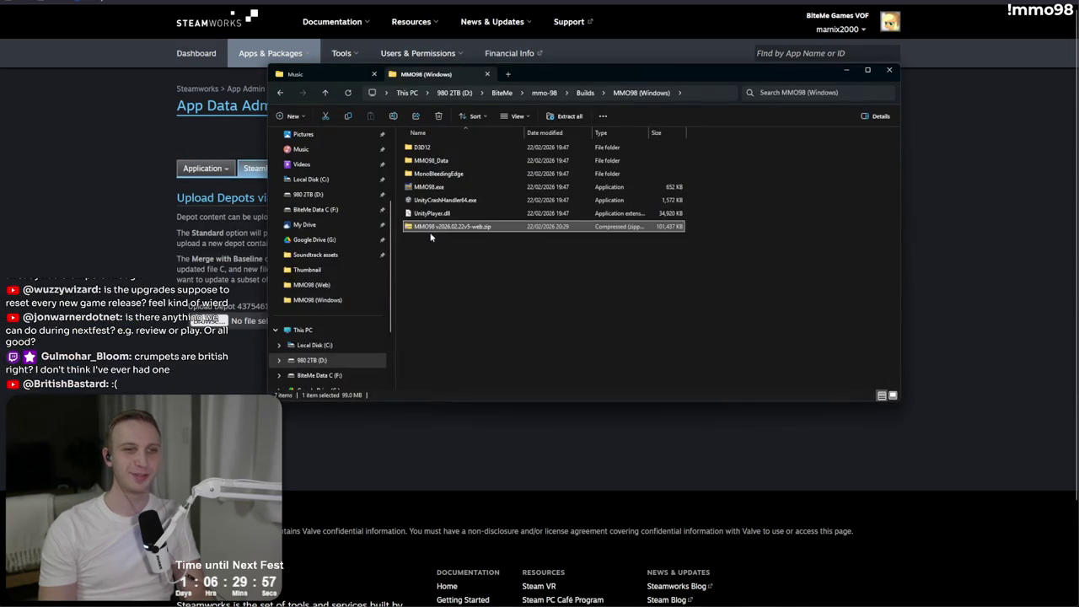
left_click_drag(431, 228, 211, 322)
left_click(420, 320)
left_click(422, 321)
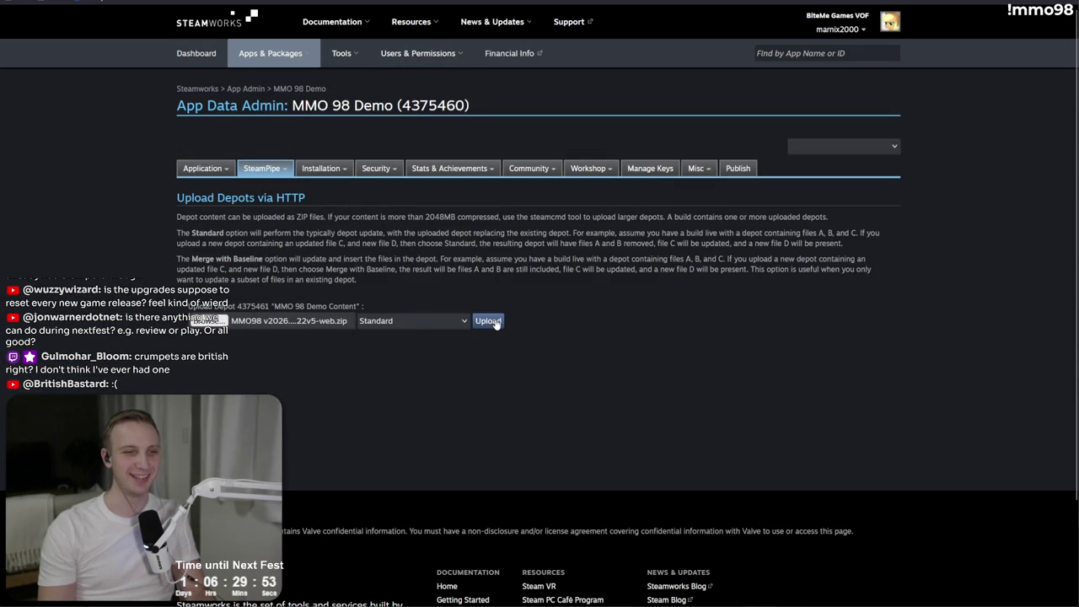
left_click(494, 321)
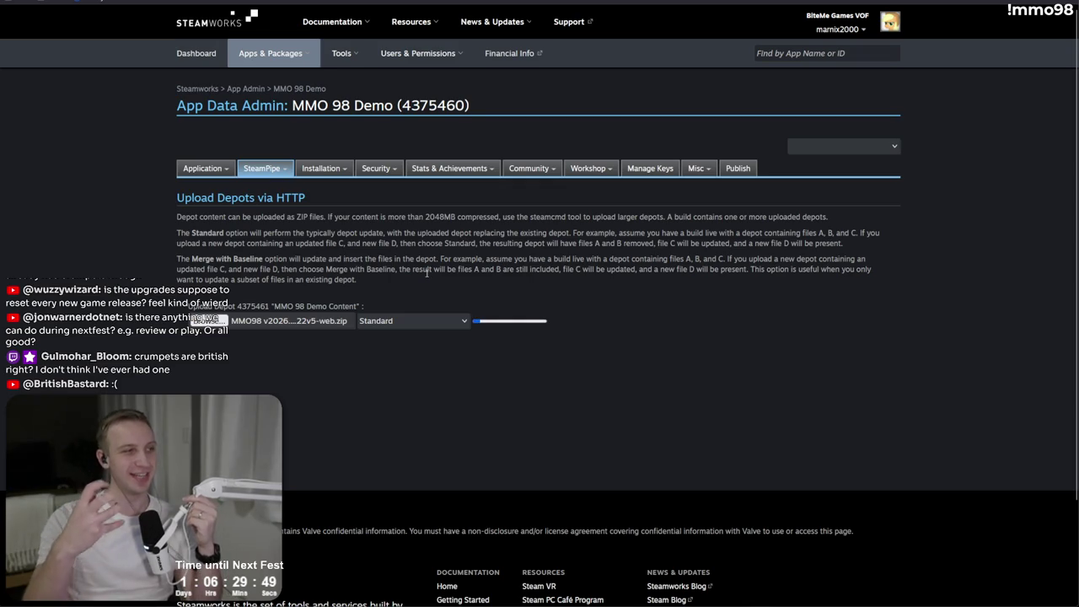
- Commit the uploaded depot as build 22041319 with description MMO98 v2026.02.22v5
mouse_move(274, 169)
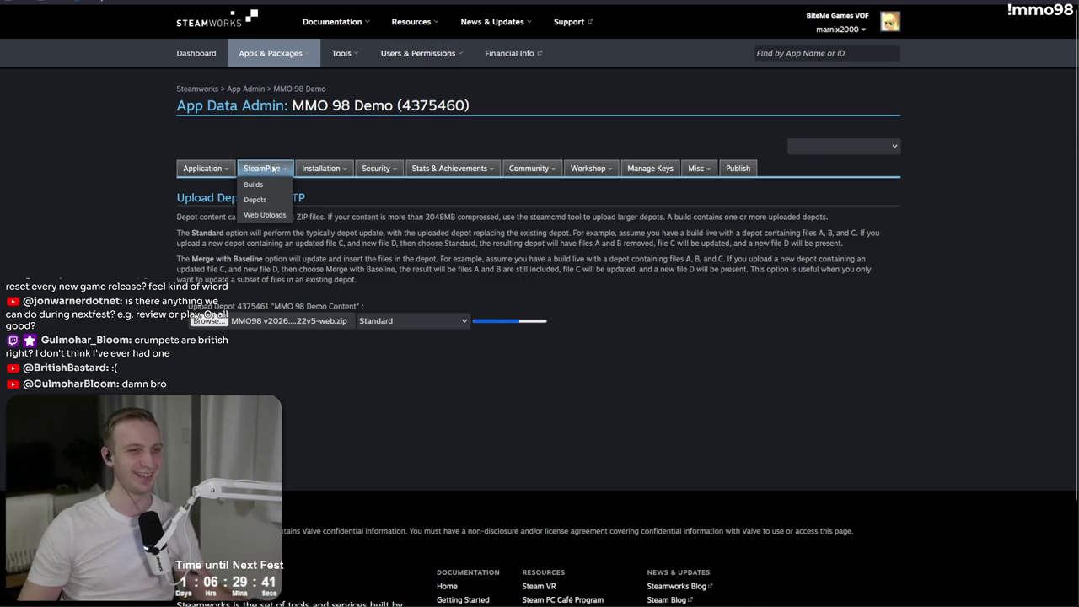
double_click(315, 259)
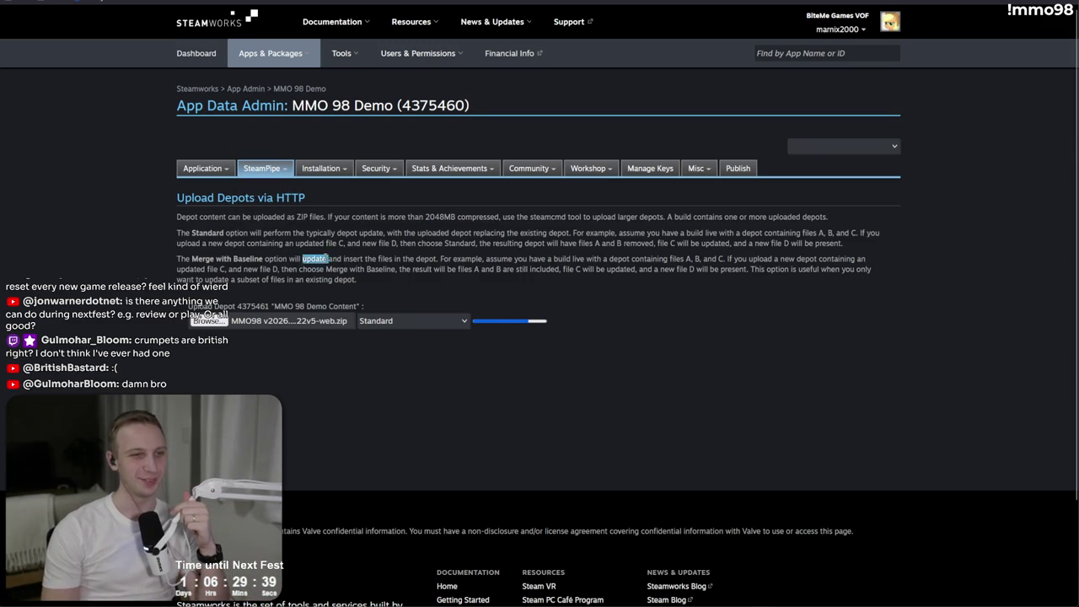
left_click(326, 258)
left_click(304, 260)
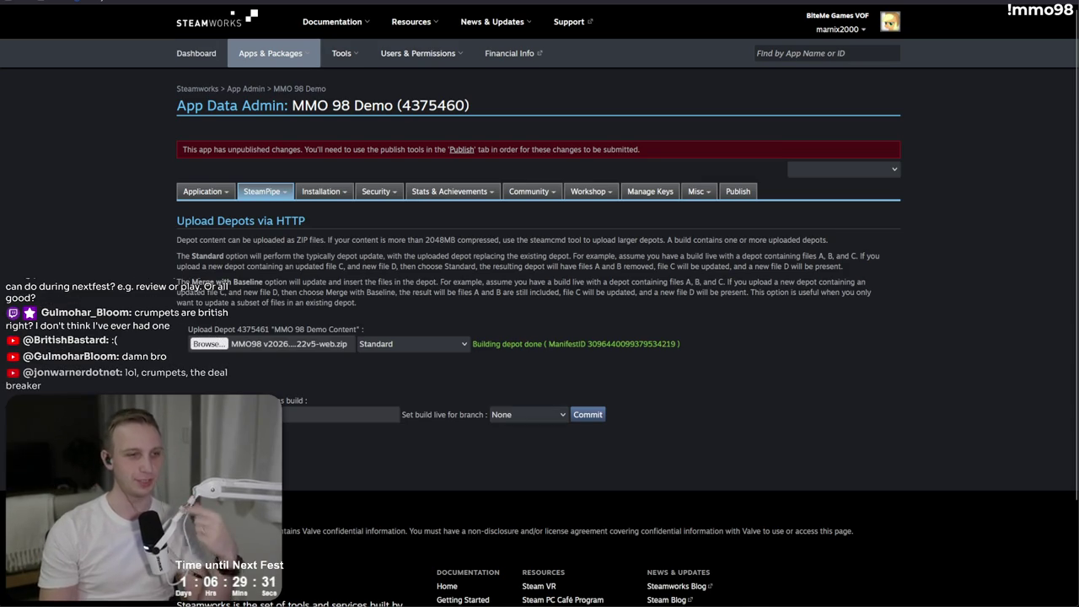
left_click(342, 414)
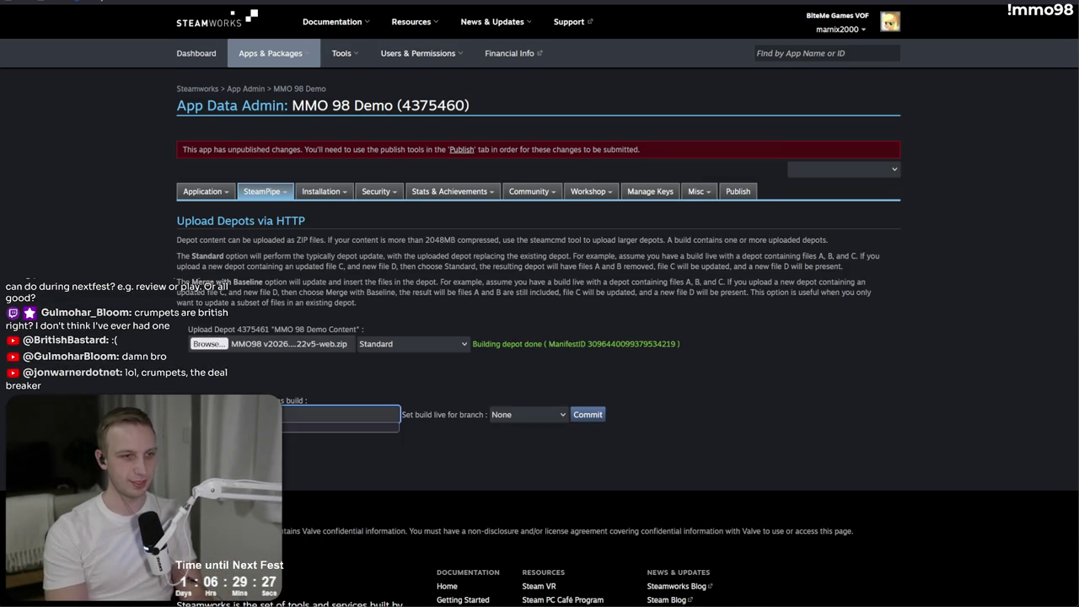
type("2.22v5")
key("ctrl+a")
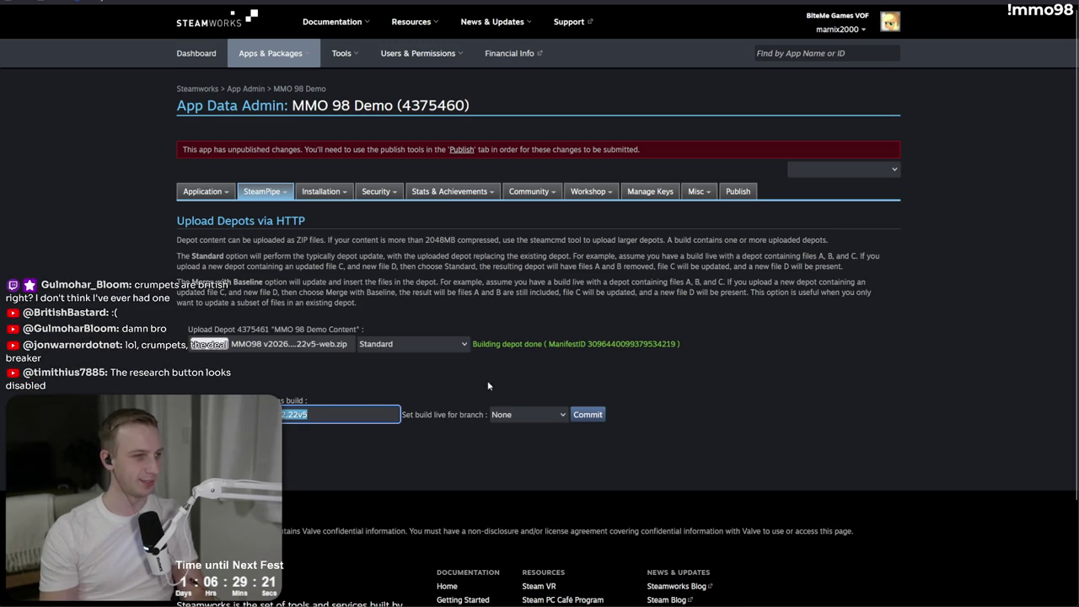
left_click(595, 414)
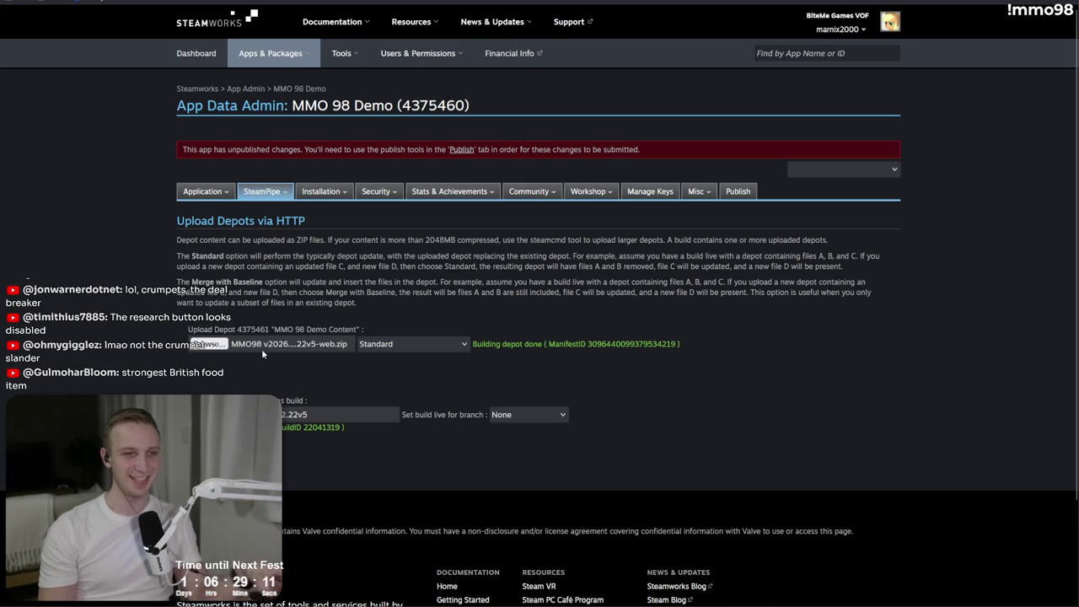
mouse_move(261, 192)
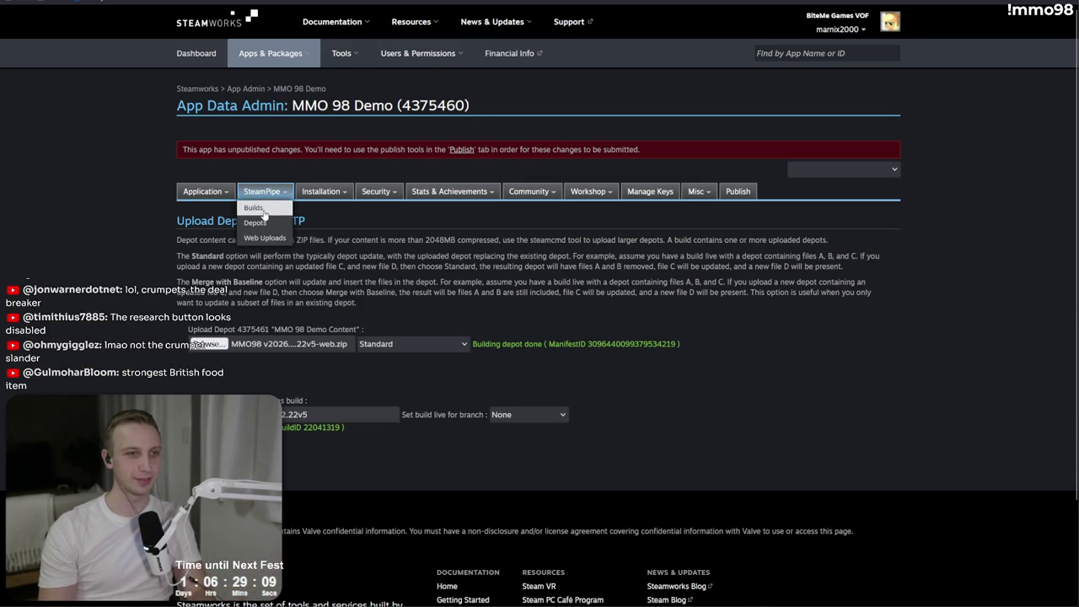
left_click(261, 215)
- Set the newest build live on the default branch, with the build version as comment
scroll(497, 406, "down", 2)
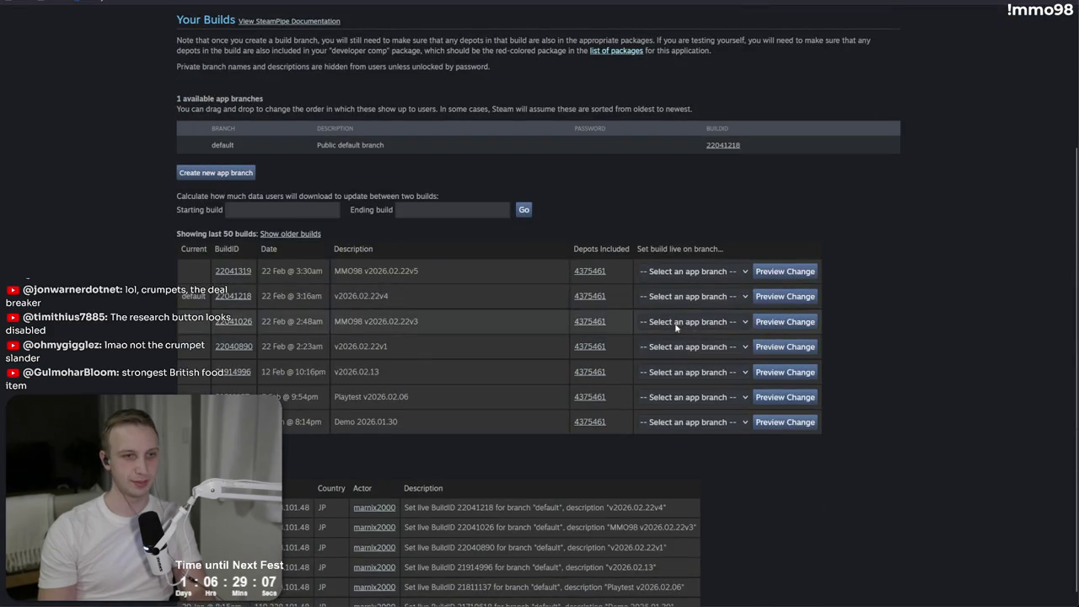
left_click(693, 270)
left_click(696, 295)
left_click(762, 271)
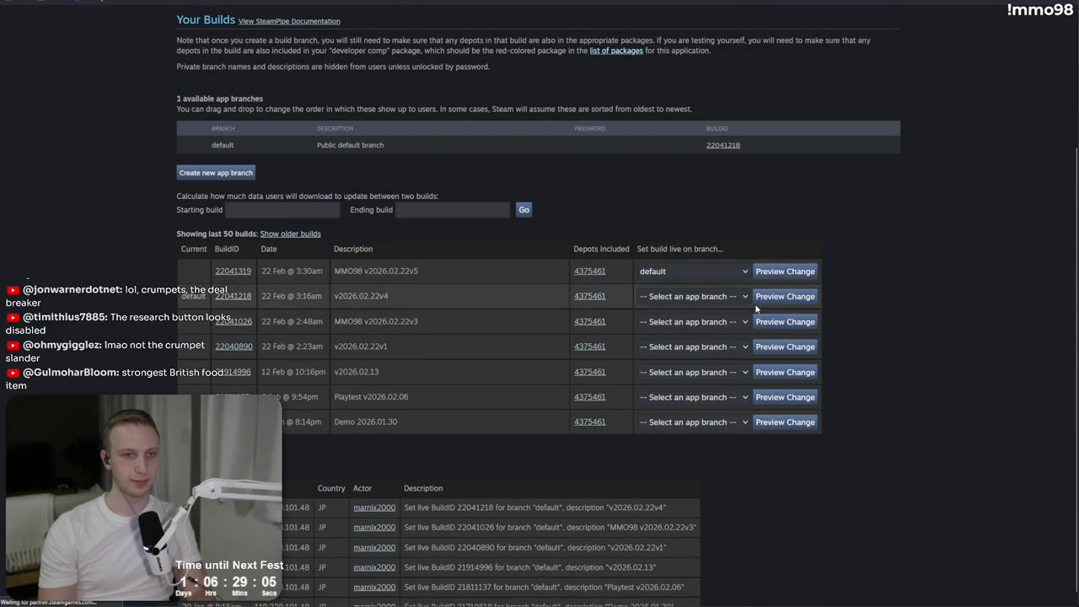
left_click(337, 321)
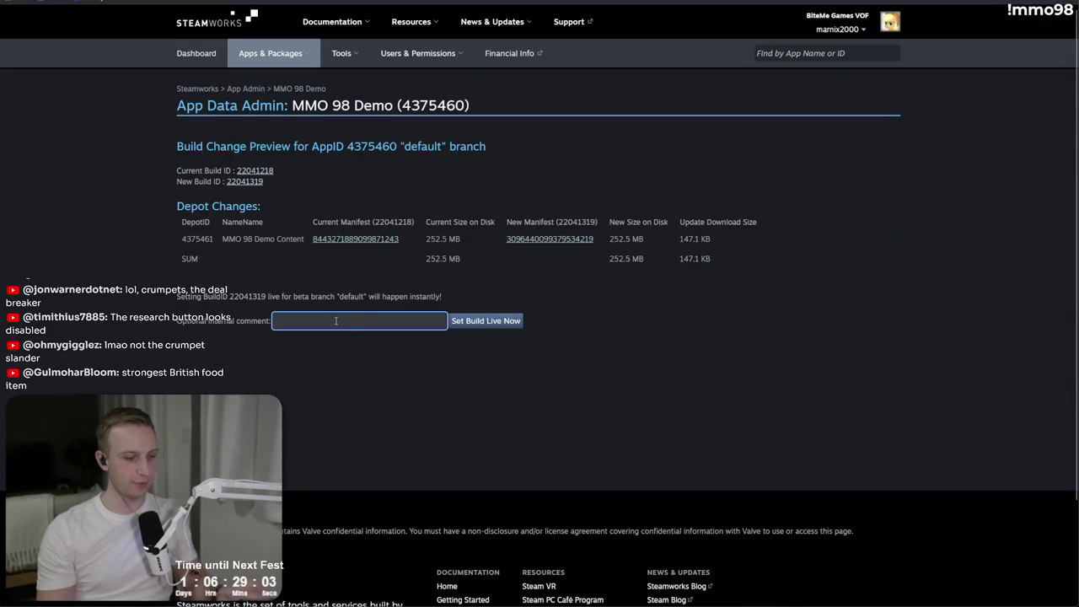
type("MMO98 v2026.02.22v5")
left_click(478, 321)
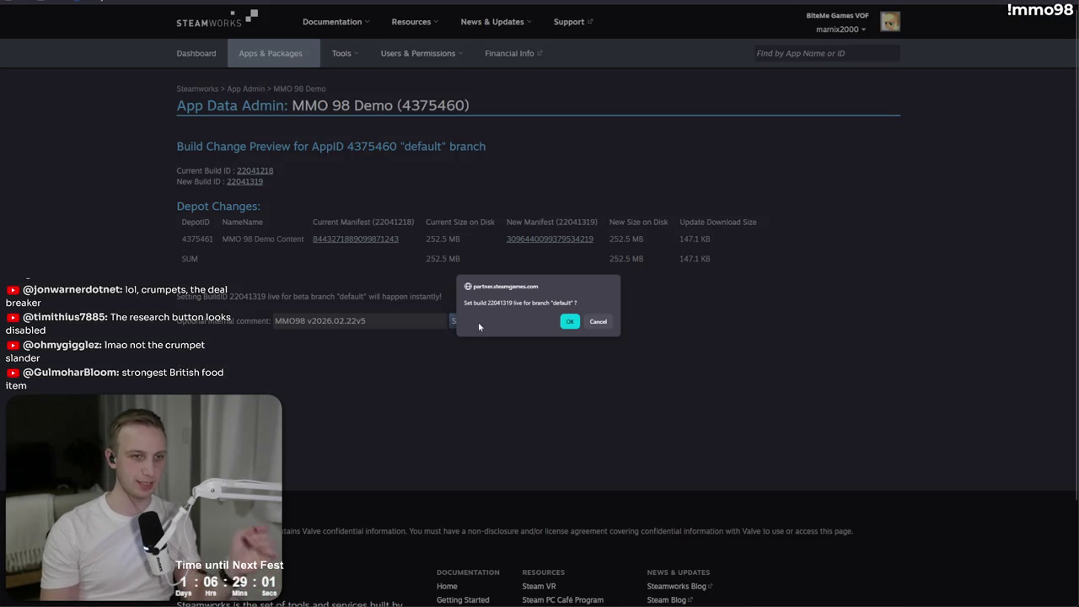
left_click(636, 320)
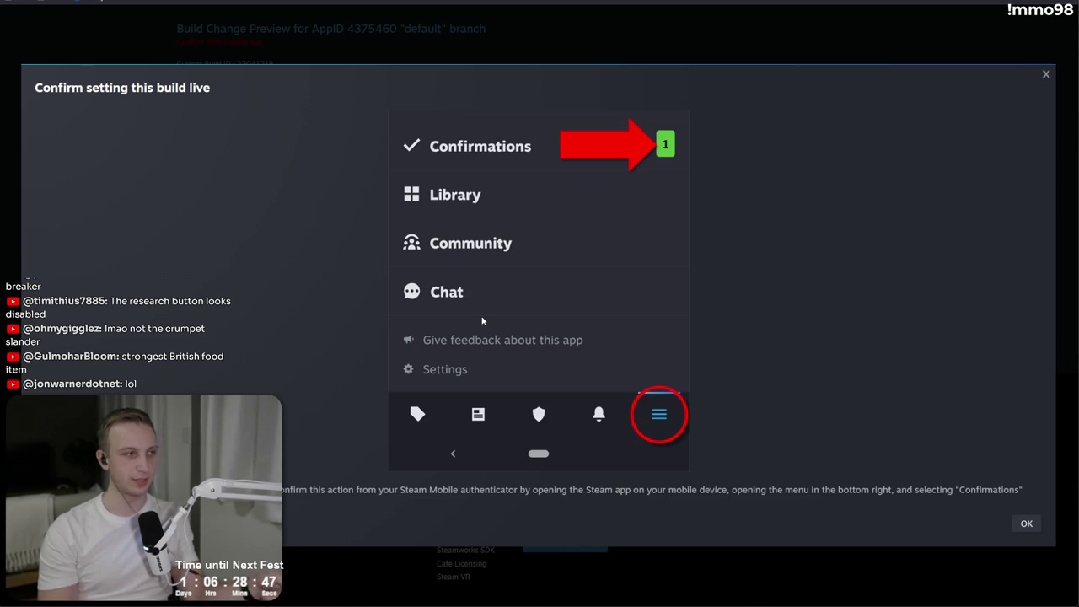
left_click(1027, 524)
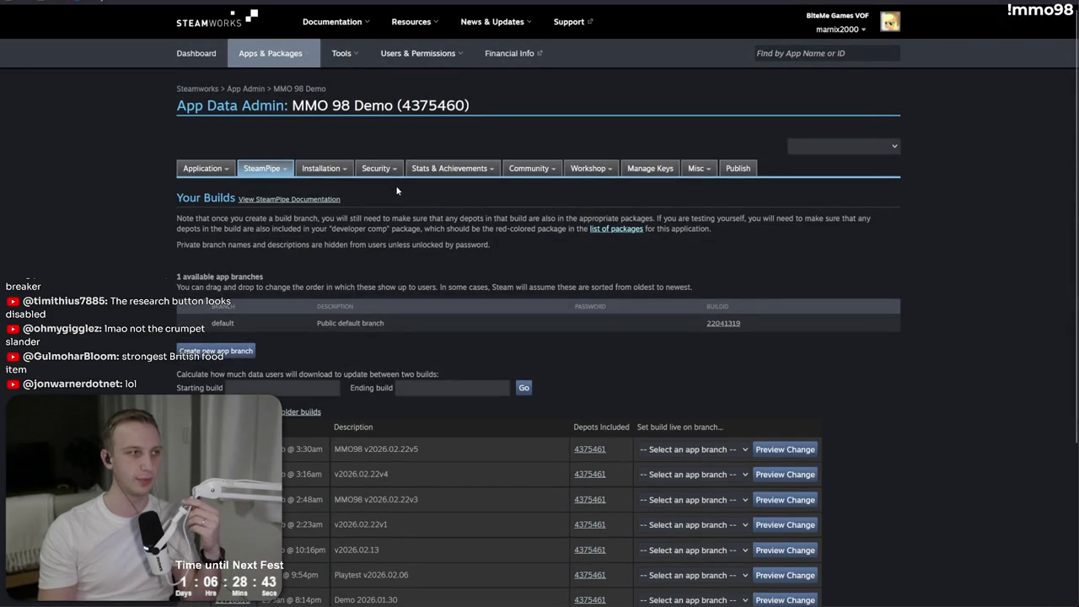
- Publish the pending changes to Steam after entering the confirmation code
left_click(738, 169)
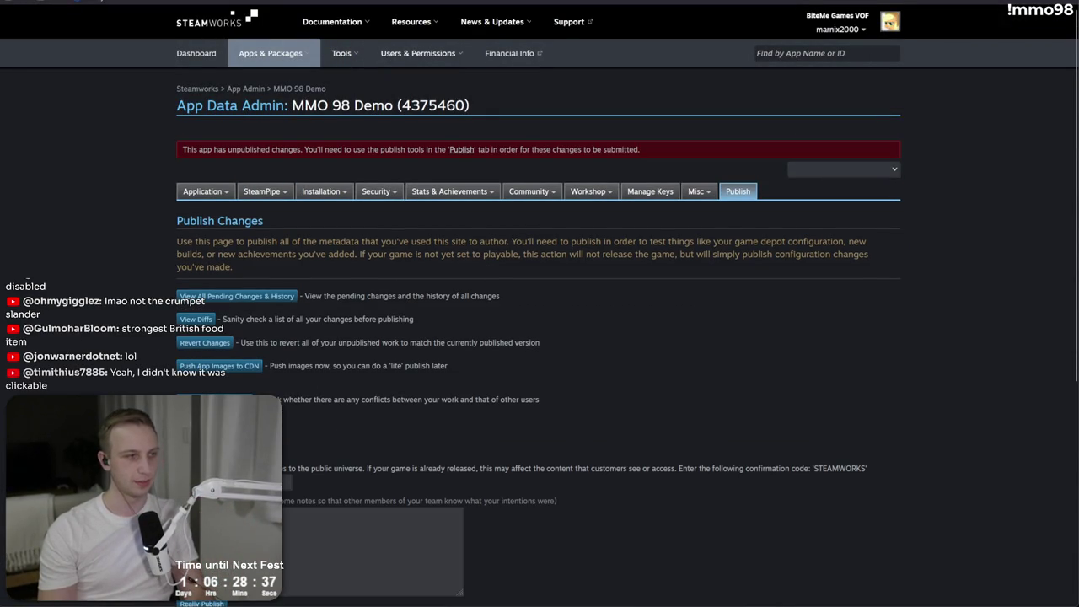
left_click(287, 482)
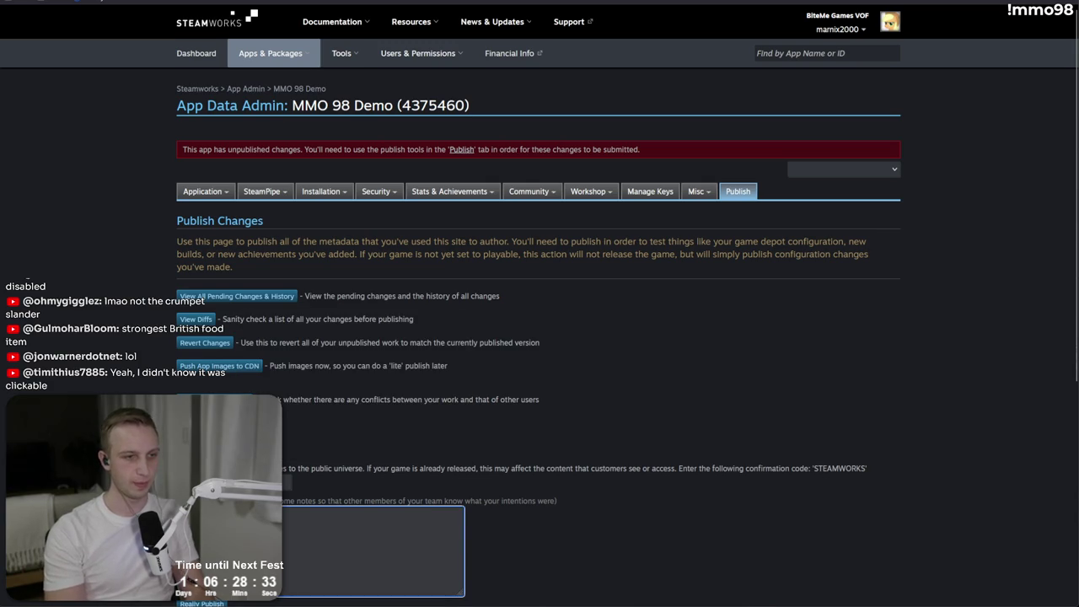
scroll(428, 421, "down", 3)
left_click(202, 486)
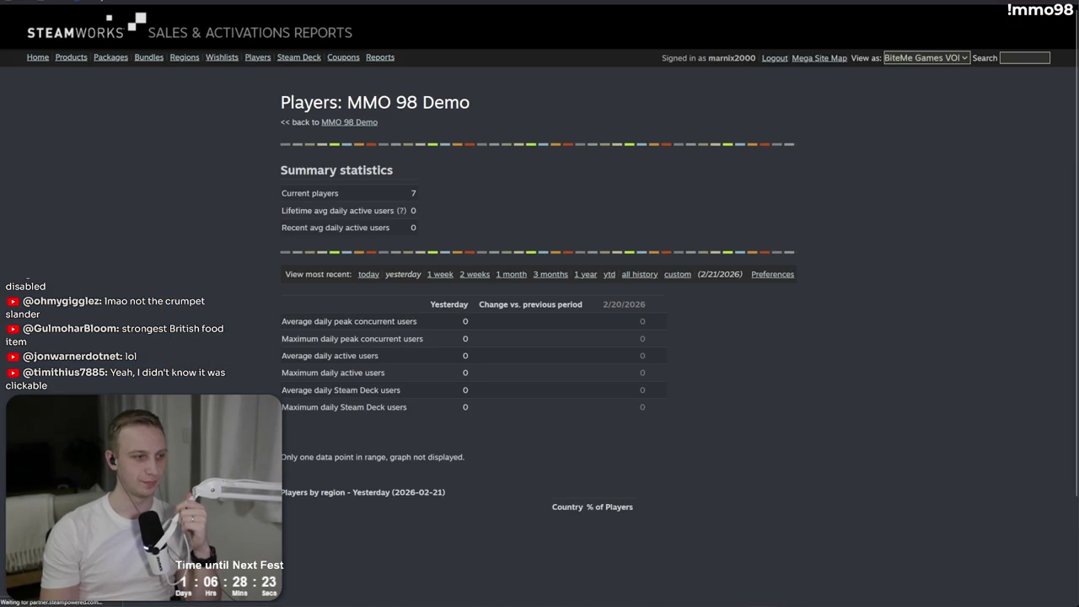
key("alt+Tab")
- Commit 8 files to main as "Minesweeper UI and some other stuff" and push to origin
key("ctrl+a")
type("Minesweeper")
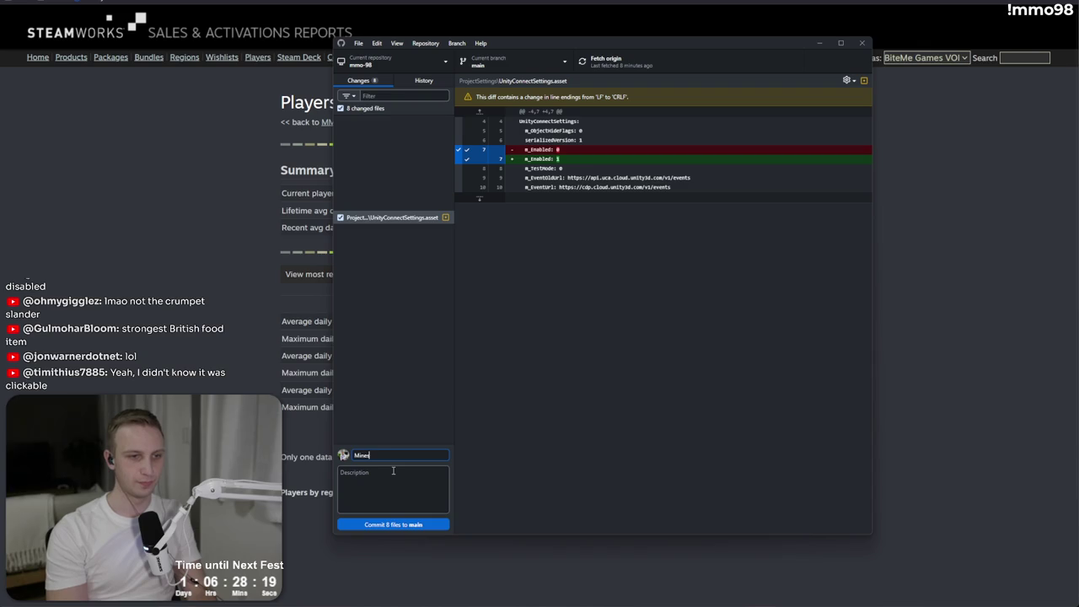
type(" UI and some other stuff")
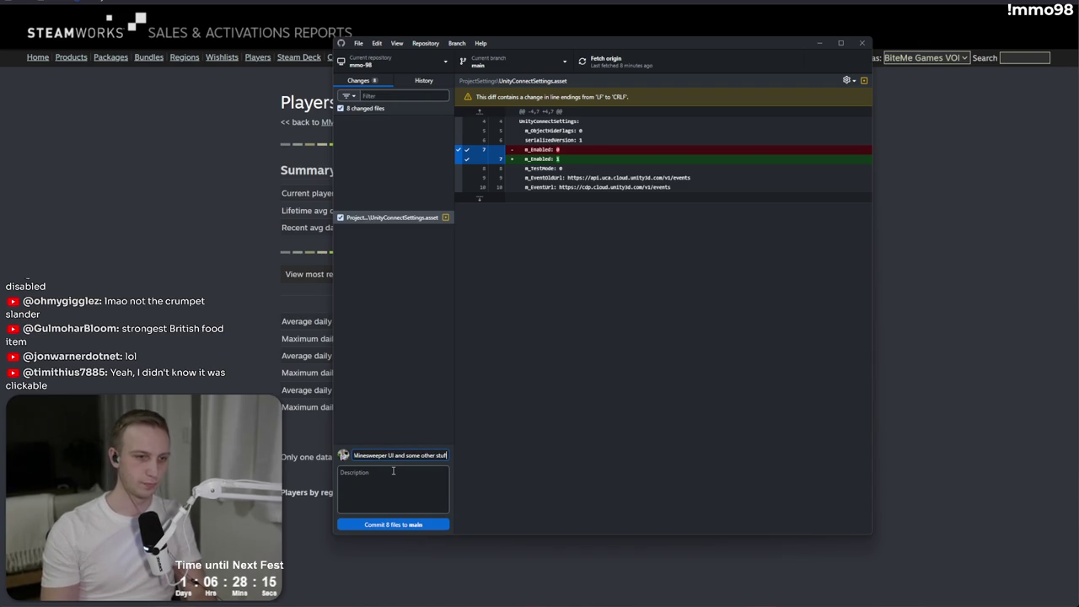
left_click(374, 524)
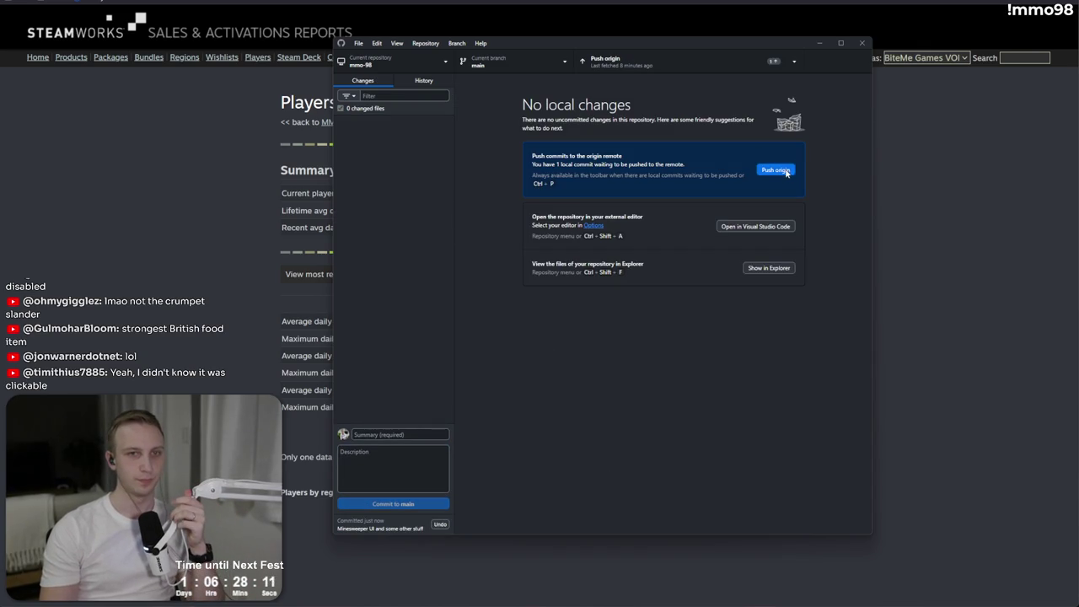
left_click(666, 62)
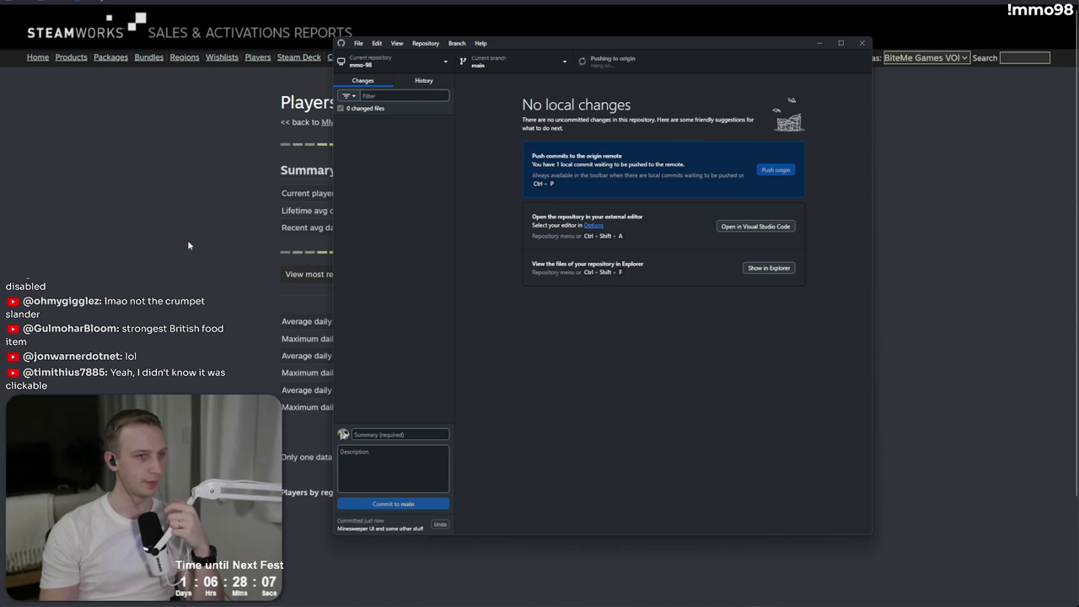
key("alt+Tab")
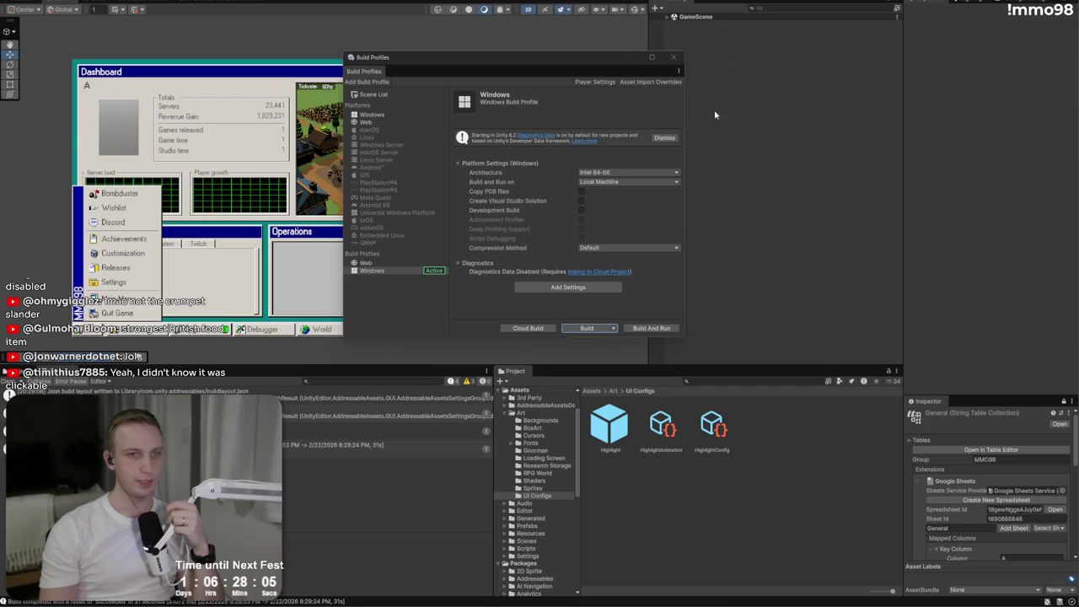
- Select the Web profile in Build Profiles and switch to it
left_click(366, 263)
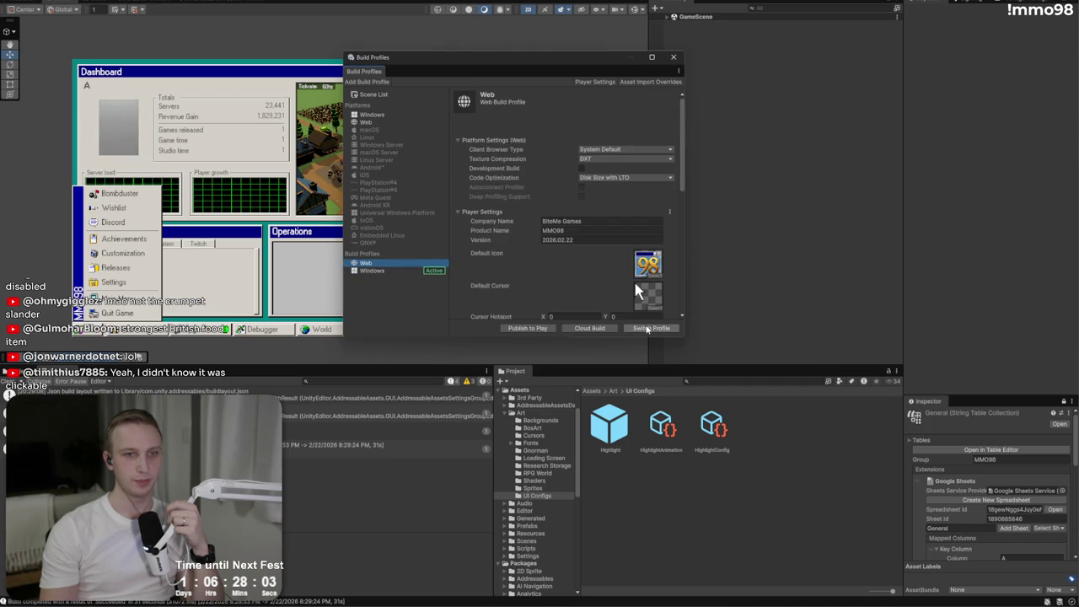
left_click(647, 329)
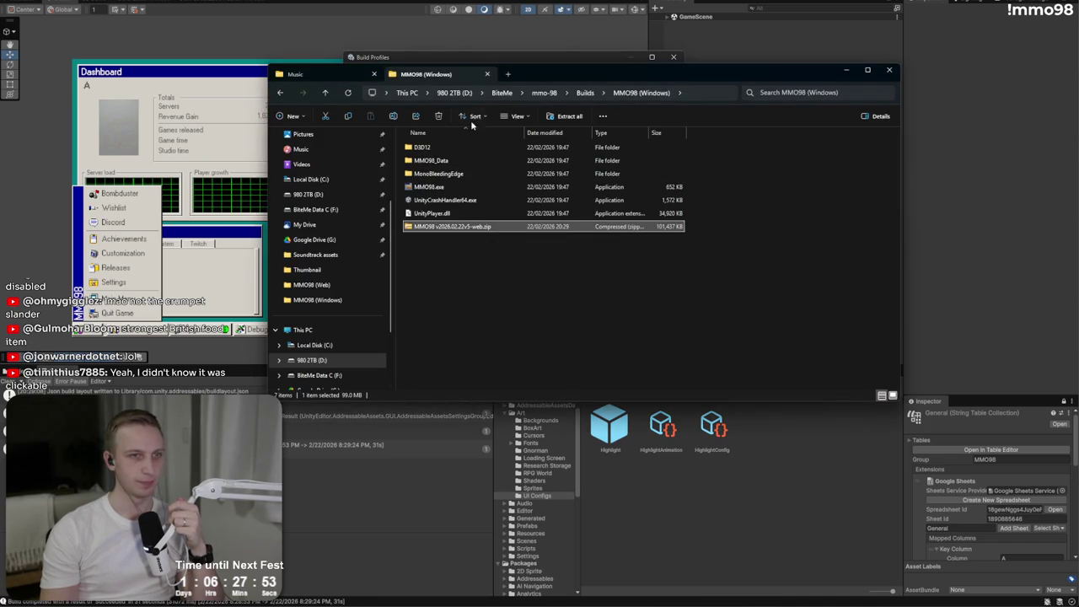
left_click(594, 95)
- Delete every old file and the zip inside the MMO98 (Web) build folder
double_click(456, 147)
left_click_drag(510, 266, 477, 149)
left_click(477, 199)
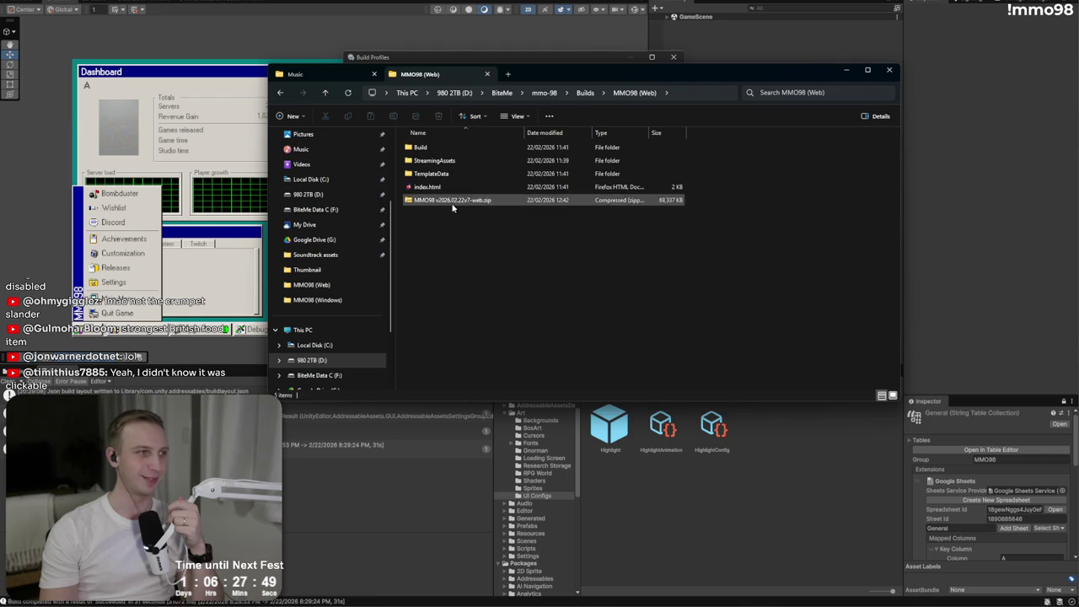
key("ctrl+a")
key("Delete")
left_click_drag(613, 82, 563, 196)
left_click(518, 67)
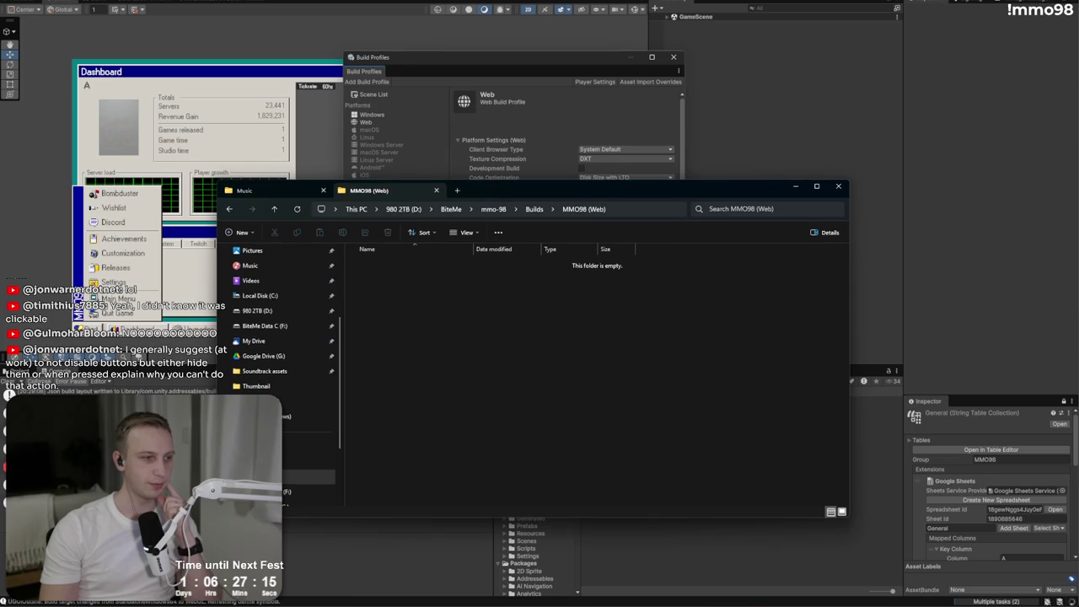
- Select the three finished todo lines under Marnix in MMO98 Todo.txt
key("alt+Tab")
mouse_move(304, 121)
left_mouse_down()
mouse_move(223, 120)
mouse_move(220, 95)
left_mouse_up()
mouse_move(305, 120)
left_mouse_down()
mouse_move(253, 112)
mouse_move(347, 95)
left_mouse_up()
- Replace the three finished Marnix todo lines with a new 'Button state tooltips' item
key("BackSpace")
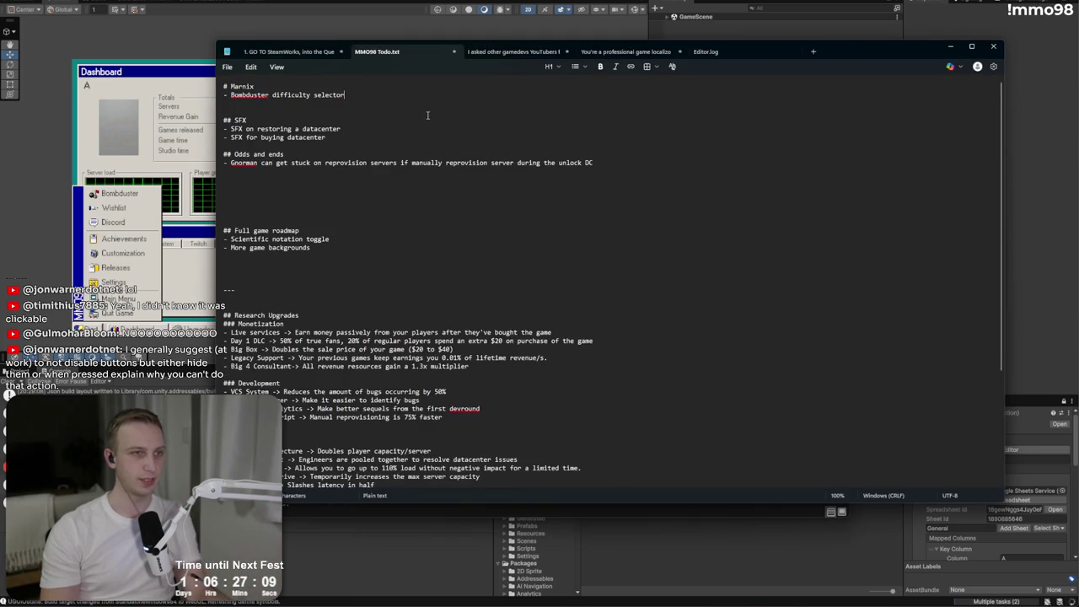
key("Return")
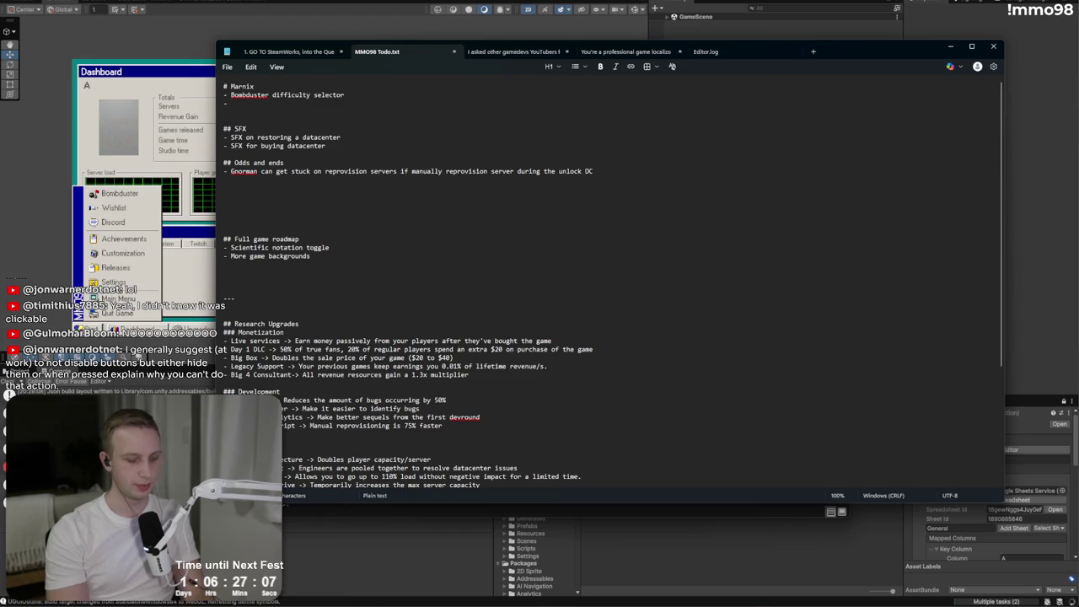
type("- Button state too")
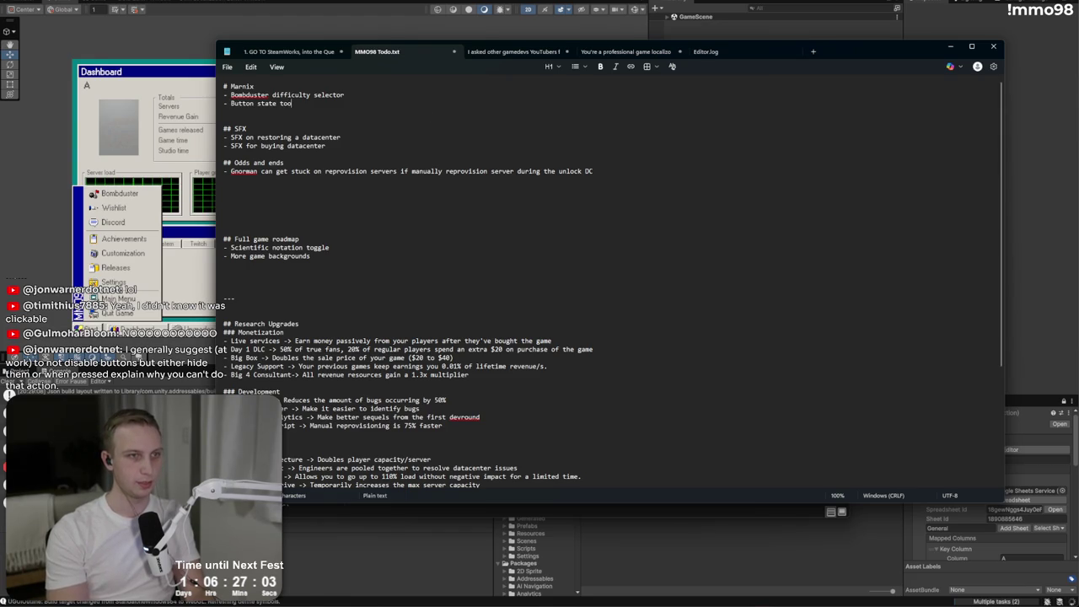
type("ltiips")
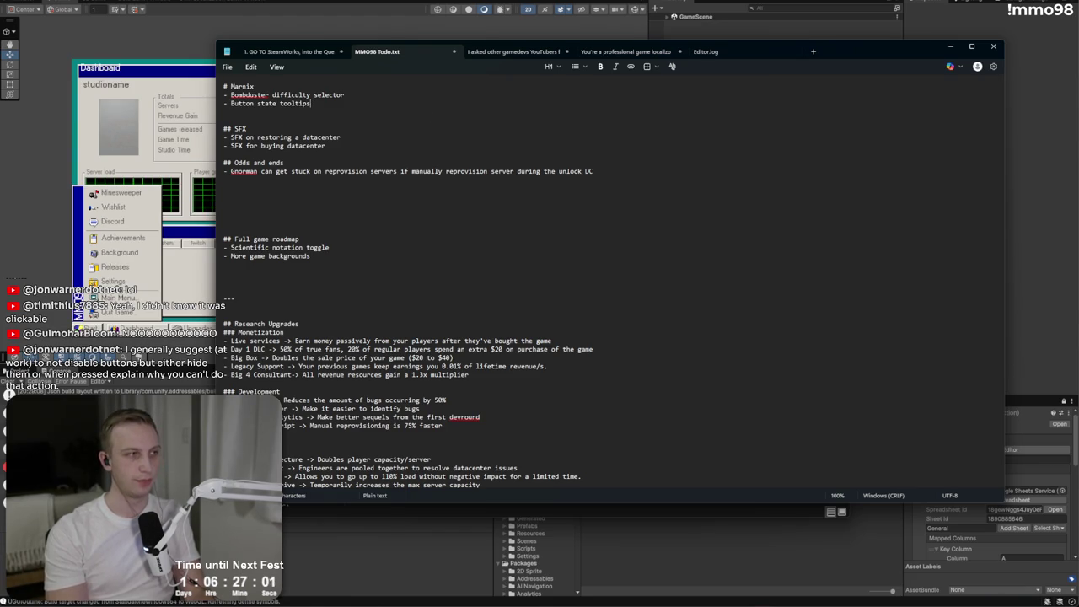
key("Return")
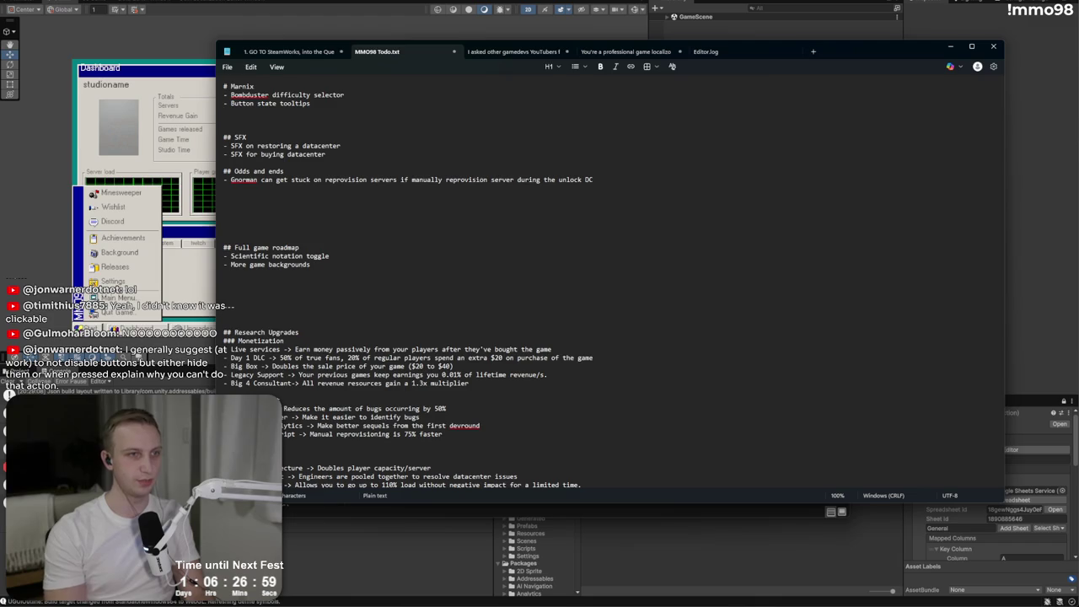
- Check the Gnorman bug line under Odds and ends, then minimize Notepad for Unity's build settings
left_click(451, 171)
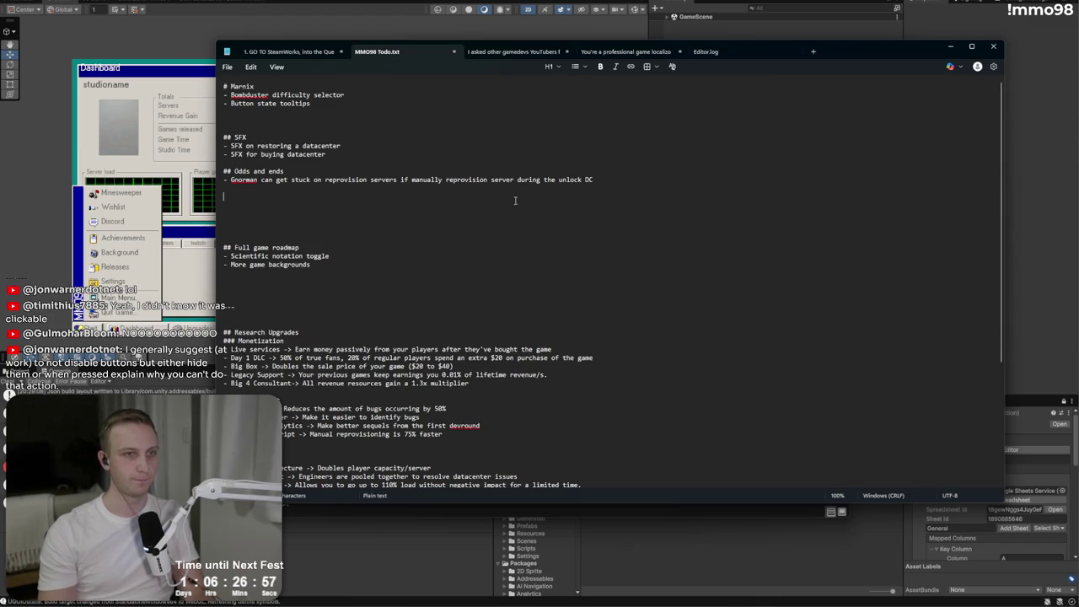
triple_click(613, 179)
left_click(615, 204)
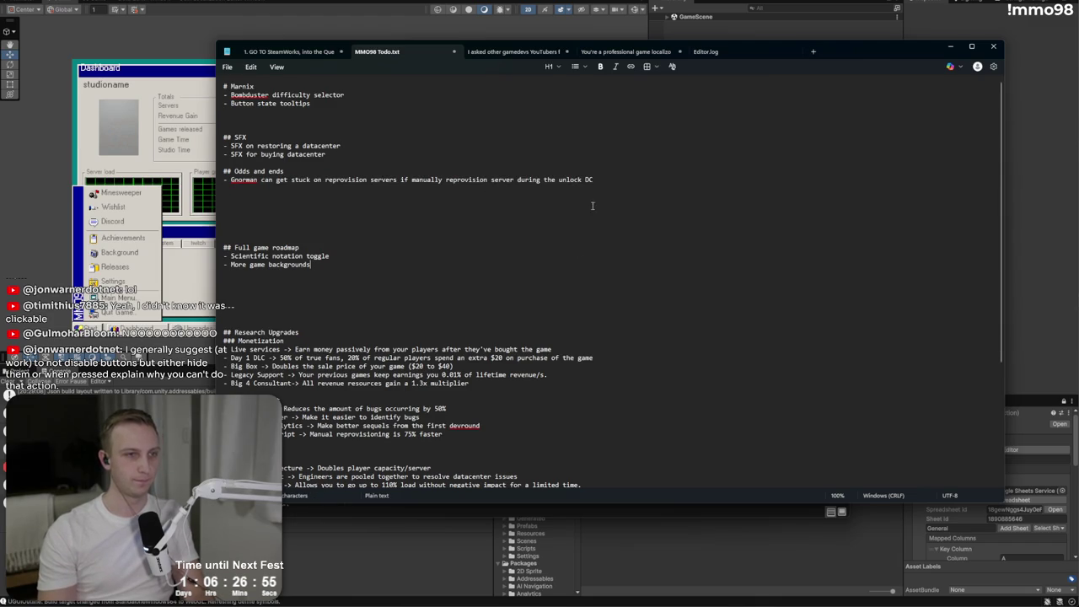
left_click(950, 46)
left_click(577, 124)
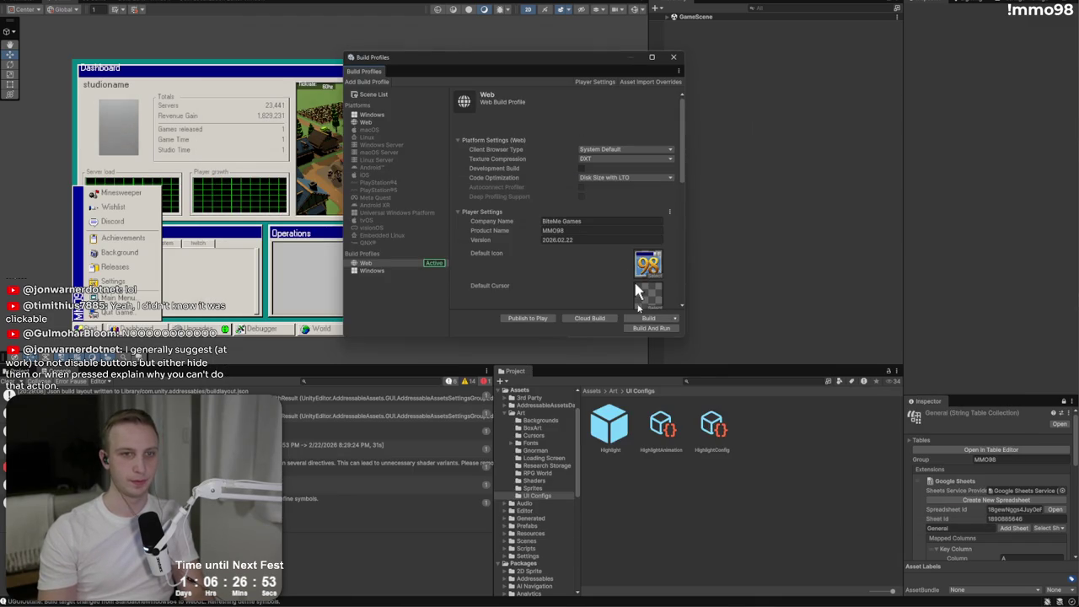
- Set Web Code Optimization to Shorter Build Time and build and run into the MMO98 (Web) folder
left_click(628, 177)
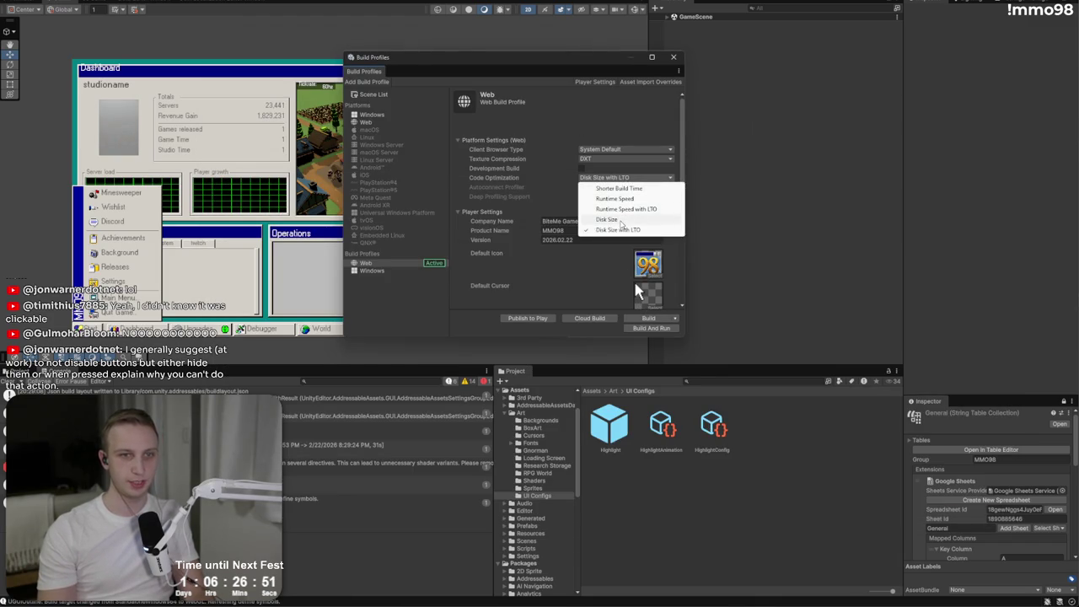
left_click(620, 188)
left_click(650, 328)
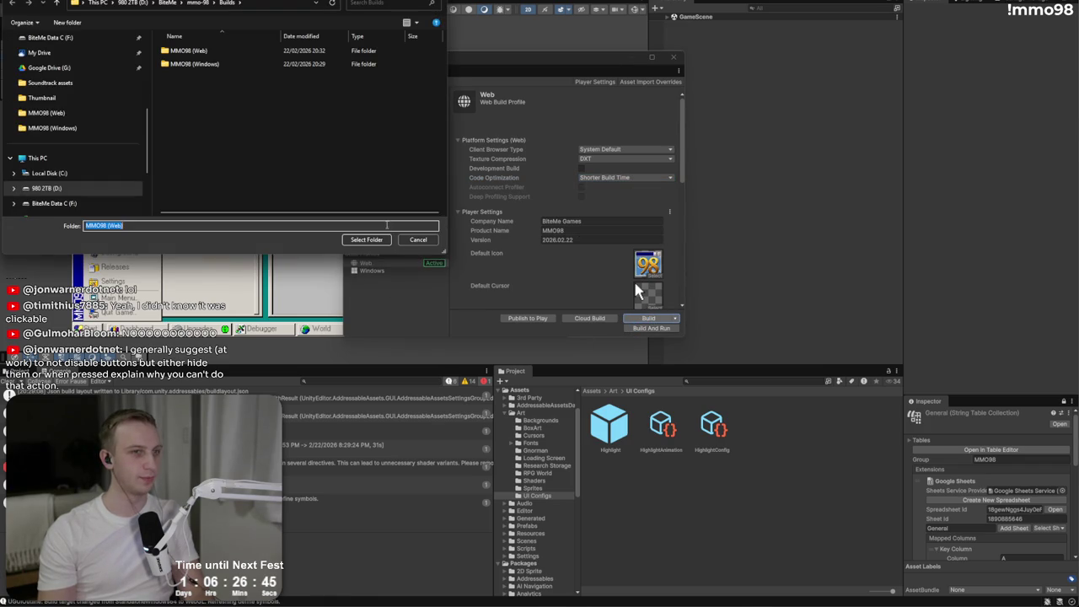
left_click(363, 241)
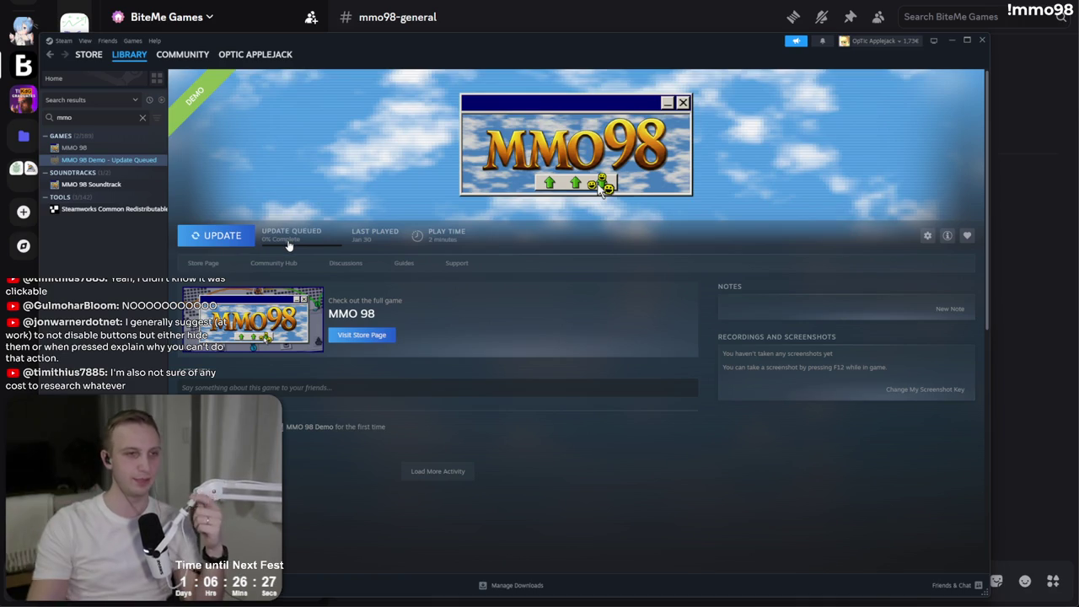
- Update MMO 98 Demo in Steam, launch it, and glance at the Soundtrack page before returning
left_click(213, 241)
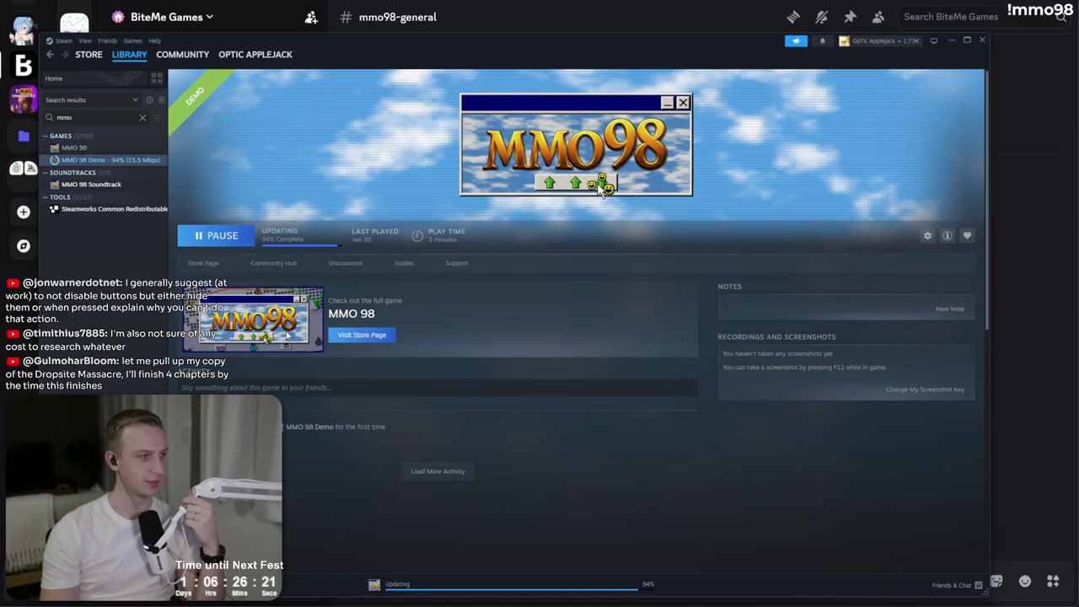
left_click(218, 237)
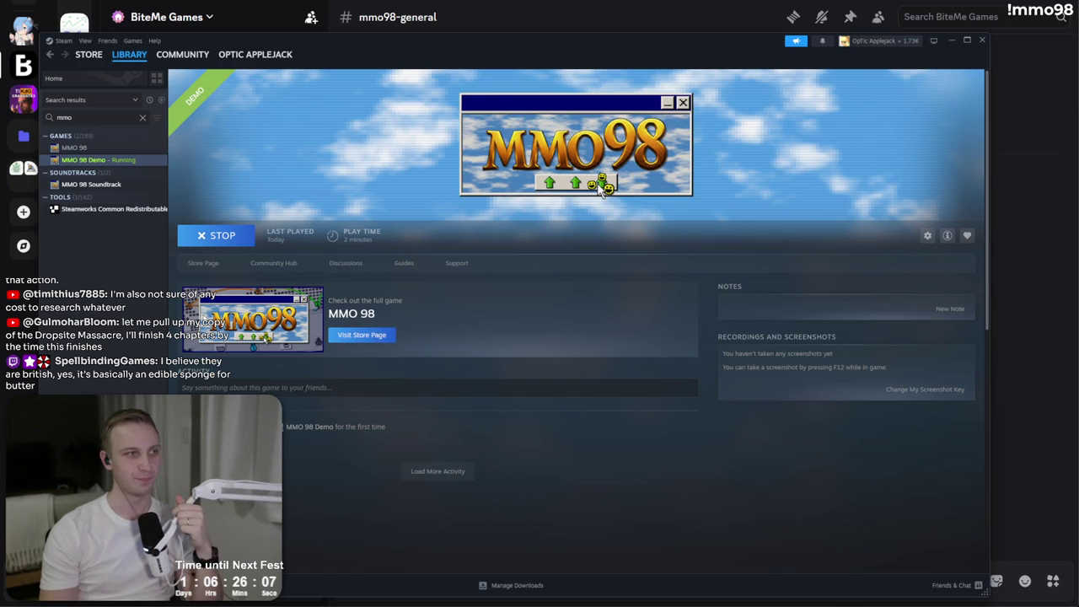
left_click(100, 183)
left_click(102, 160)
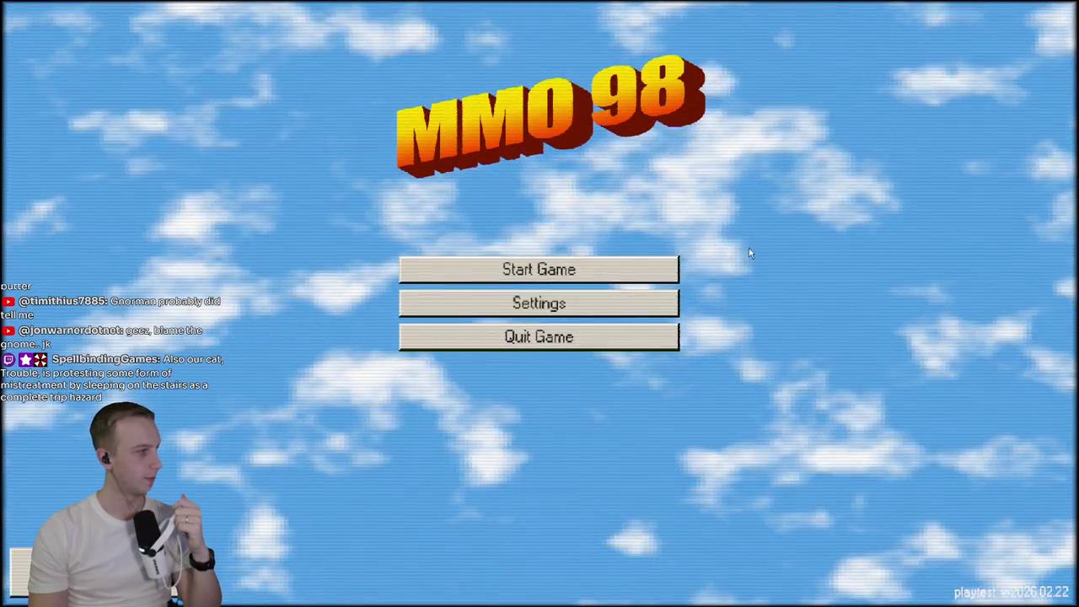
- Load studio A and browse Research details for Big 4 Consultant, Live Services and London Office
left_click(616, 269)
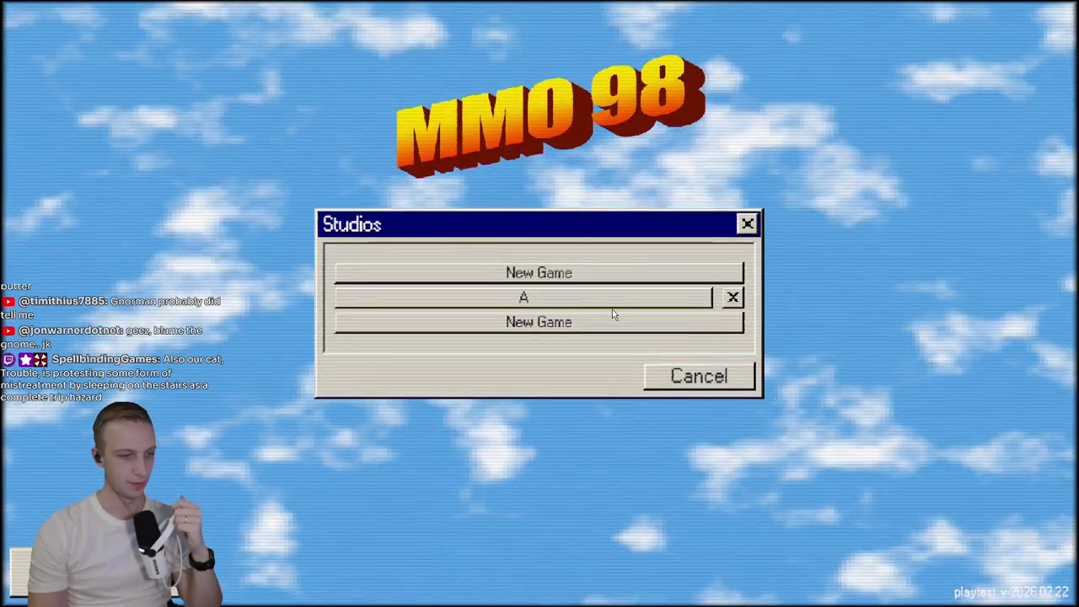
left_click(615, 297)
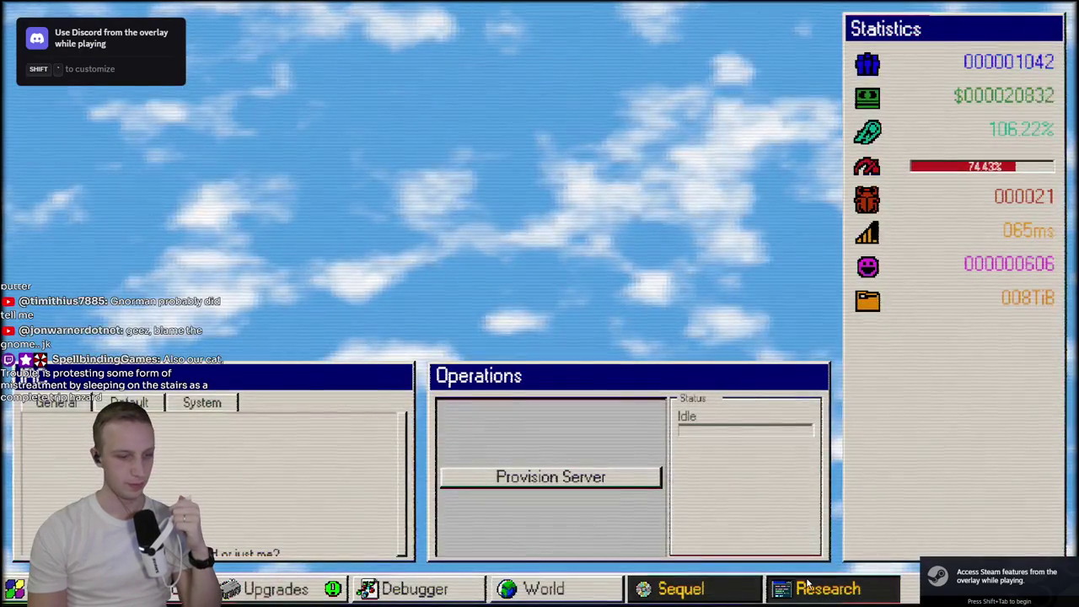
left_click(808, 588)
left_click(478, 59)
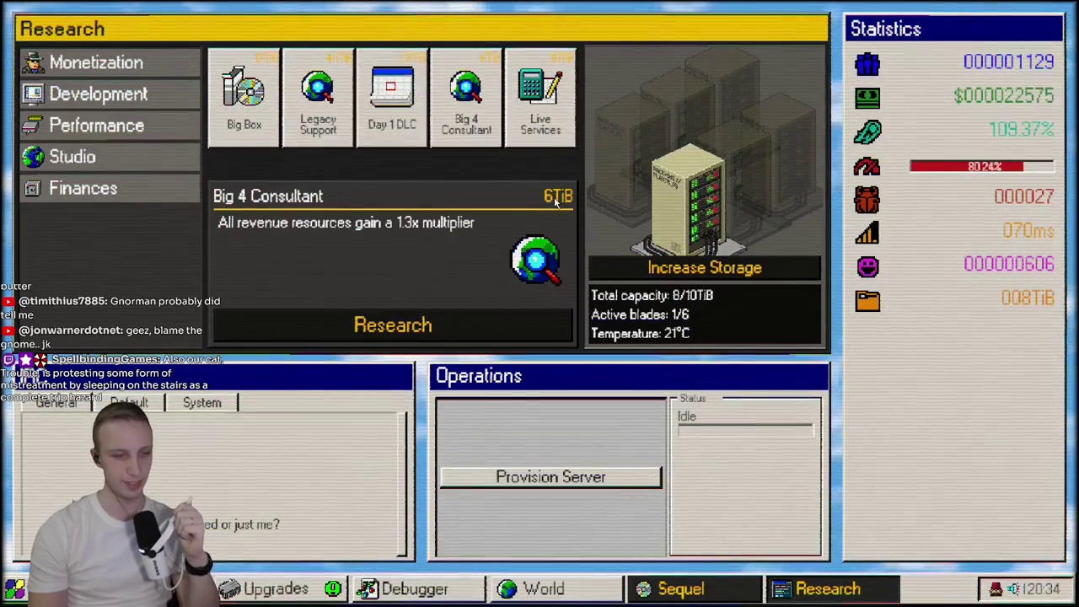
mouse_move(1050, 300)
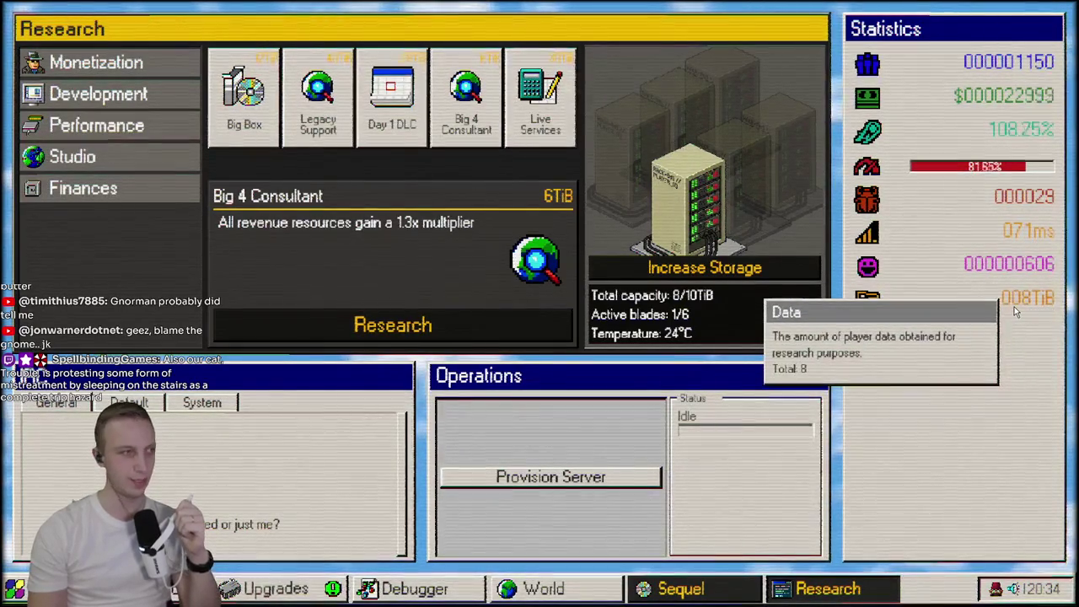
left_click(540, 94)
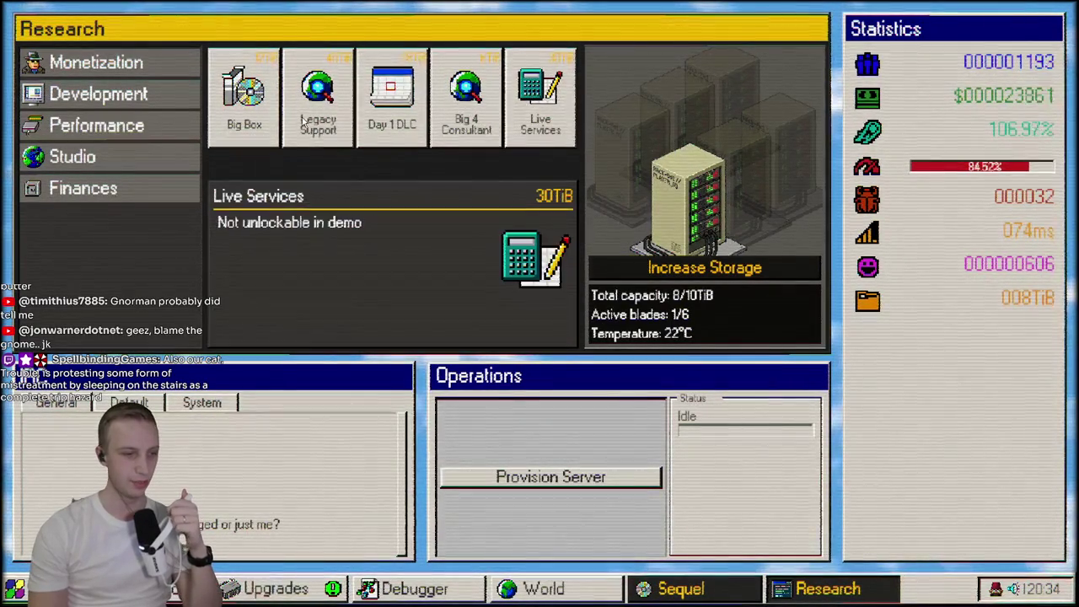
left_click(468, 100)
left_click(136, 163)
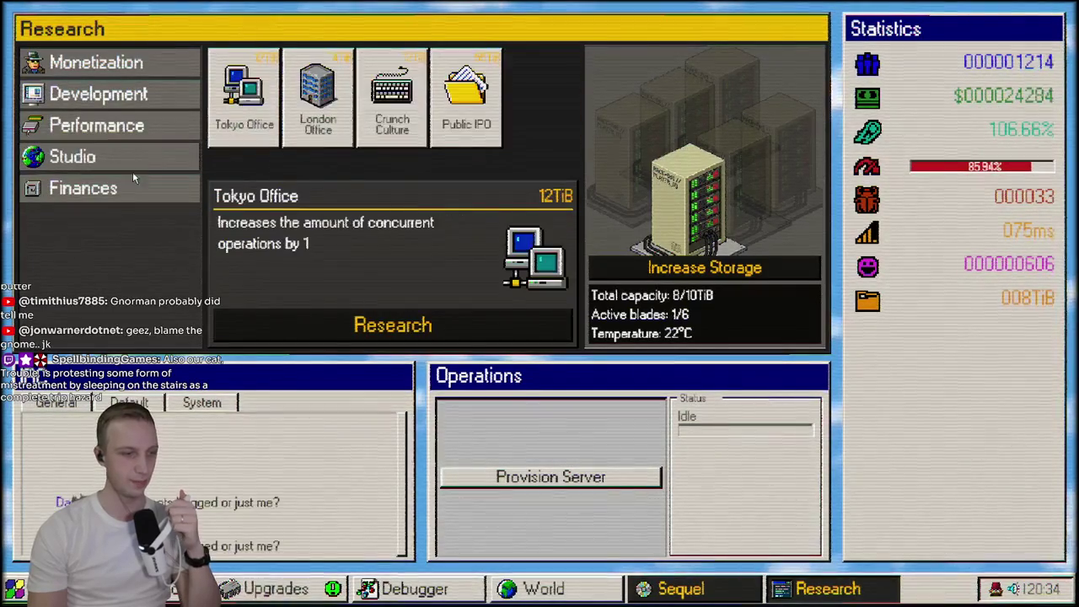
left_click(318, 93)
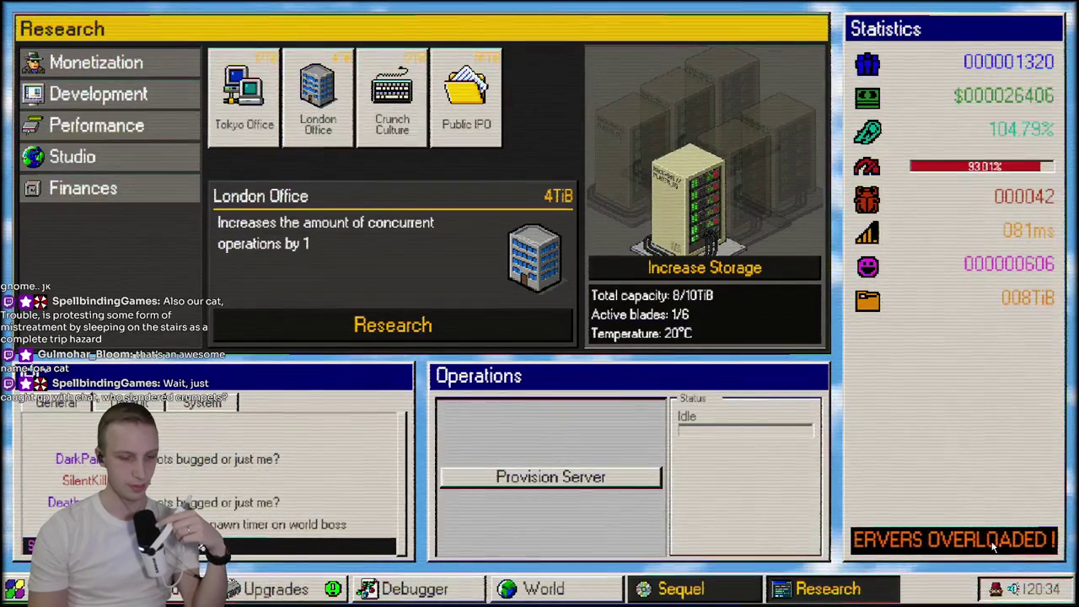
- Provision a new server from the game's start menu, dismiss the gnome's tip, and reopen Research
left_click(276, 588)
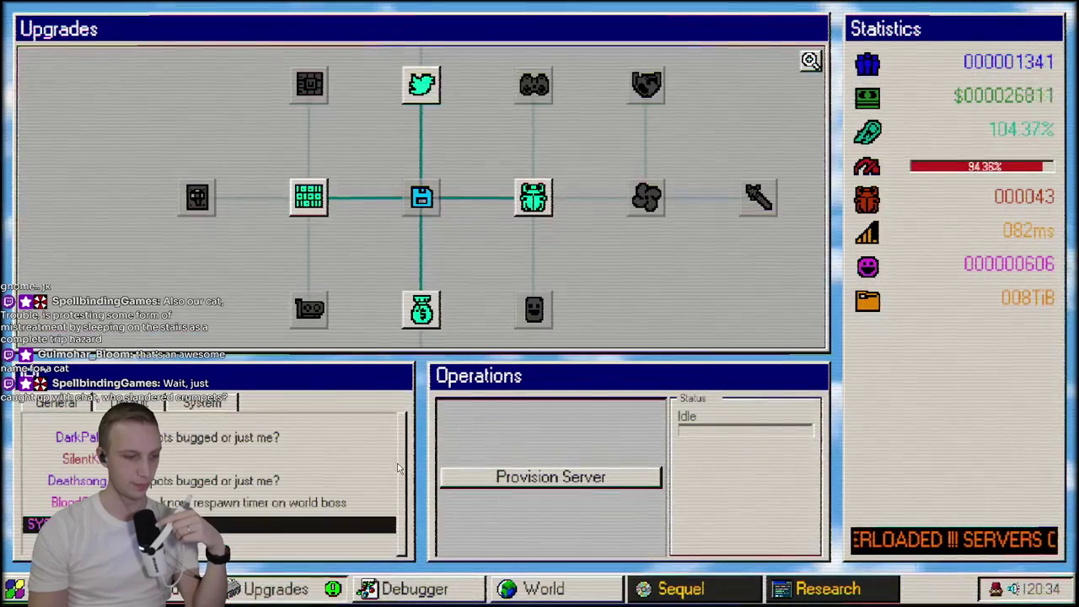
left_click(168, 588)
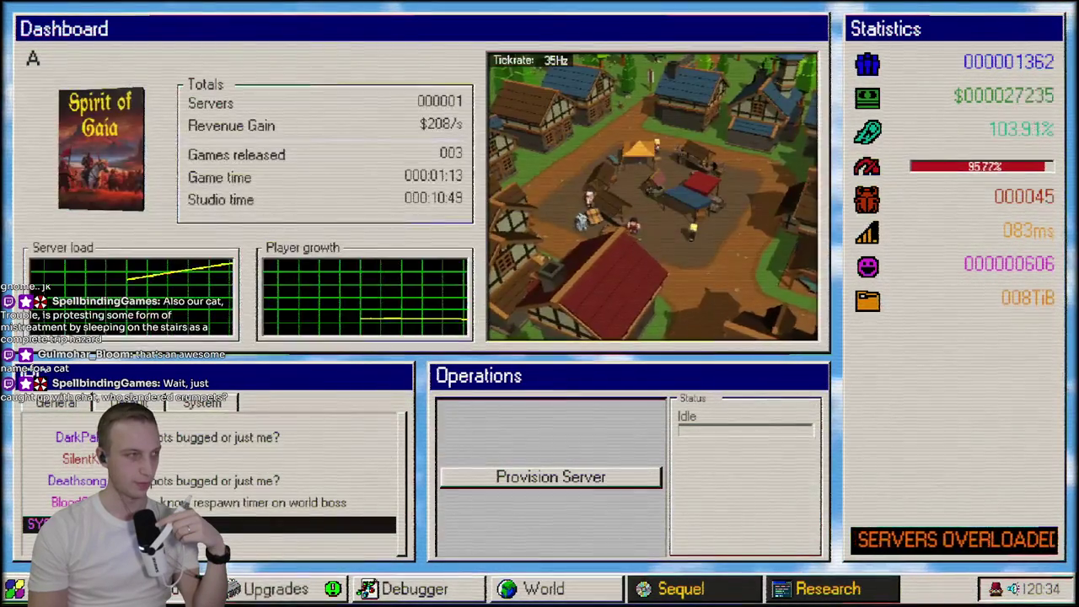
left_click(15, 588)
key("Escape")
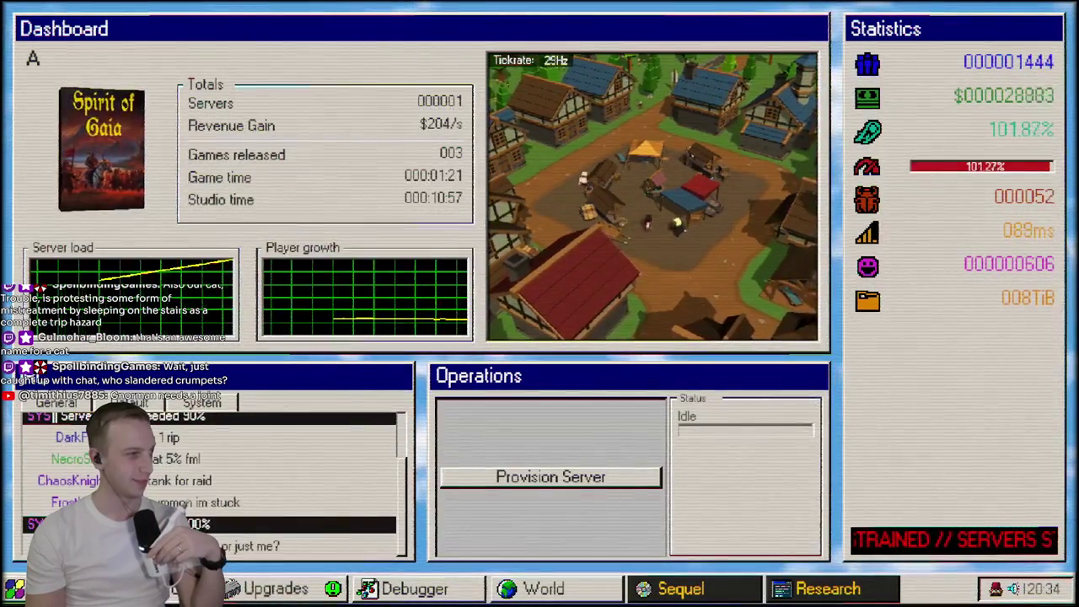
key("super")
left_click(550, 478)
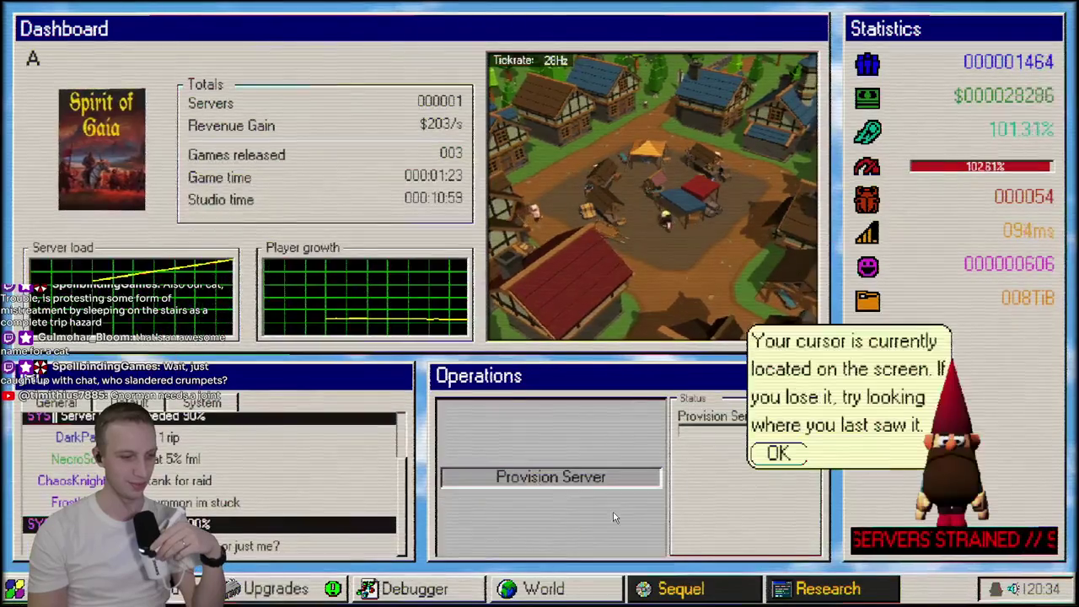
left_click(778, 454)
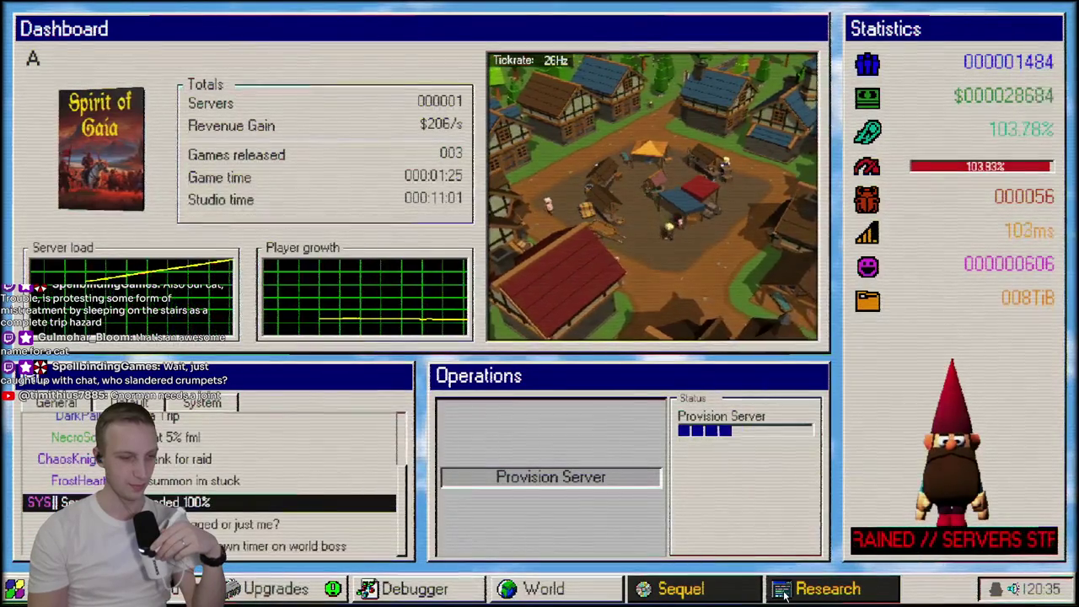
left_click(828, 588)
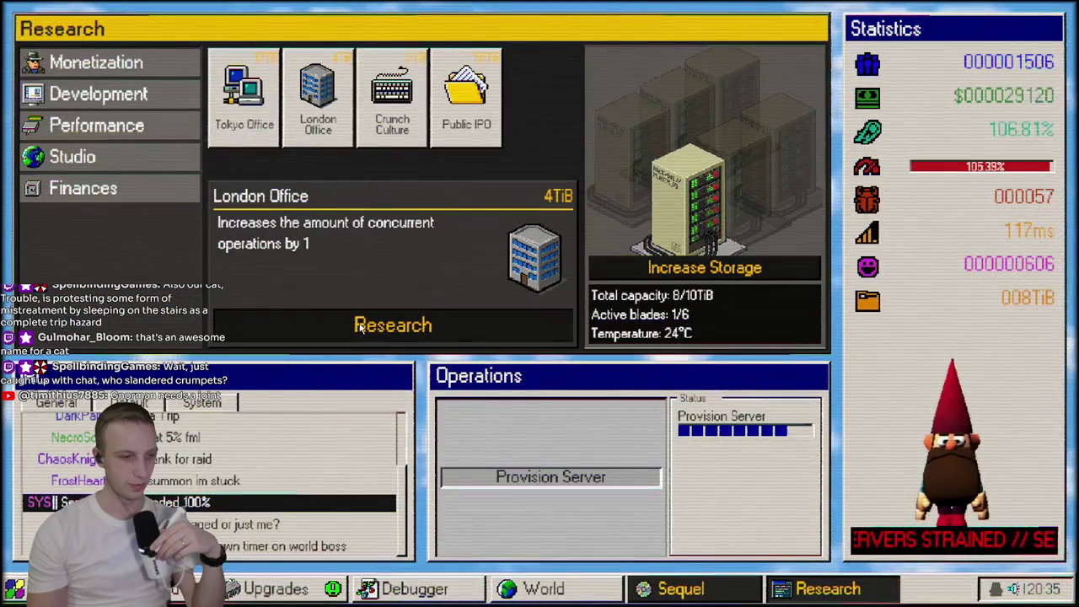
- Research London Office, increase data storage, then quit the game to the title menu
left_click(393, 326)
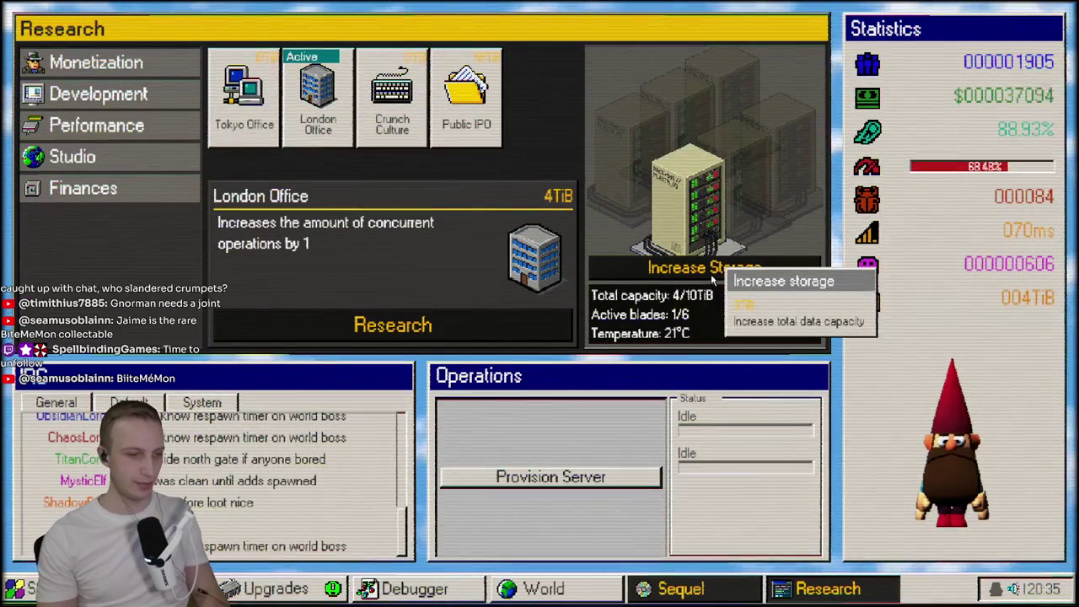
left_click(713, 268)
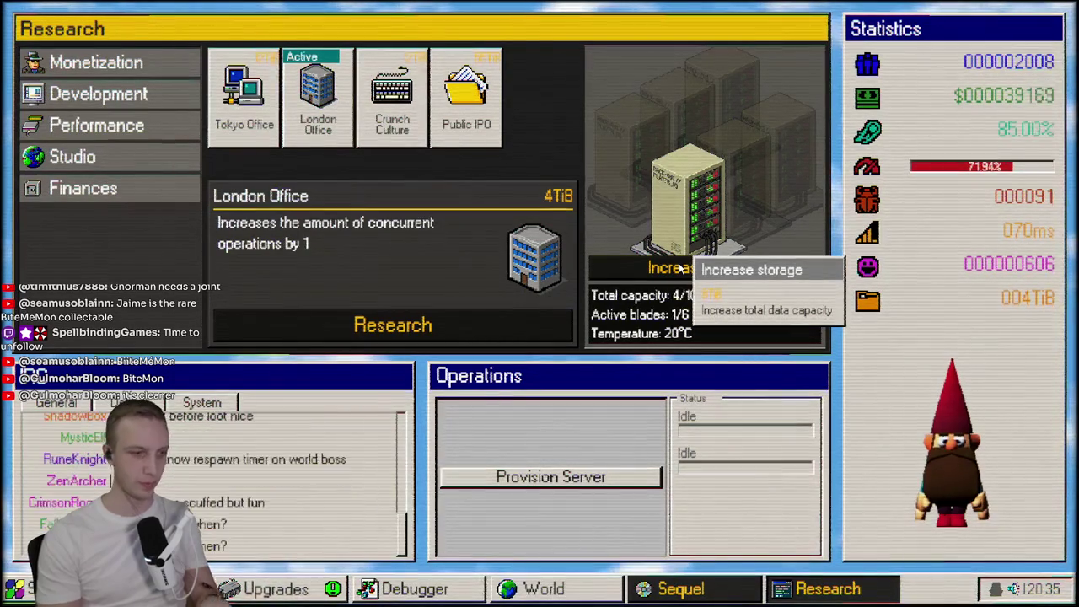
left_click(15, 588)
left_click(67, 540)
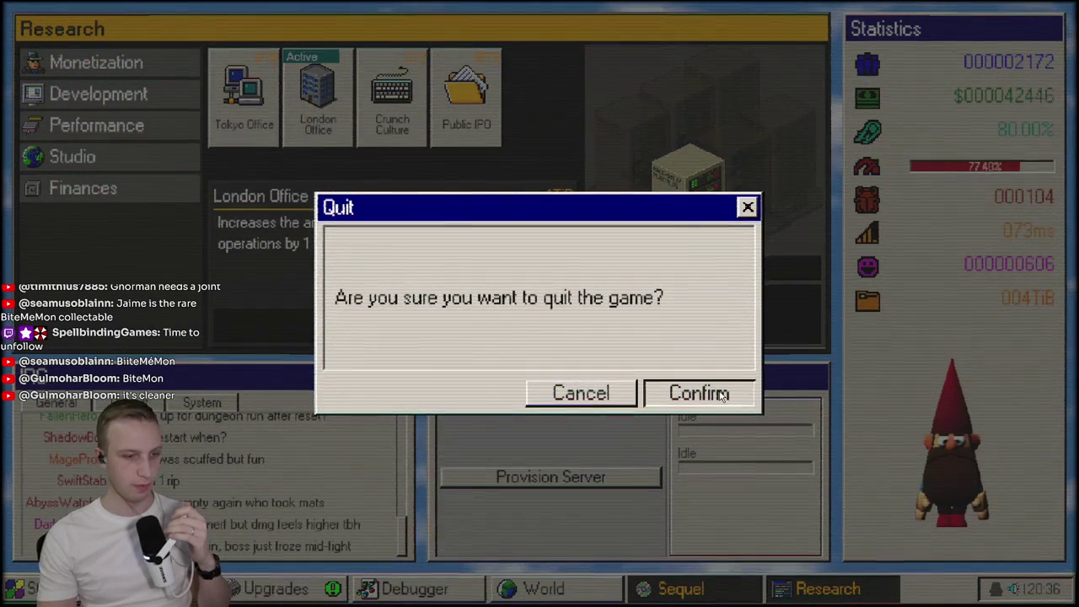
left_click(613, 396)
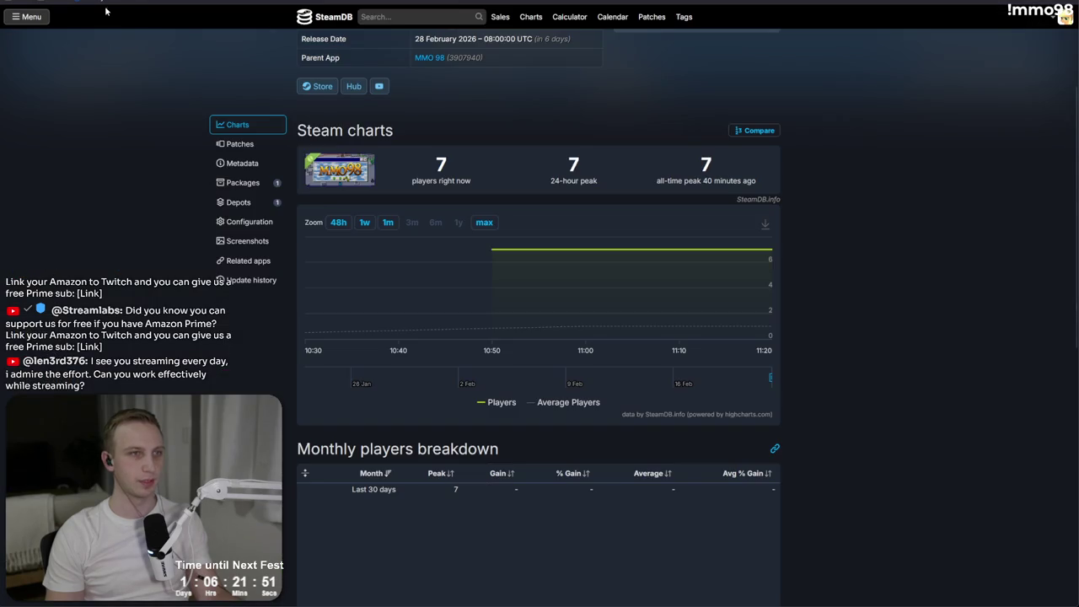
- Reload the SteamDB charts page and check the newest player-count point
key("F5")
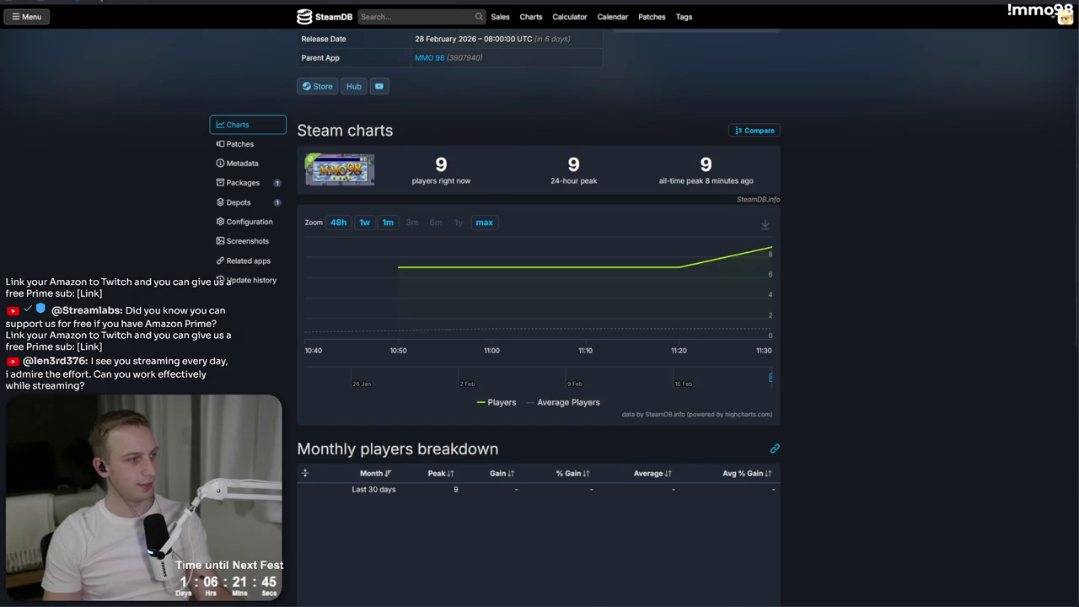
mouse_move(739, 253)
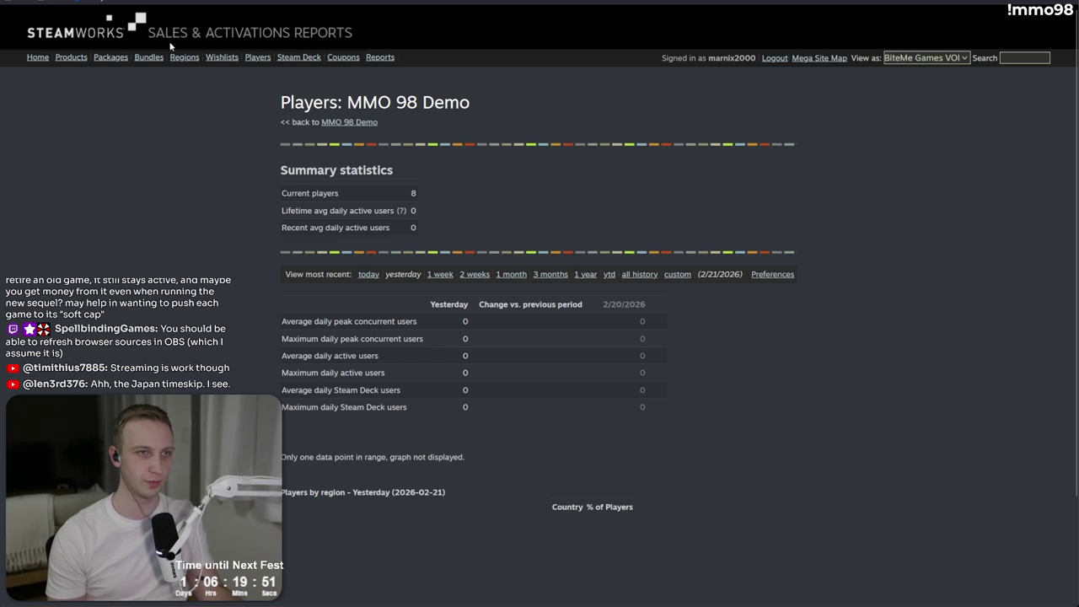
- Switch to the MMO98 Todo.txt notes window
key("alt+Tab")
- Scroll to the Monetization upgrades and select around the Legacy Support line
scroll(388, 334, "down", 10)
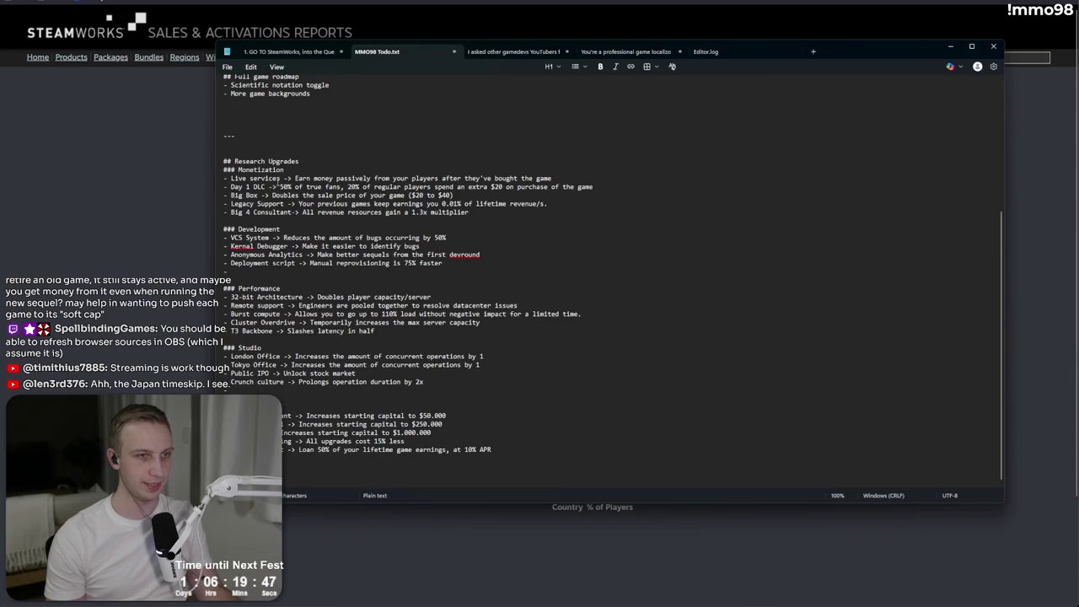
mouse_move(238, 195)
left_mouse_down()
mouse_move(597, 186)
mouse_move(499, 203)
left_mouse_up()
mouse_move(224, 203)
left_mouse_down()
mouse_move(550, 203)
mouse_move(309, 203)
left_mouse_up()
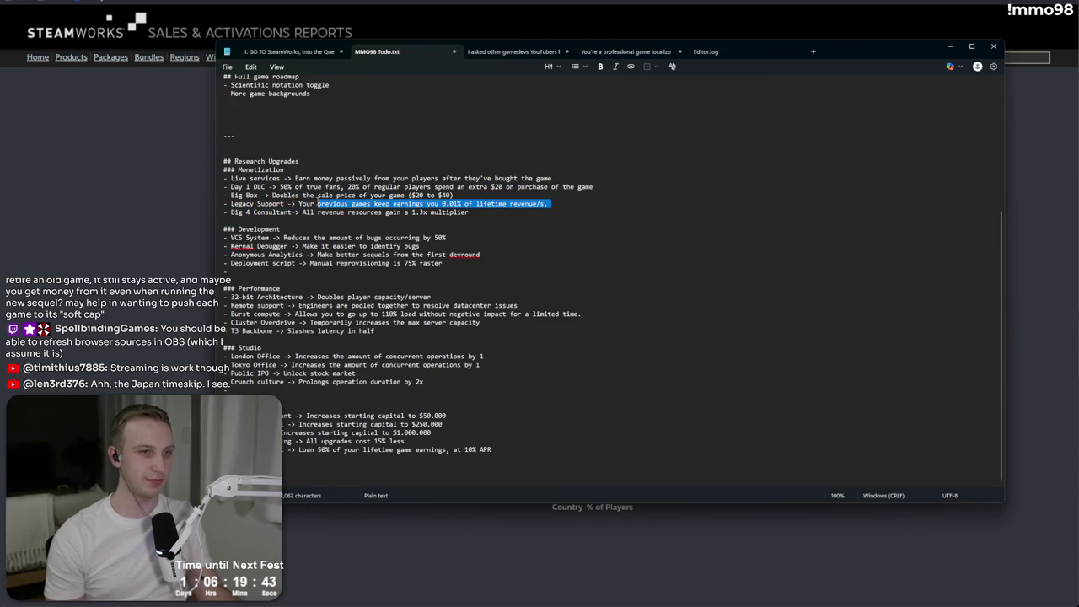
left_click(306, 204)
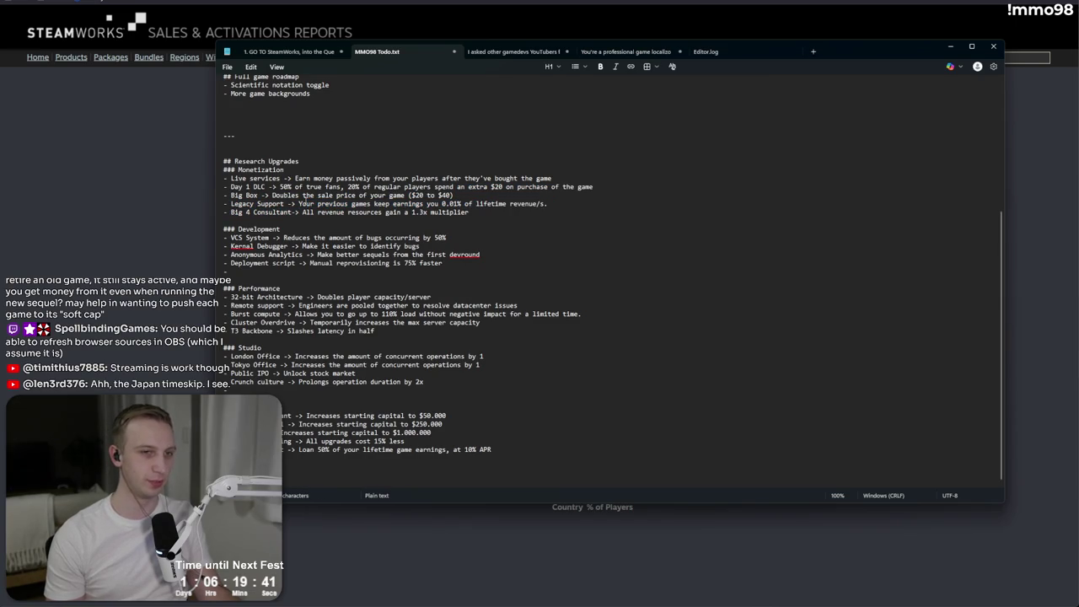
key("shift+Page_Up")
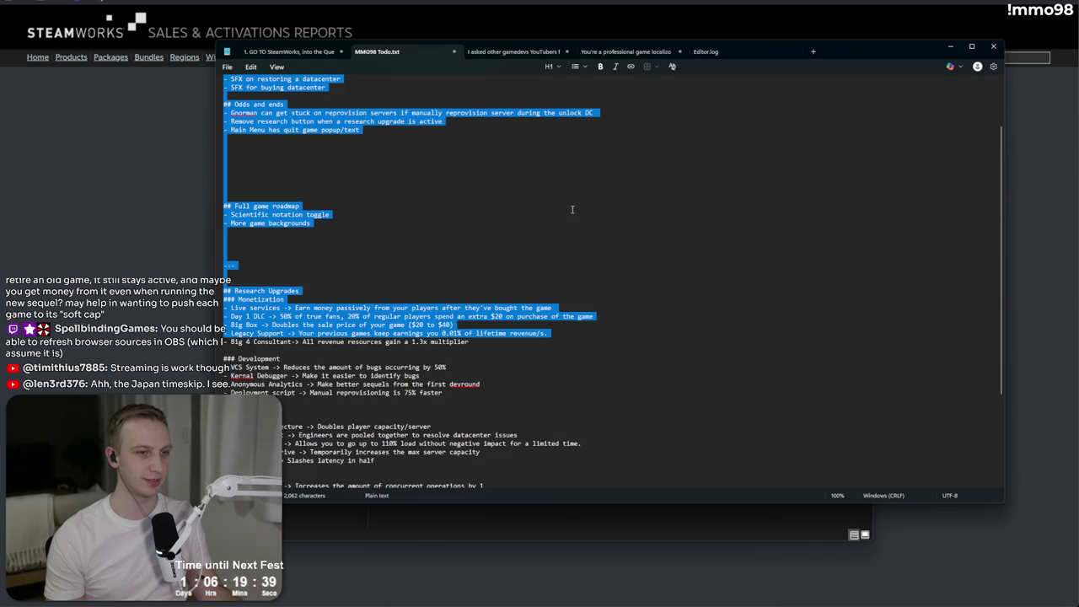
left_click(581, 247)
- Select the Big Box, Legacy Support and Big 4 Consultant lines, then switch to the Builds folder
scroll(581, 247, "down", 3)
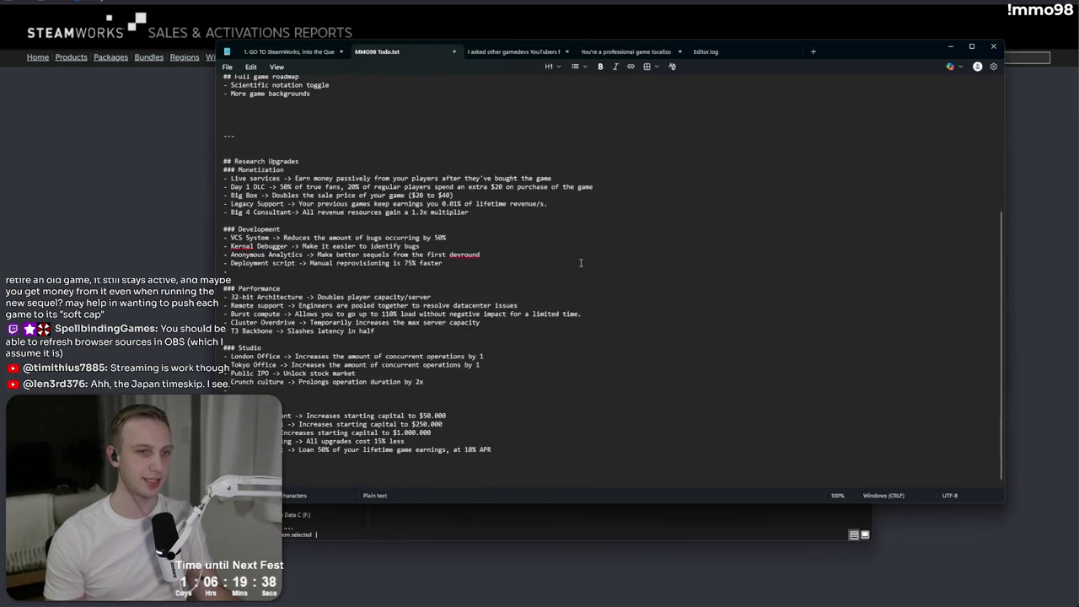
left_click(577, 202)
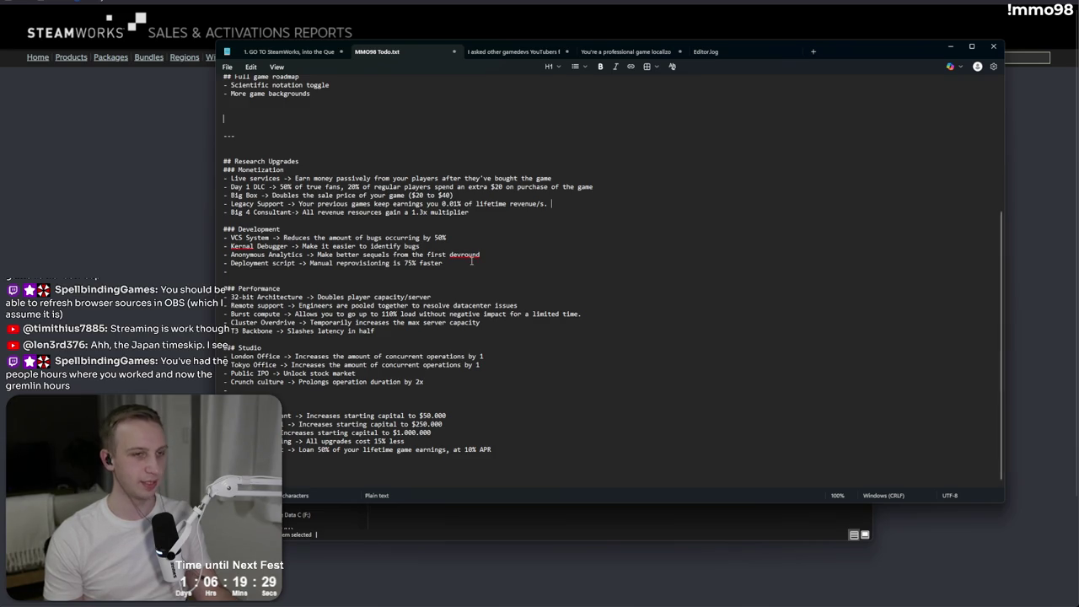
mouse_move(553, 204)
left_mouse_down()
mouse_move(198, 196)
mouse_move(178, 205)
left_mouse_up()
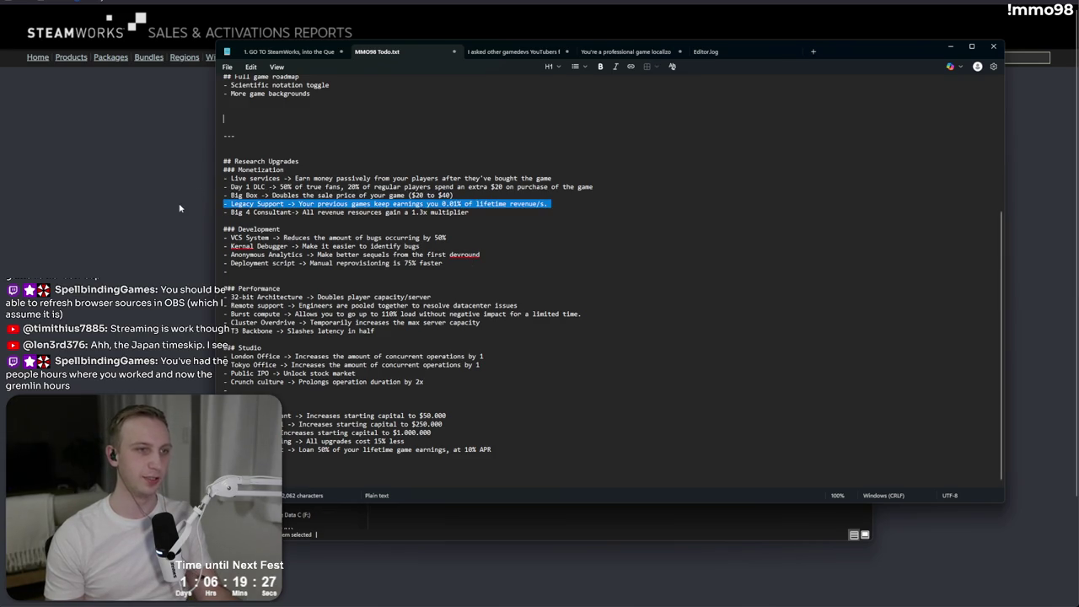
left_click_drag(284, 204, 564, 204)
left_click(564, 204)
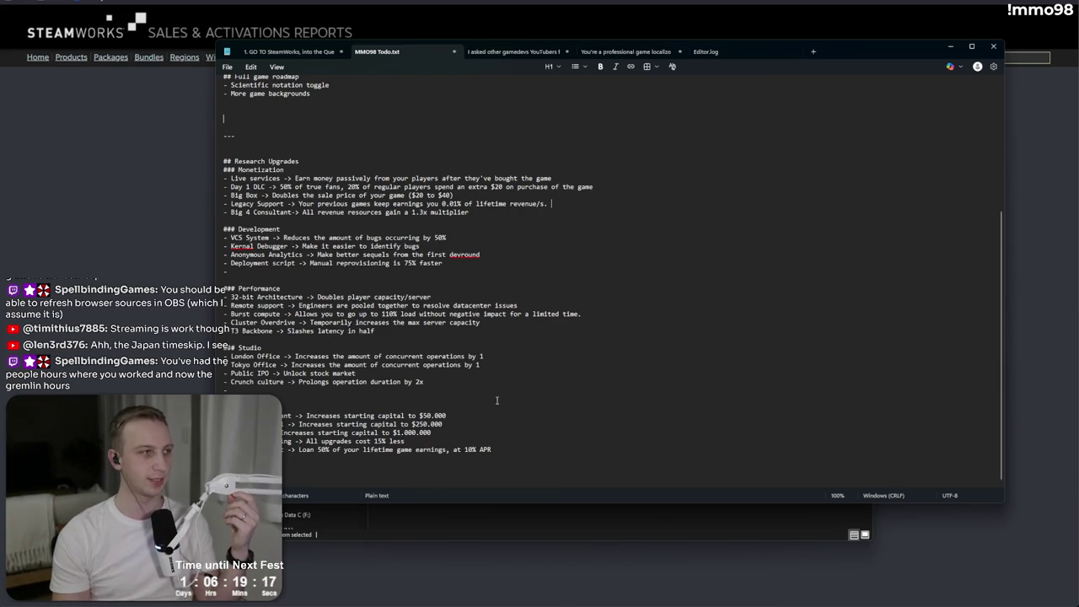
left_click(507, 523)
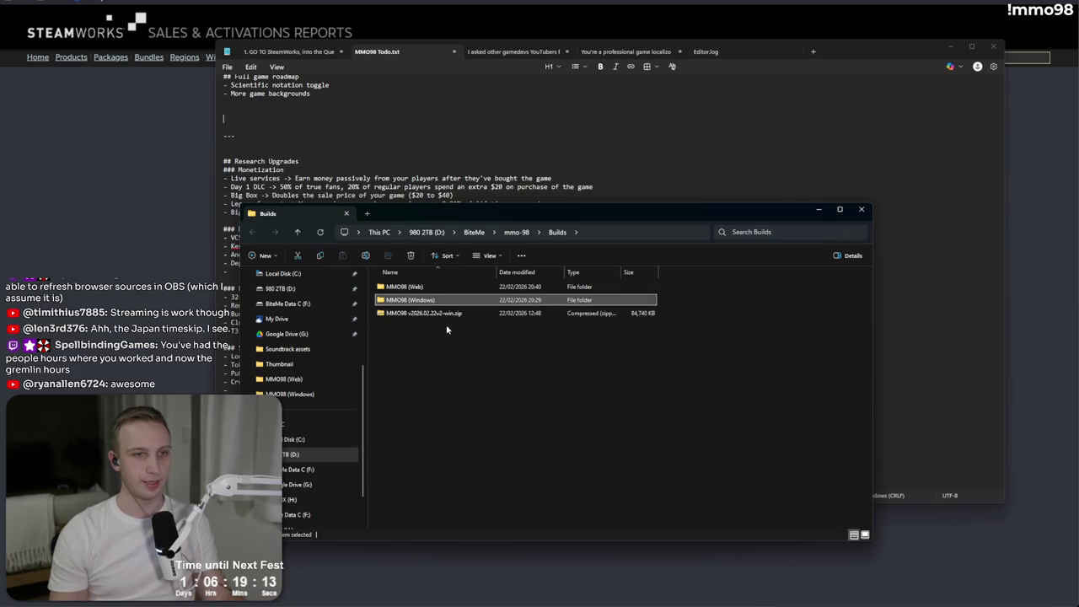
- Navigate to the mmo98-web folder inside BiteMe on drive D
key("alt+Tab")
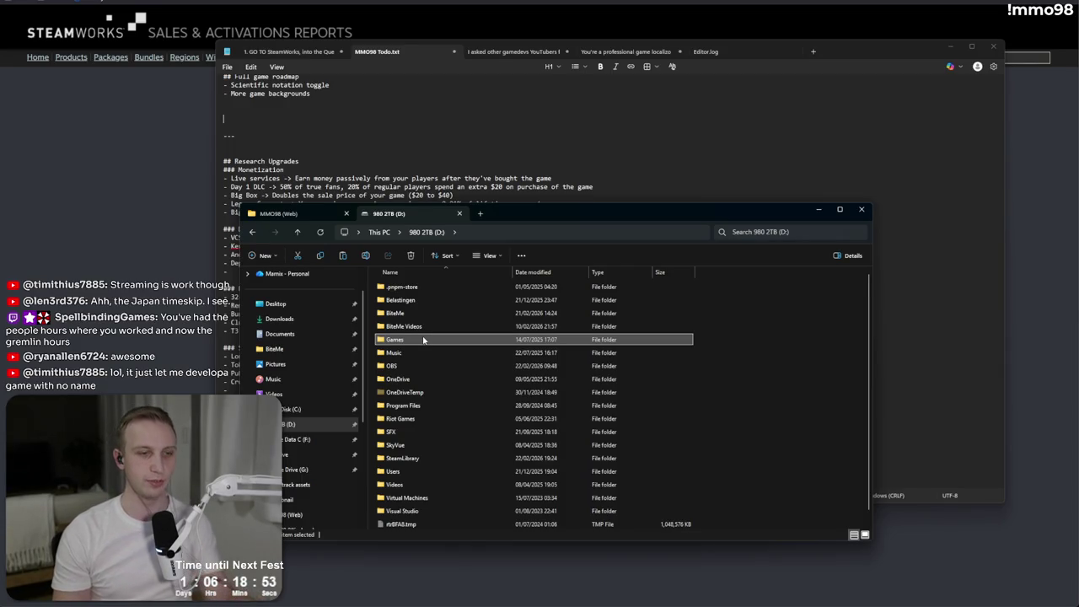
scroll(425, 337, "down", 1)
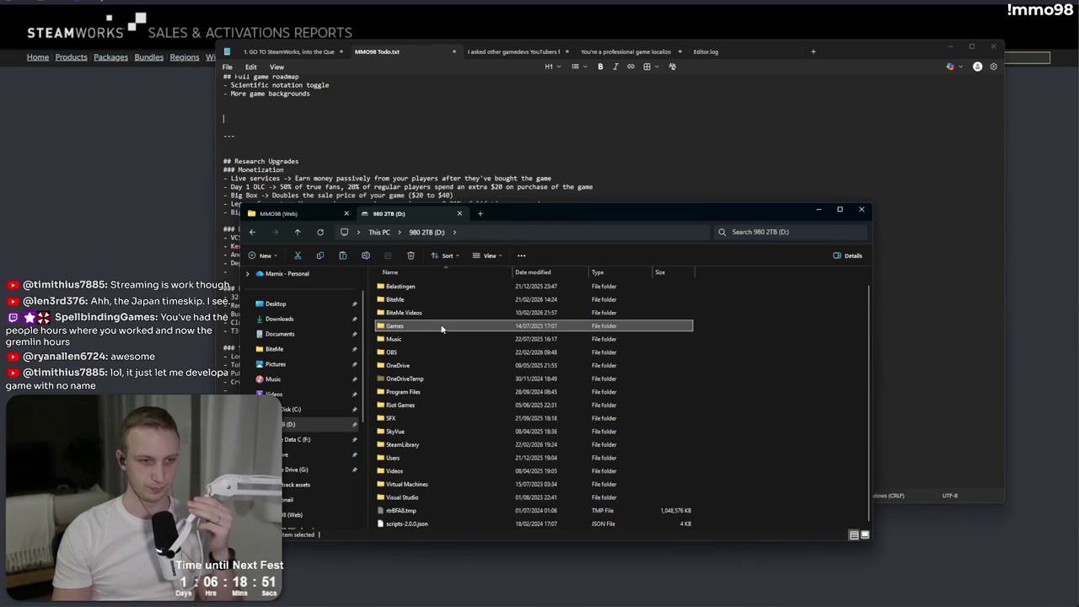
double_click(441, 328)
left_click(426, 235)
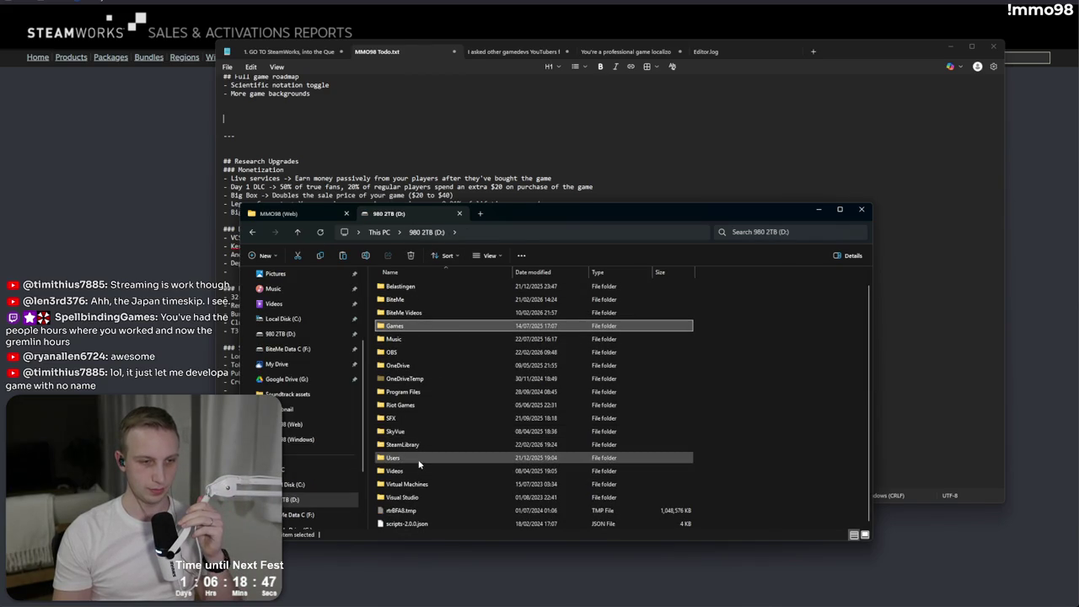
scroll(409, 337, "up", 1)
double_click(394, 312)
scroll(456, 429, "down", 10)
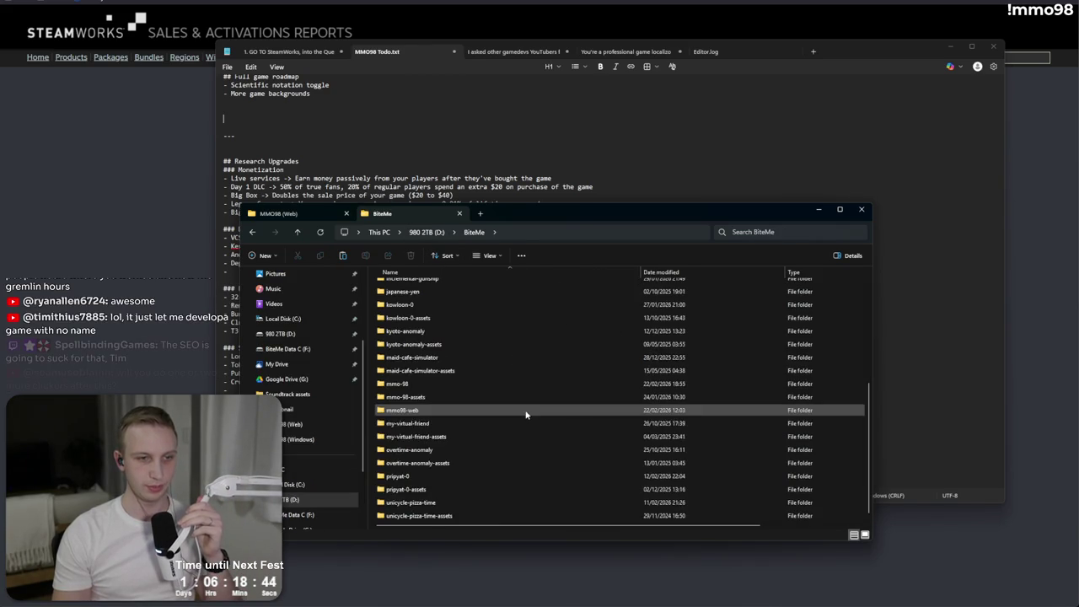
double_click(424, 409)
- Delete the old Build, StreamingAssets, TemplateData and index.html, then undo the deletion
mouse_move(479, 414)
left_mouse_down()
mouse_move(428, 313)
mouse_move(405, 299)
left_mouse_up()
key("Delete")
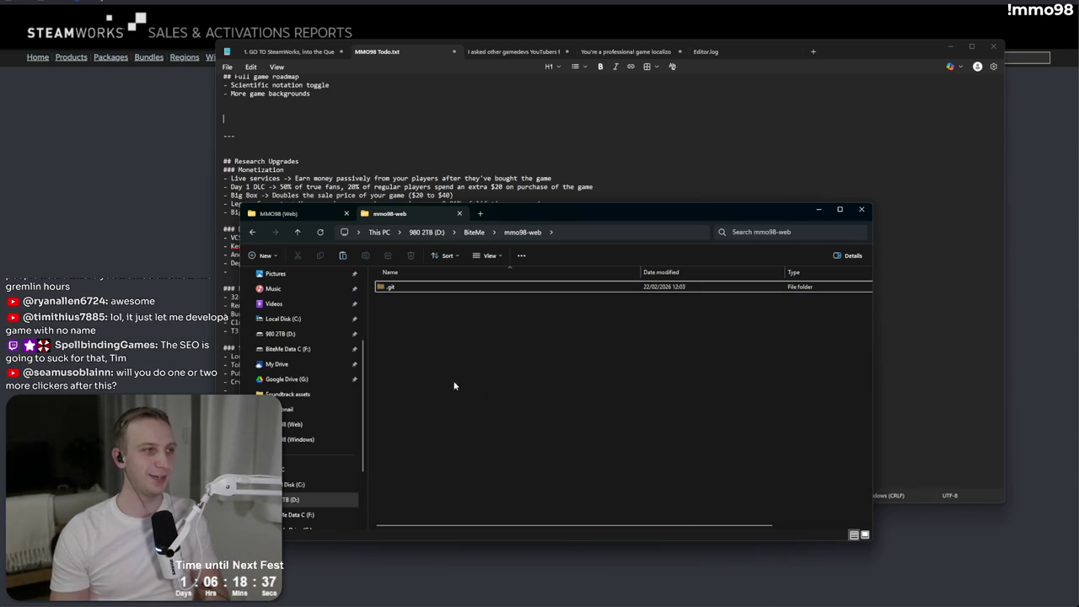
key("ctrl+z")
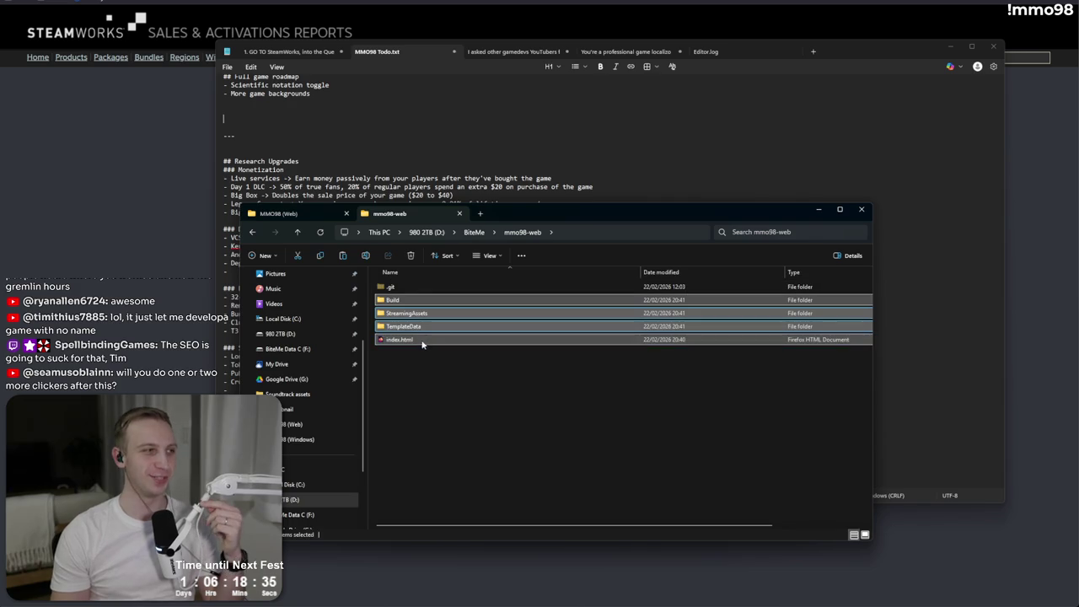
left_click(601, 232)
left_click(603, 216)
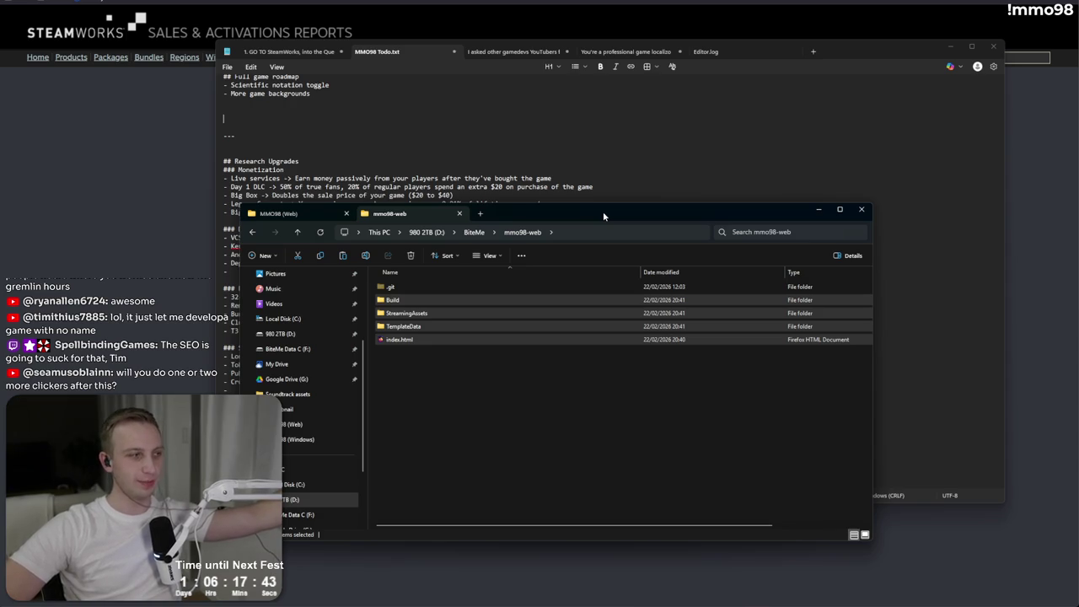
- Open a Command Prompt in mmo98-web and stage all changes with 'git add .'
left_click(592, 233)
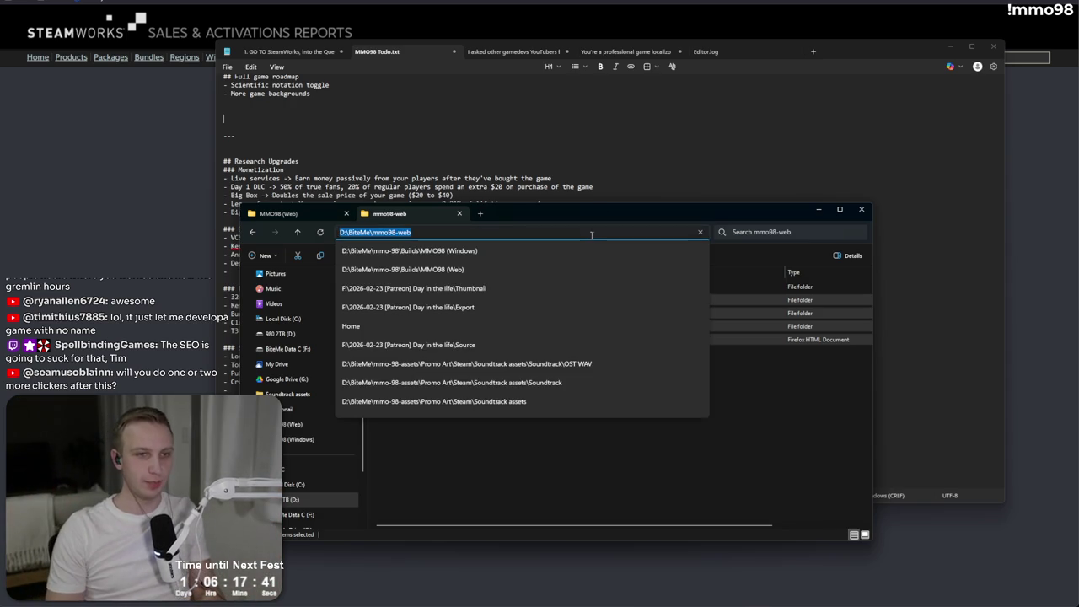
type("cmd")
key("Return")
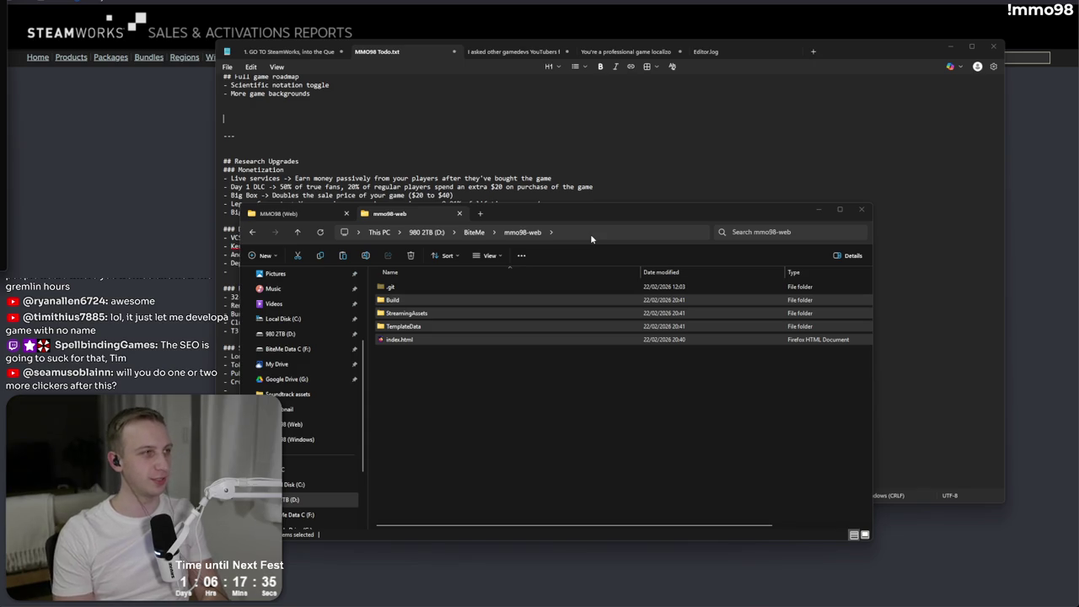
type("git add .")
key("Return")
left_click_drag(397, 135, 543, 172)
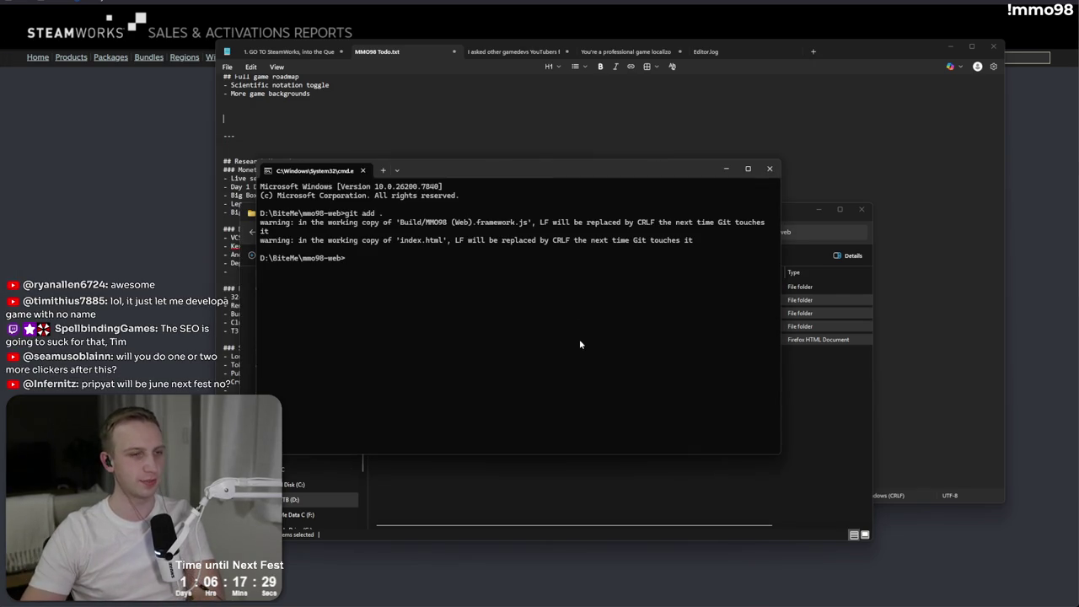
- Commit the staged changes with the message 'MMO98 v2026.02.22v8'
type("git")
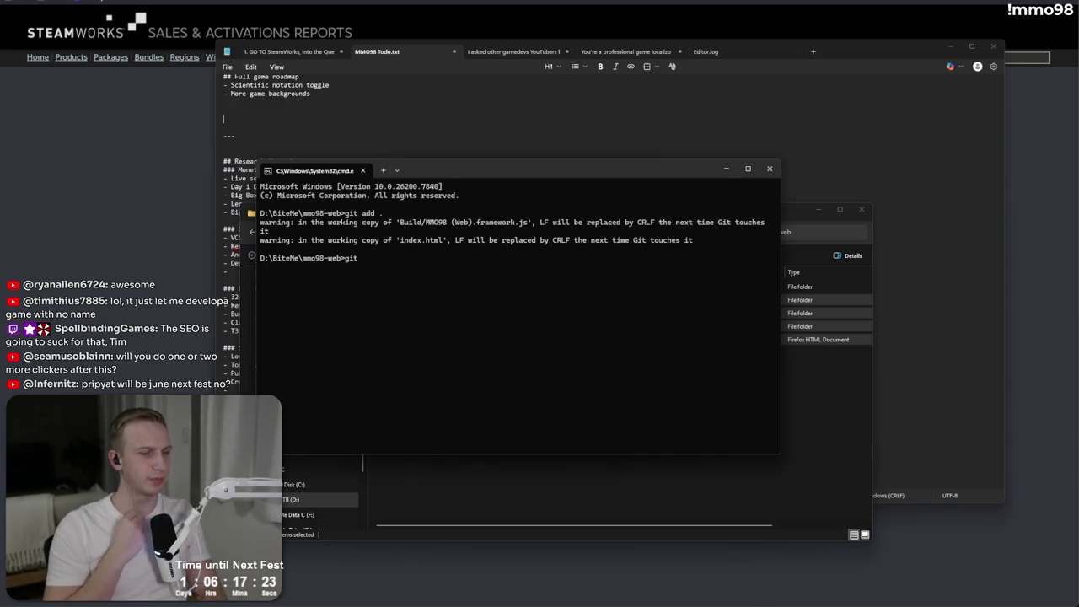
key("BackSpace")
key("BackSpace")
key("BackSpace")
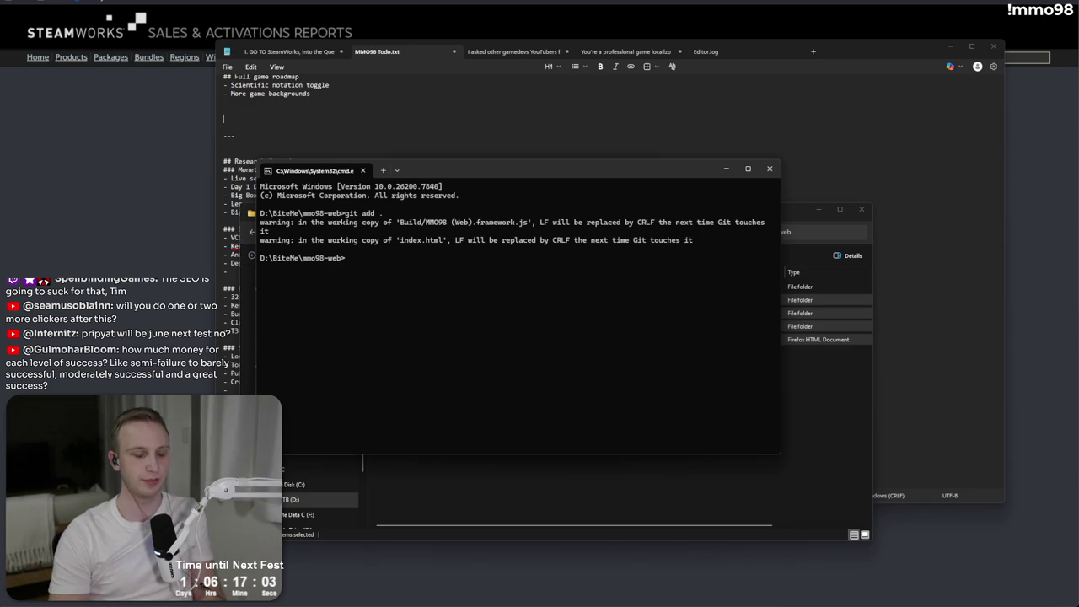
type("git commit -m \"v")
key("BackSpace")
type("MMO98 v2026.")
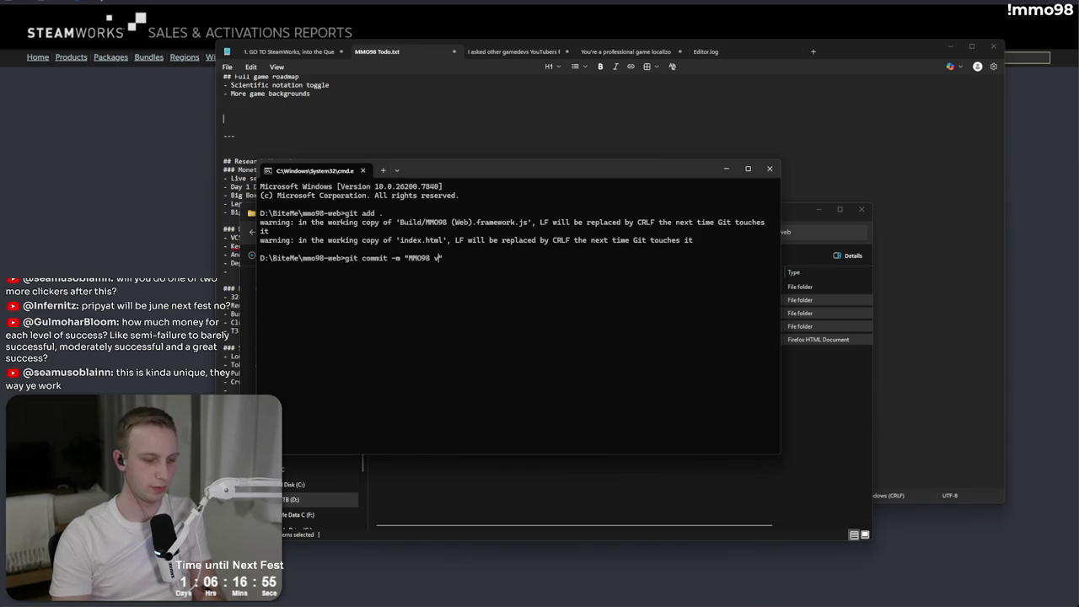
type("02.22v")
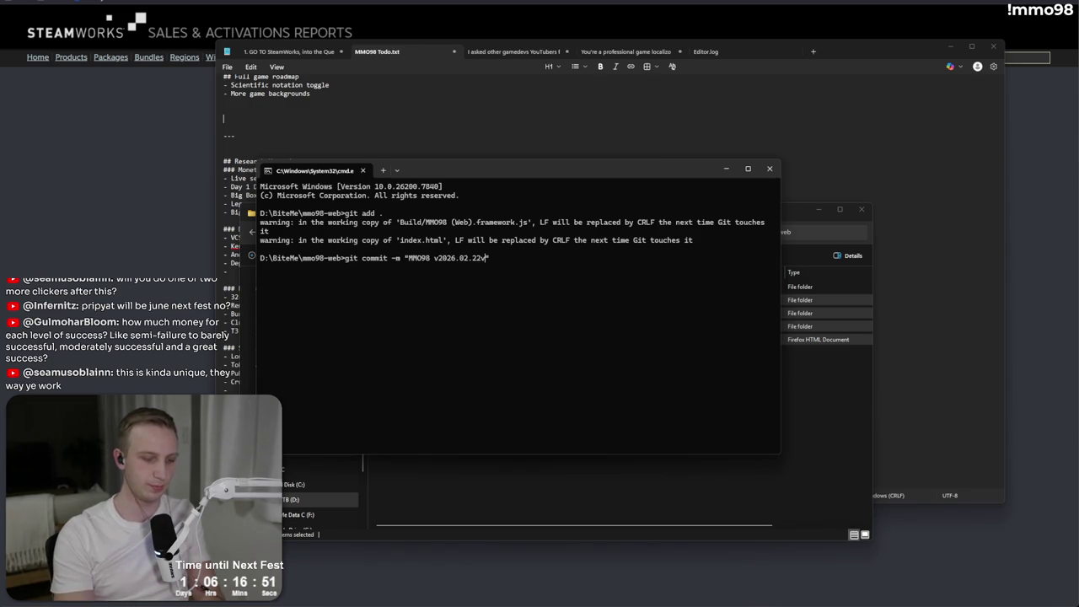
mouse_move(535, 171)
left_mouse_down()
mouse_move(124, 117)
mouse_move(364, 236)
left_mouse_up()
type("1")
key("BackSpace")
type("8")
key("Return")
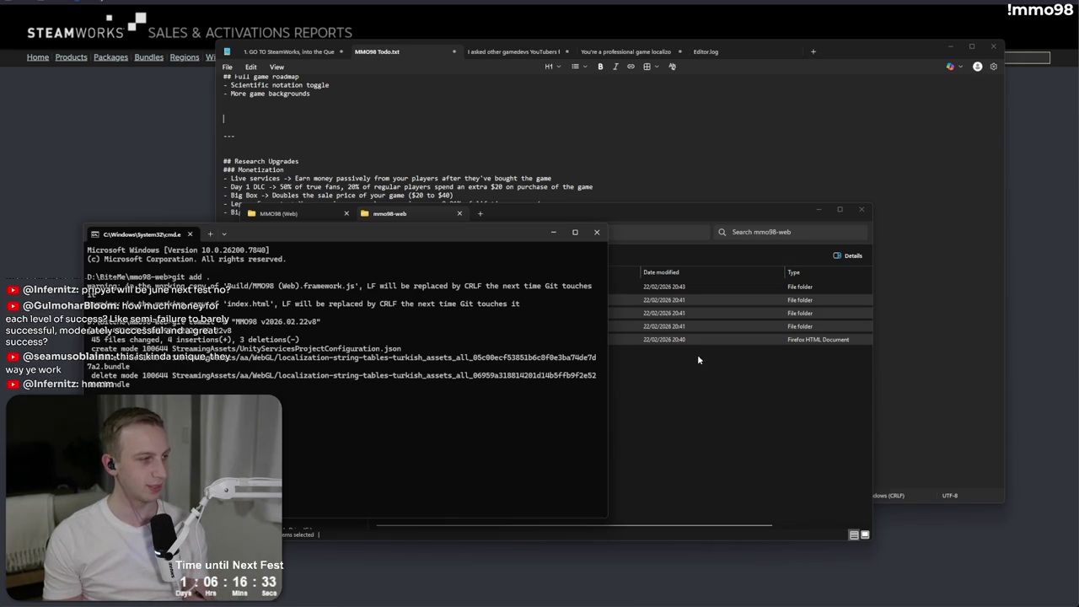
left_click(698, 354)
- Compress Build, StreamingAssets, TemplateData and index.html into a zip named after the MMO98 version
mouse_move(698, 354)
left_mouse_down()
mouse_move(632, 345)
mouse_move(559, 301)
left_mouse_up()
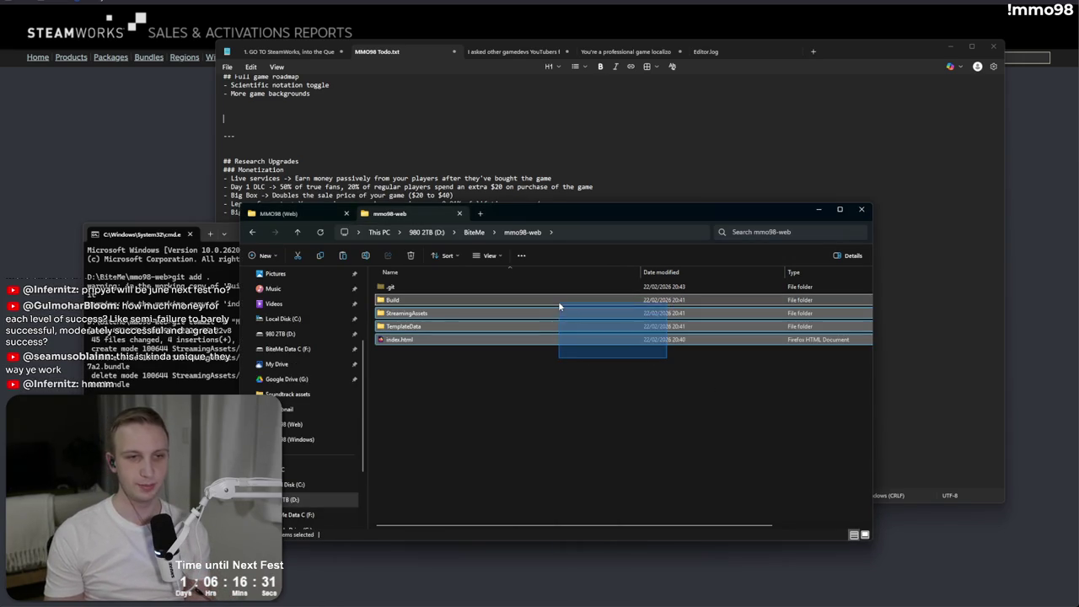
right_click(558, 301)
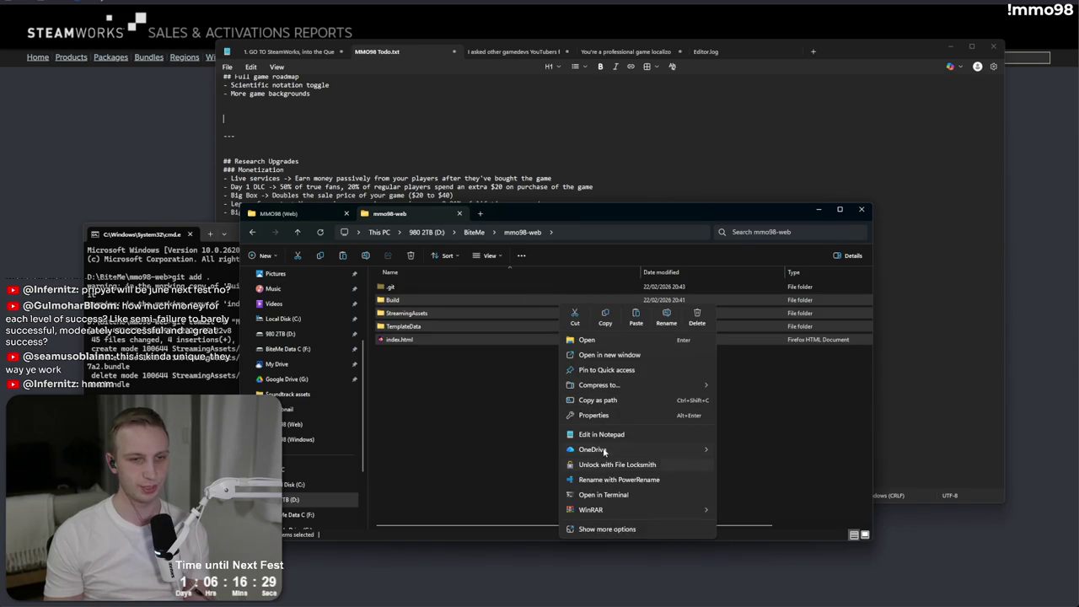
mouse_move(605, 383)
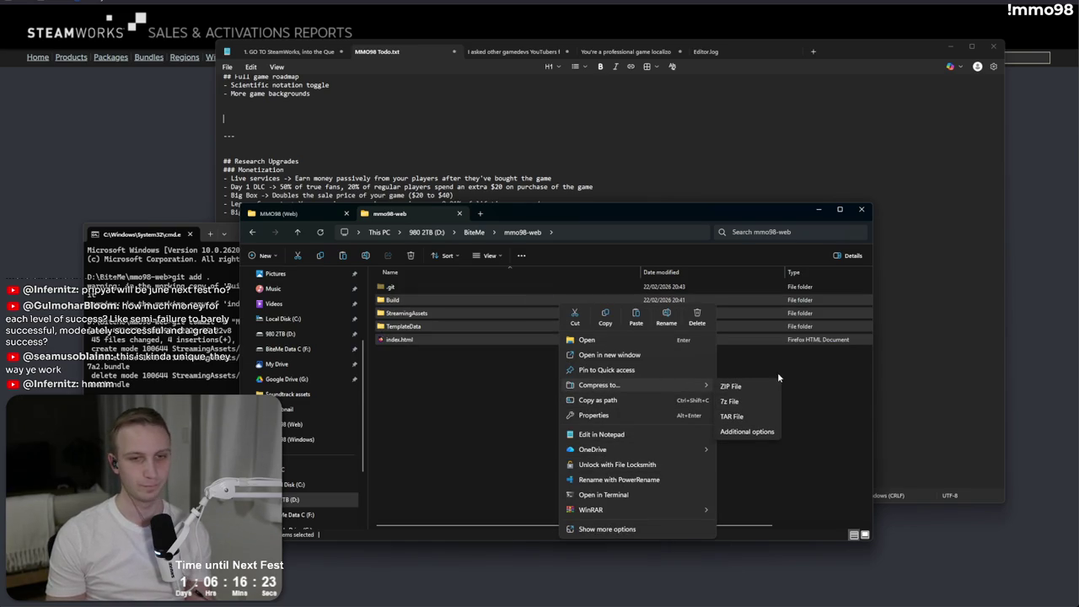
left_click(551, 381)
left_click_drag(551, 381, 502, 304)
right_click(502, 306)
mouse_move(568, 389)
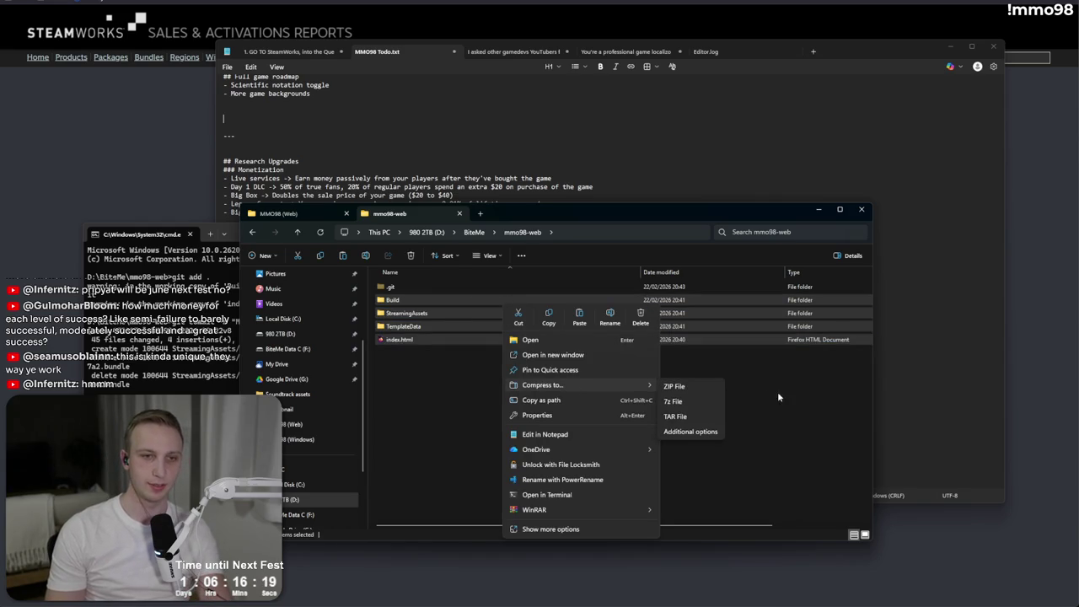
left_click(681, 387)
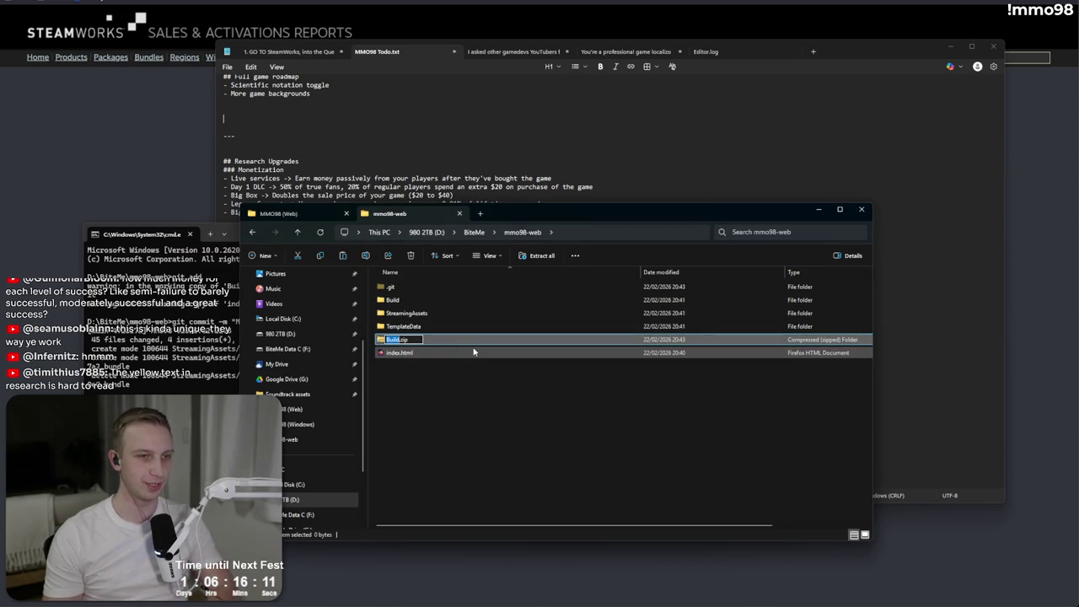
type("MMO98 v2026.02.22-b-web")
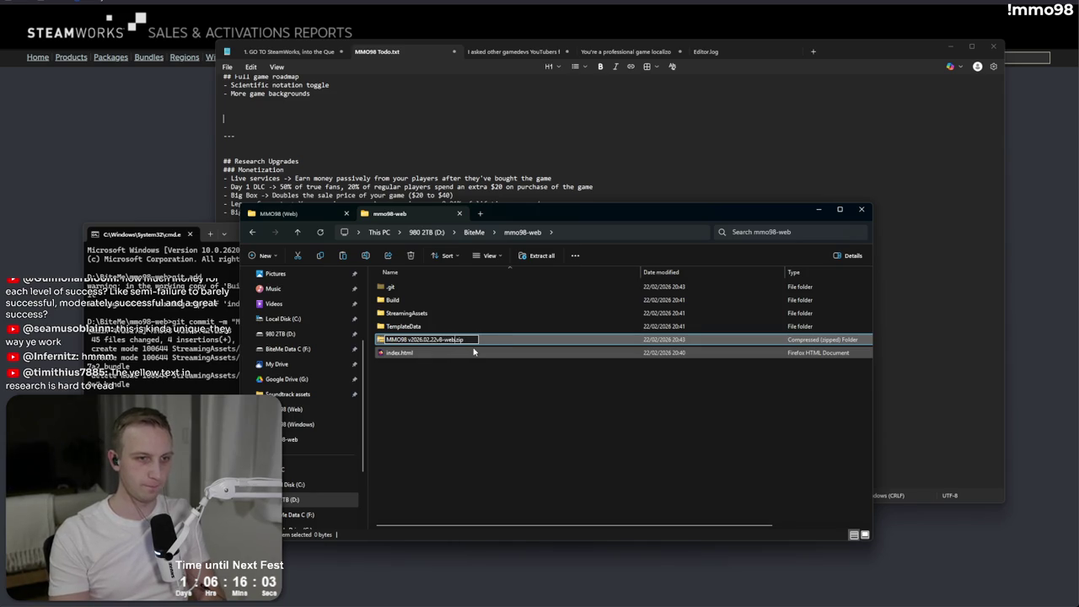
key("Return")
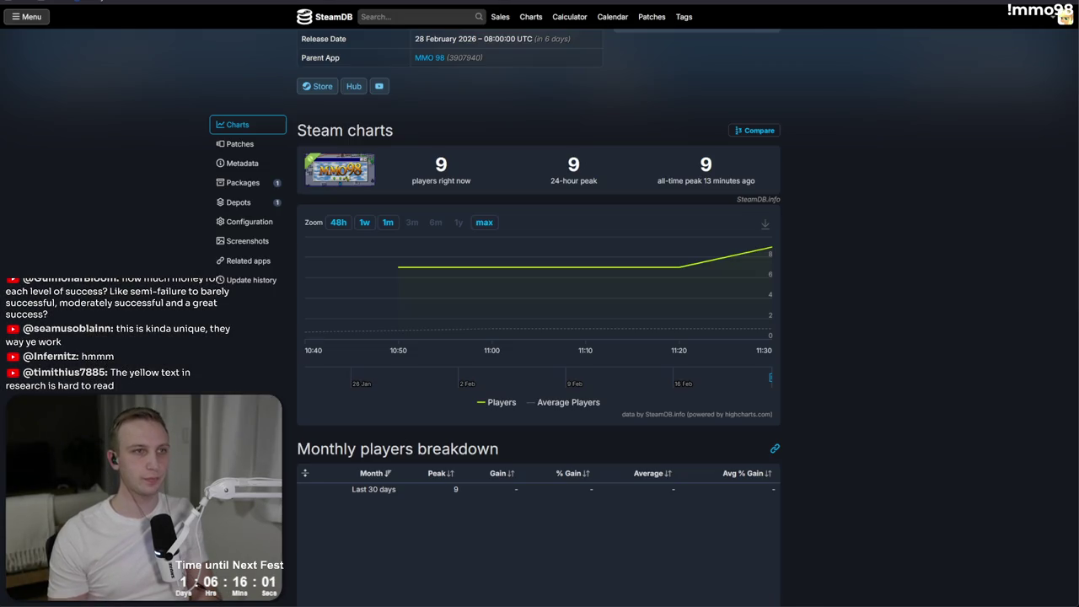
- Reload the SteamDB charts, then reach MMO 98's edit page via the itch.io Creator Dashboard
key("F5")
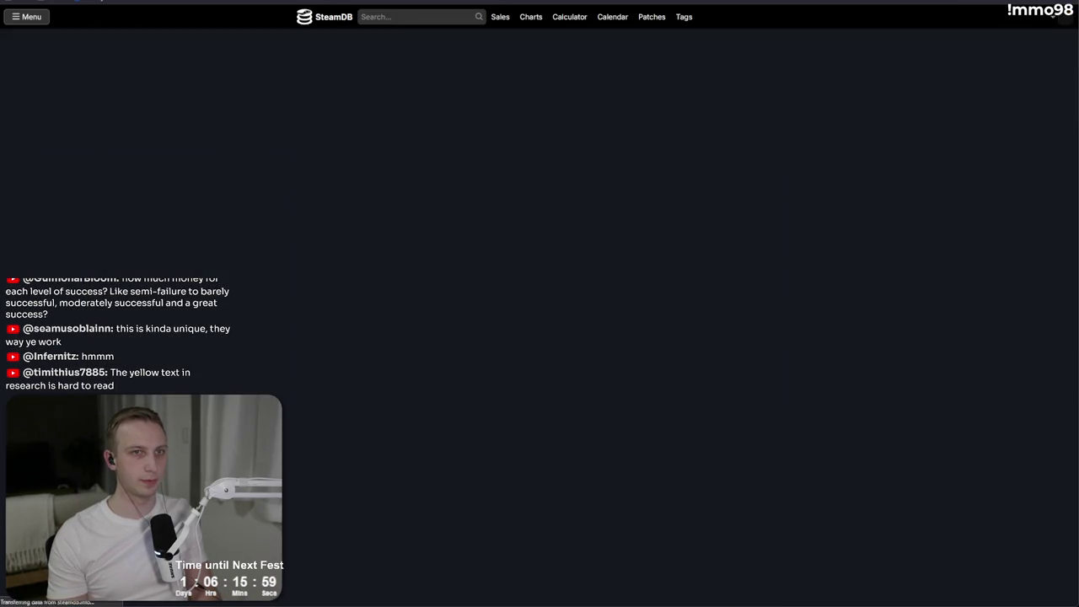
left_click(613, 2)
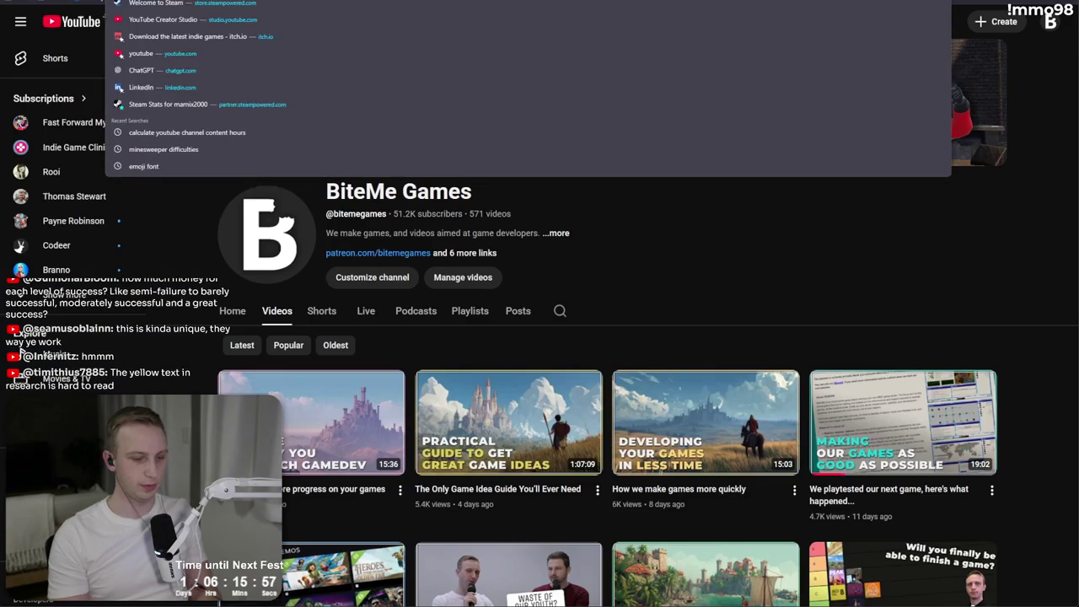
left_click(176, 36)
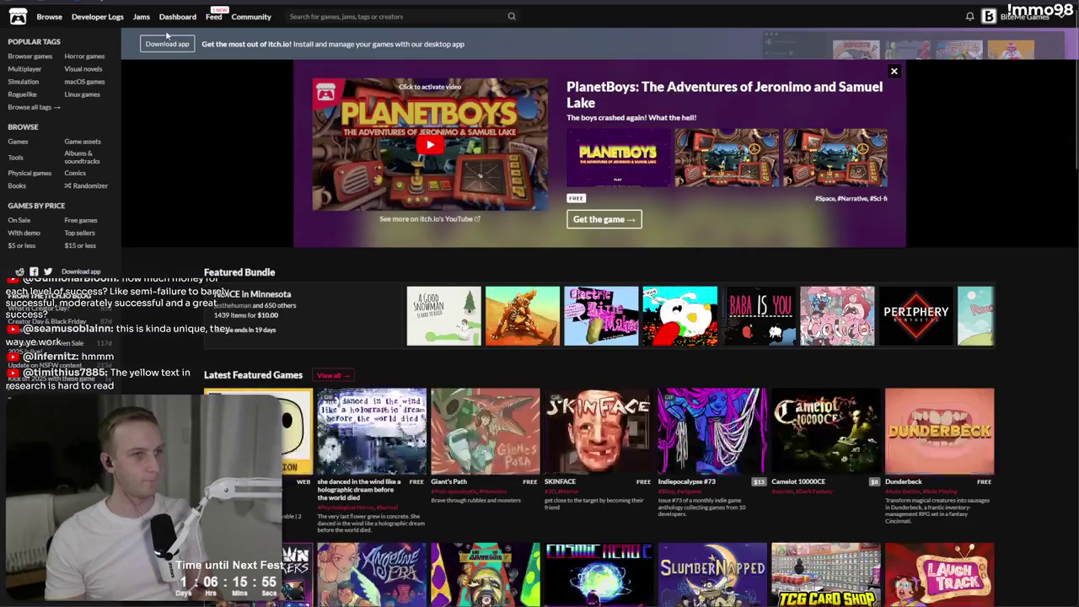
left_click(199, 18)
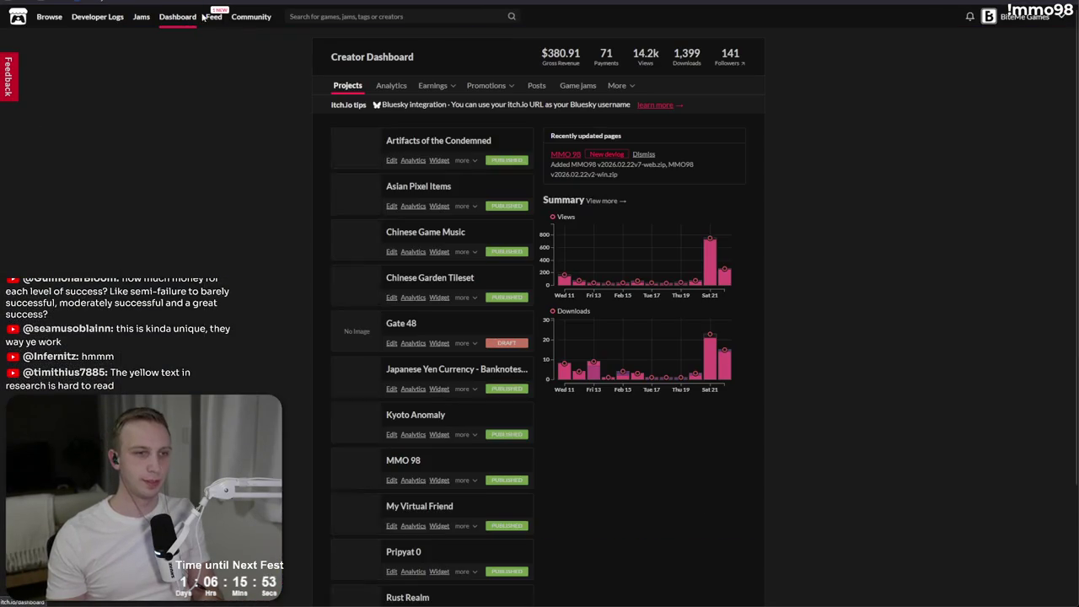
left_click(392, 481)
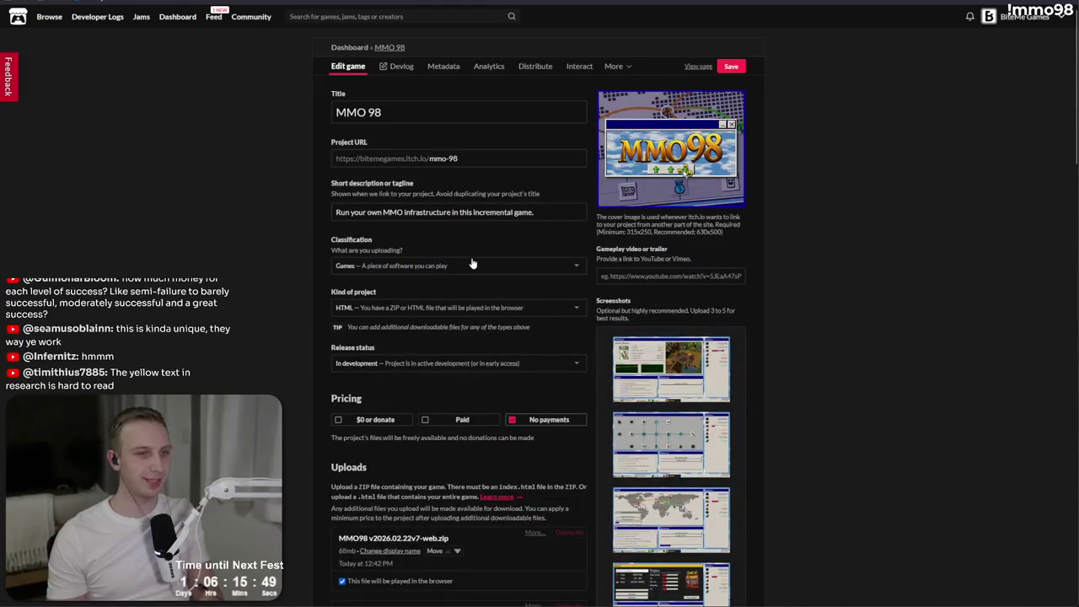
- Delete the old MMO98 v2026.02.22v7-web.zip upload from the MMO 98 itch.io page
scroll(474, 262, "down", 1)
scroll(474, 262, "down", 3)
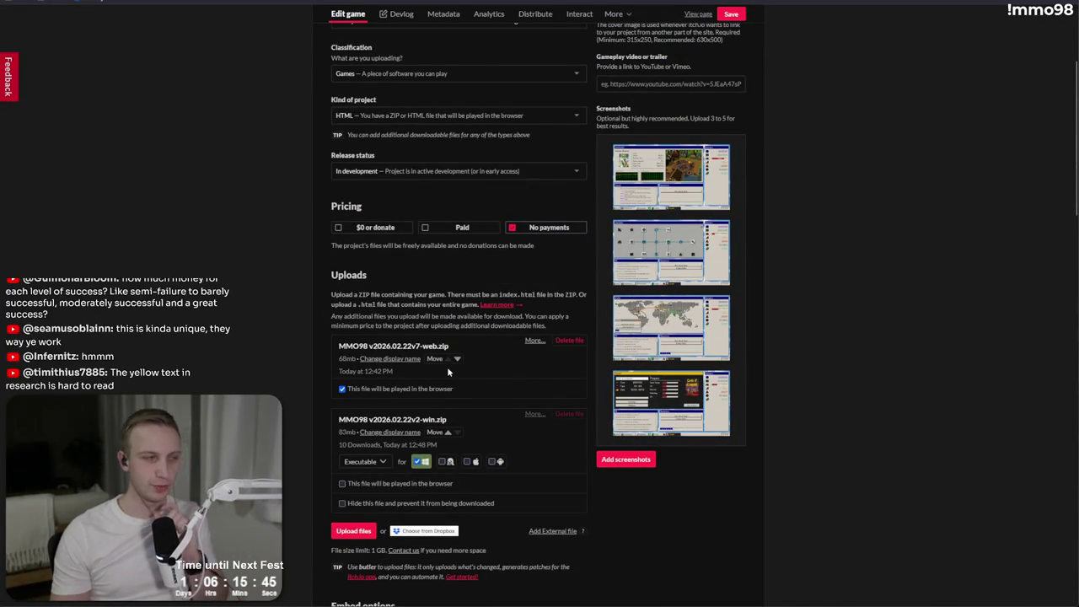
left_click(568, 341)
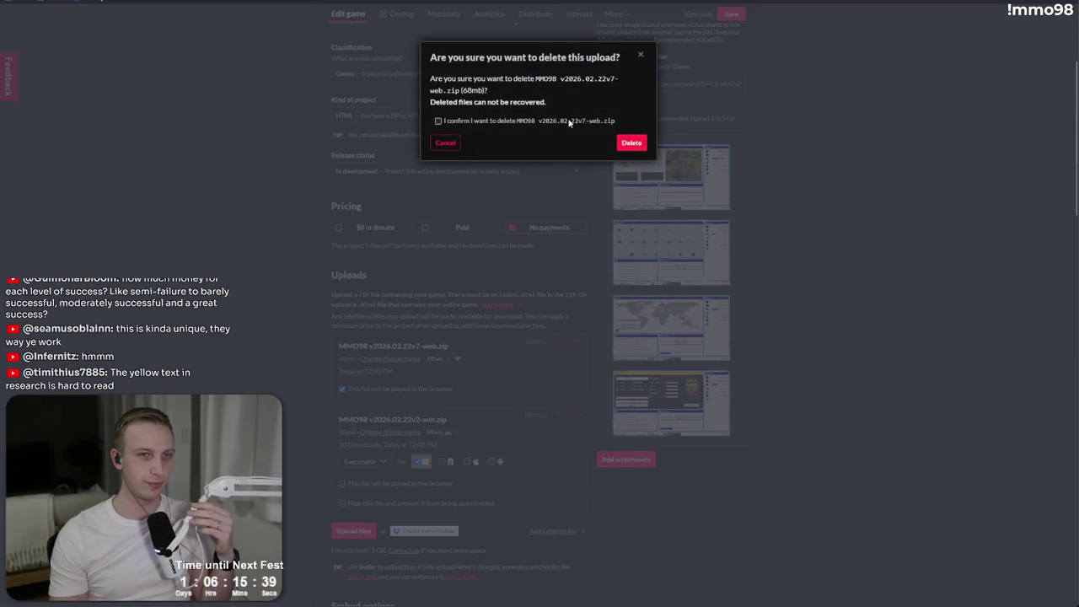
left_click(624, 143)
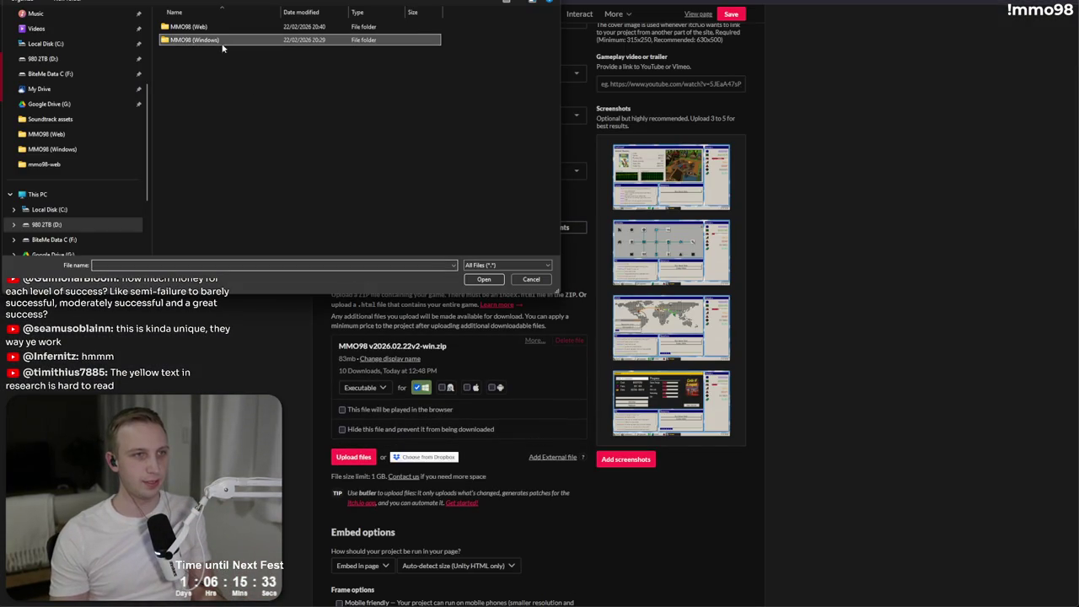
- Browse to the MMO98 (Web) folder in the upload file picker and check its file filter
left_click(216, 31)
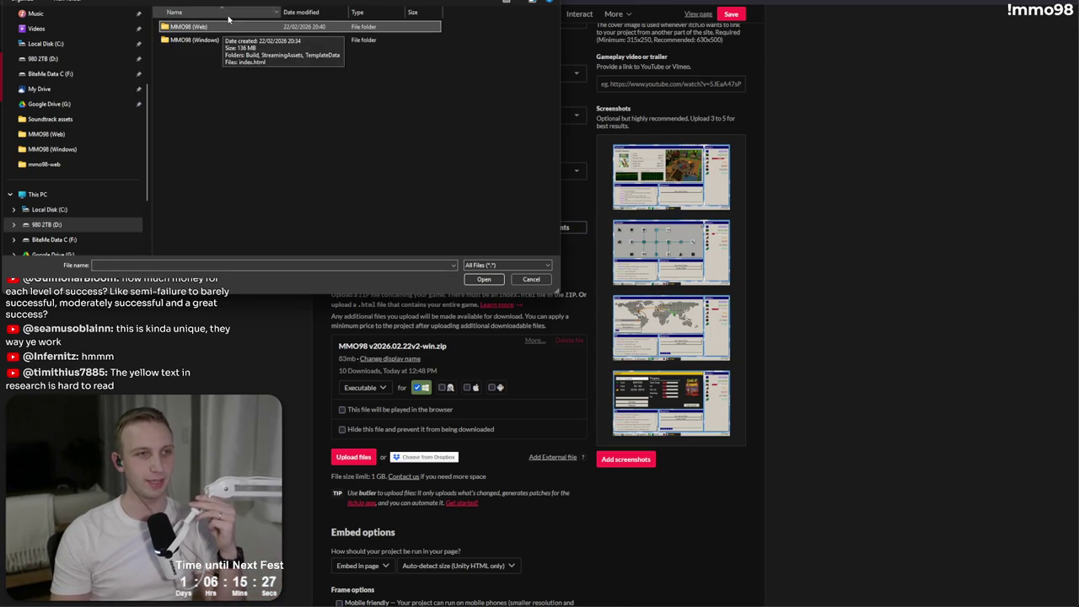
double_click(224, 27)
key("alt+Left")
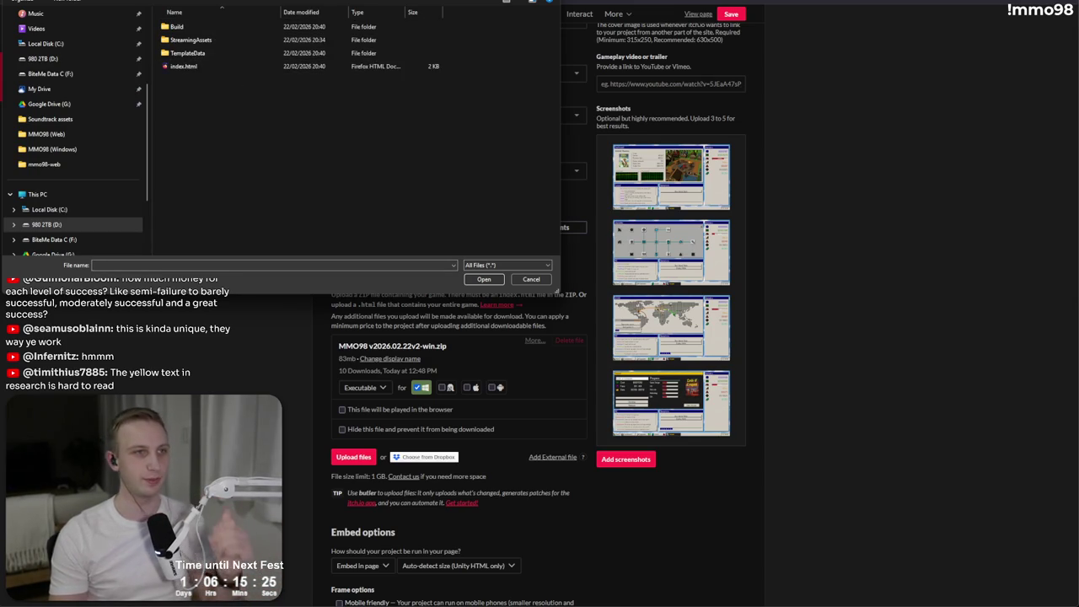
key("alt+Tab")
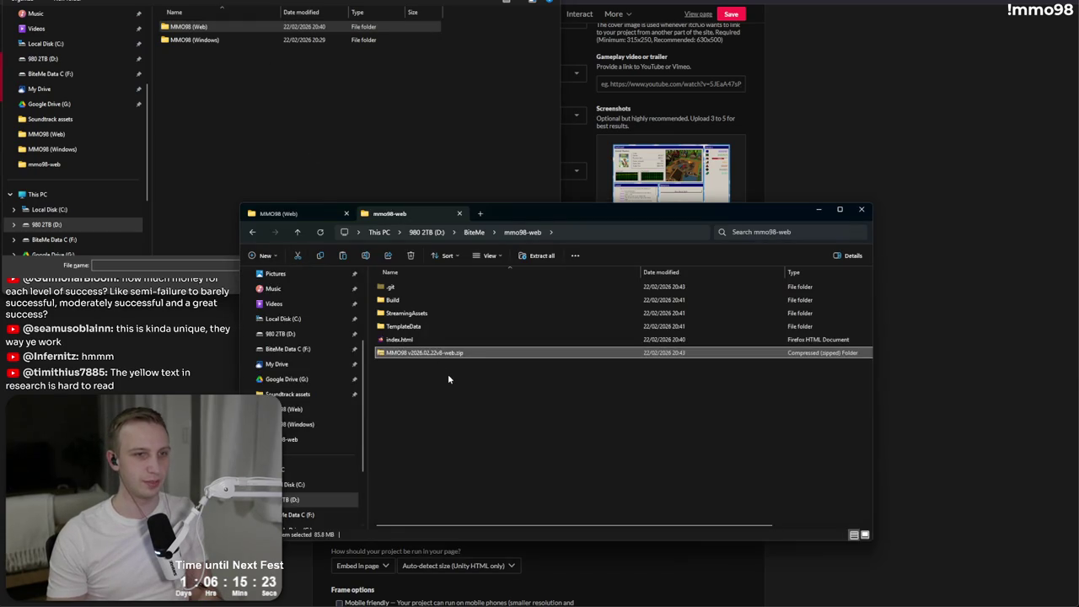
left_click(449, 377)
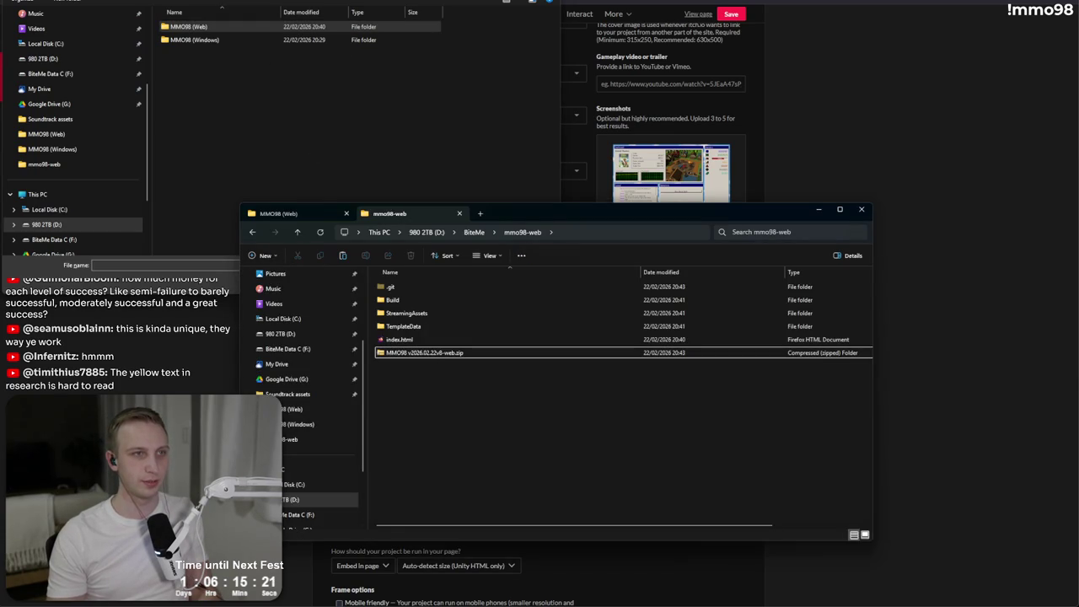
double_click(211, 26)
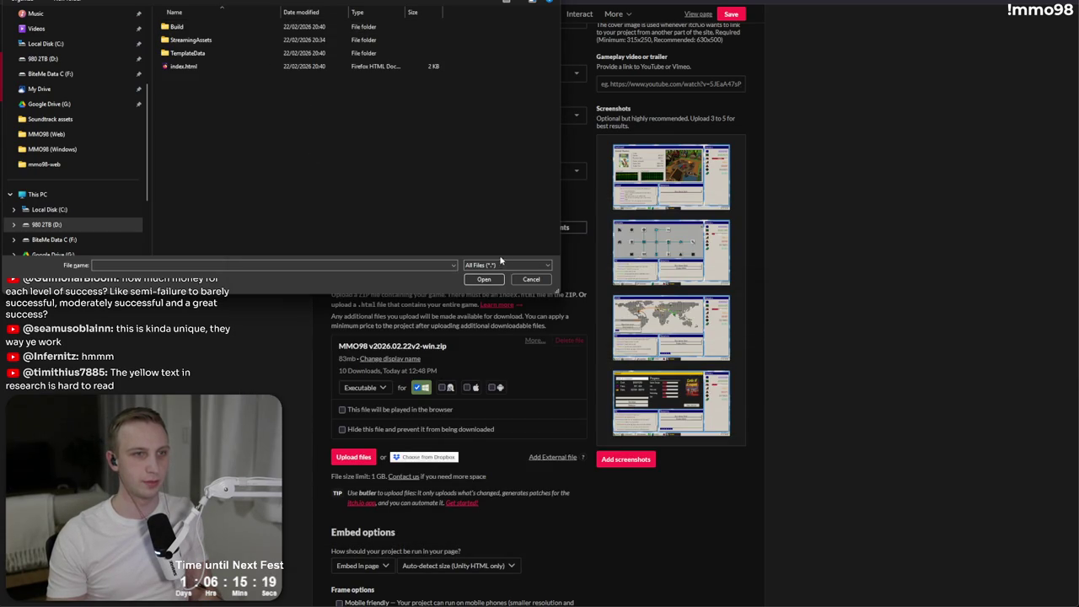
left_click(544, 281)
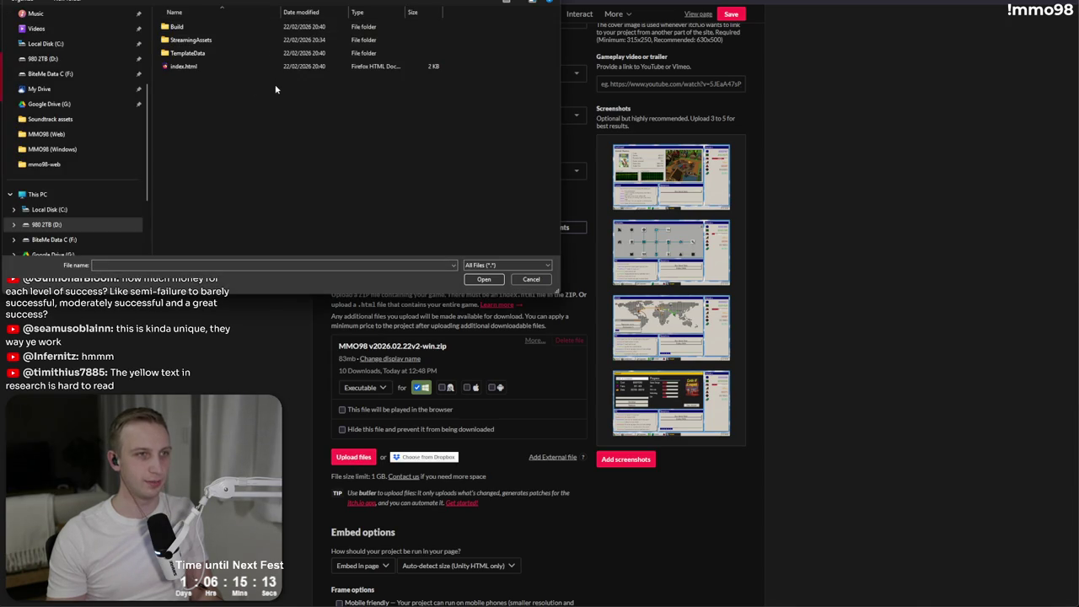
left_click(527, 269)
left_click(515, 275)
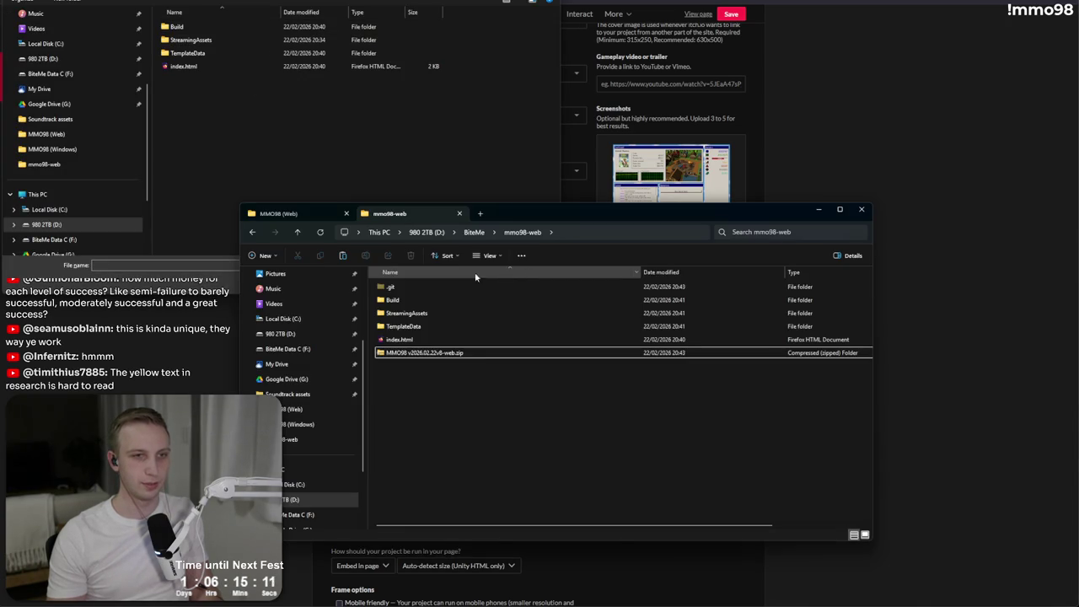
- Choose MMO98 v2026.02.22v8-web.zip for upload, then open a new browser tab
key("alt+Tab")
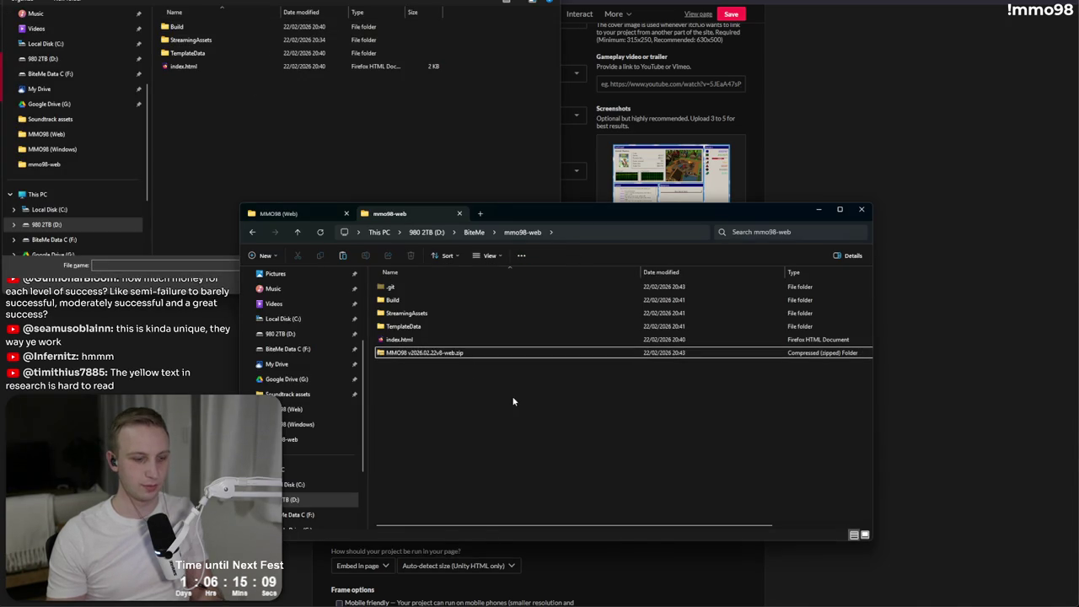
left_click(222, 72)
left_click(223, 75)
key("alt+Tab")
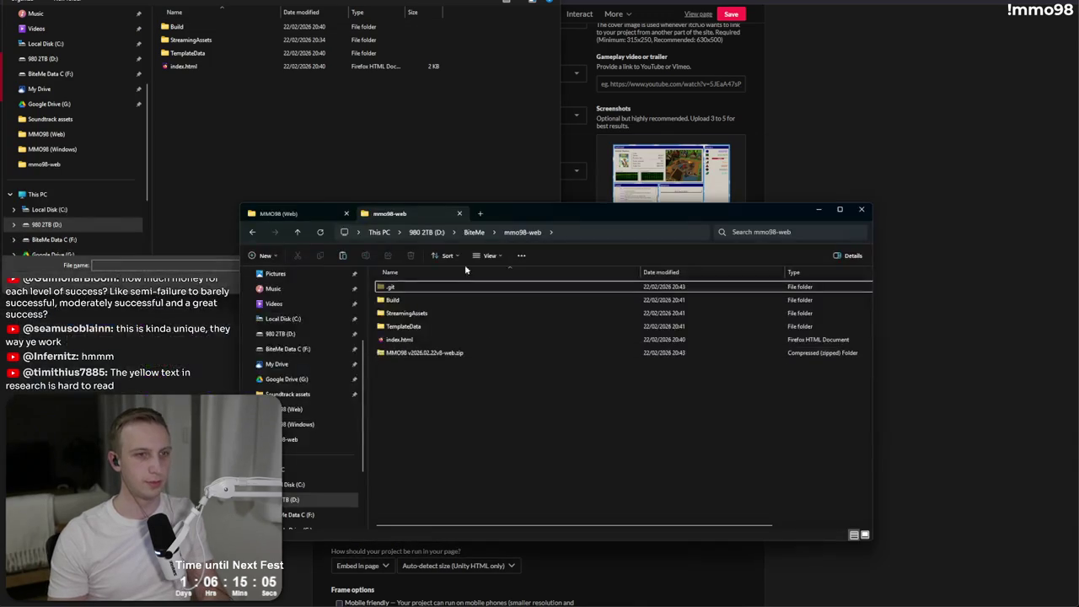
key("End")
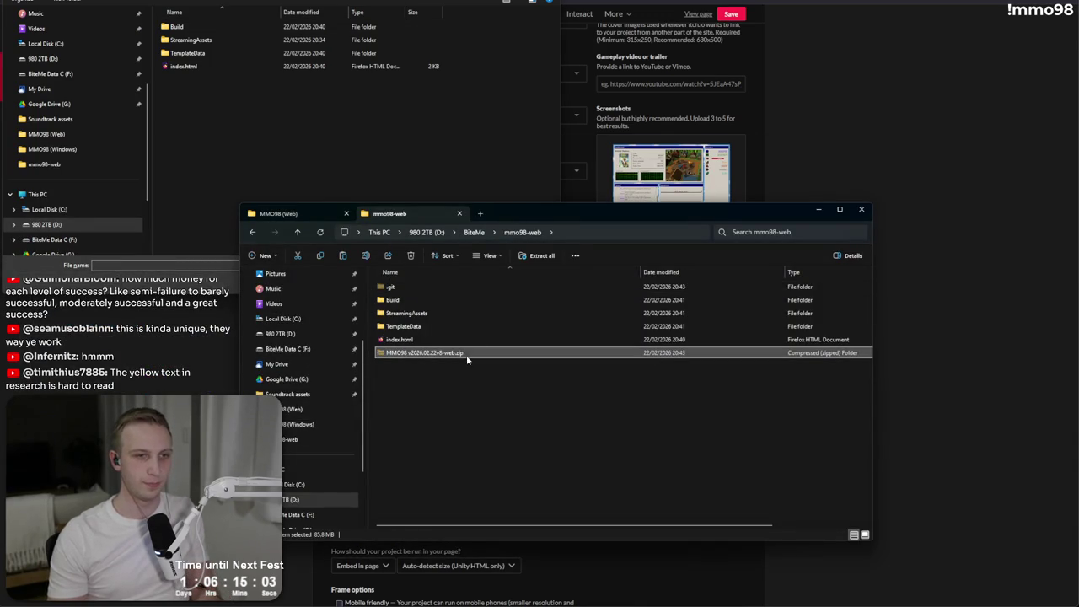
left_click(475, 232)
left_click(391, 121)
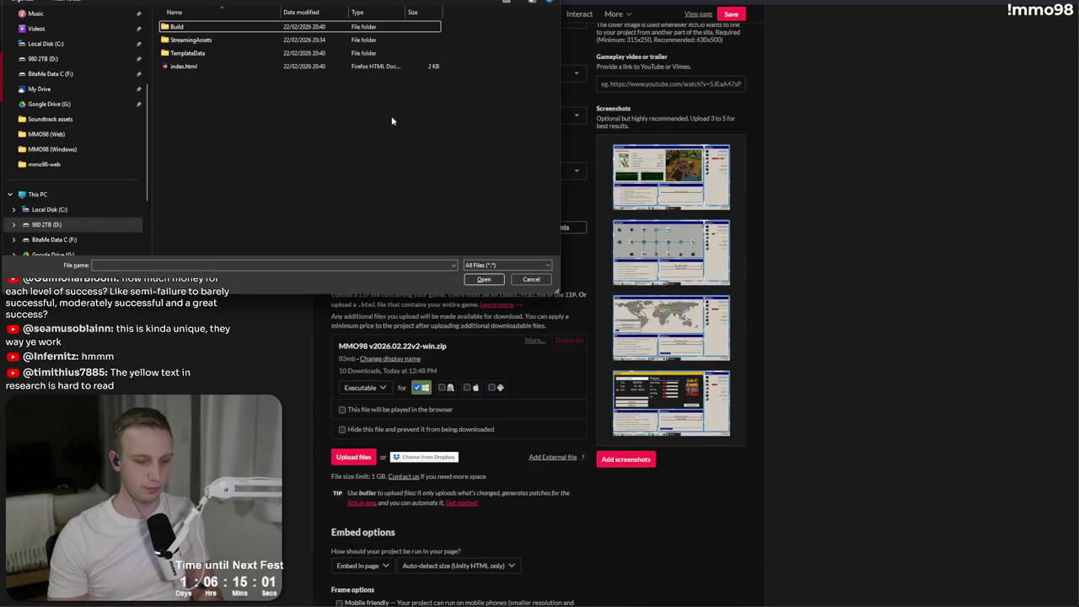
double_click(197, 77)
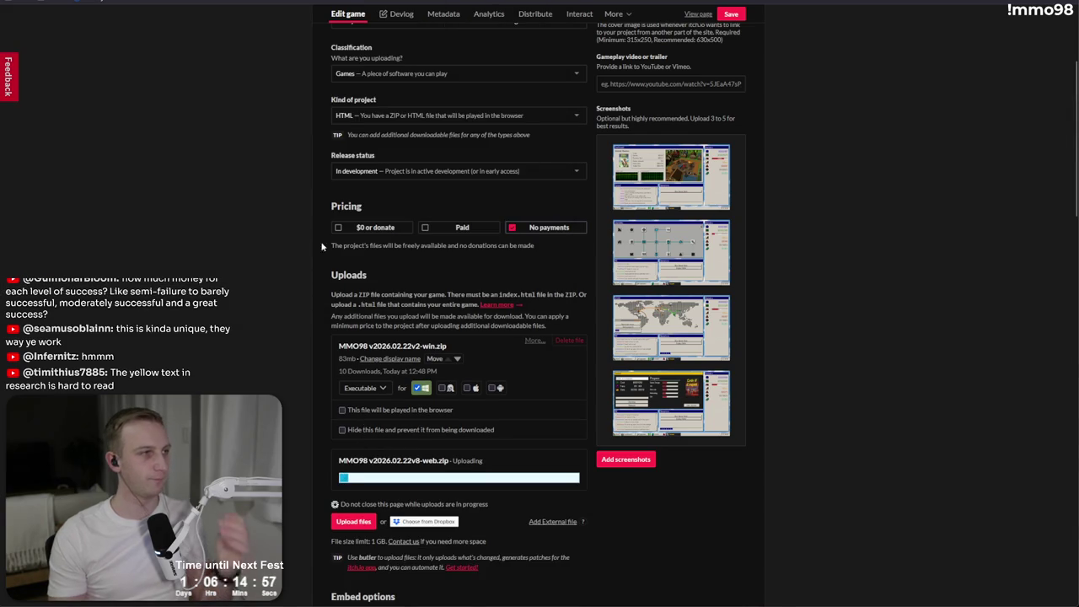
key("ctrl+t")
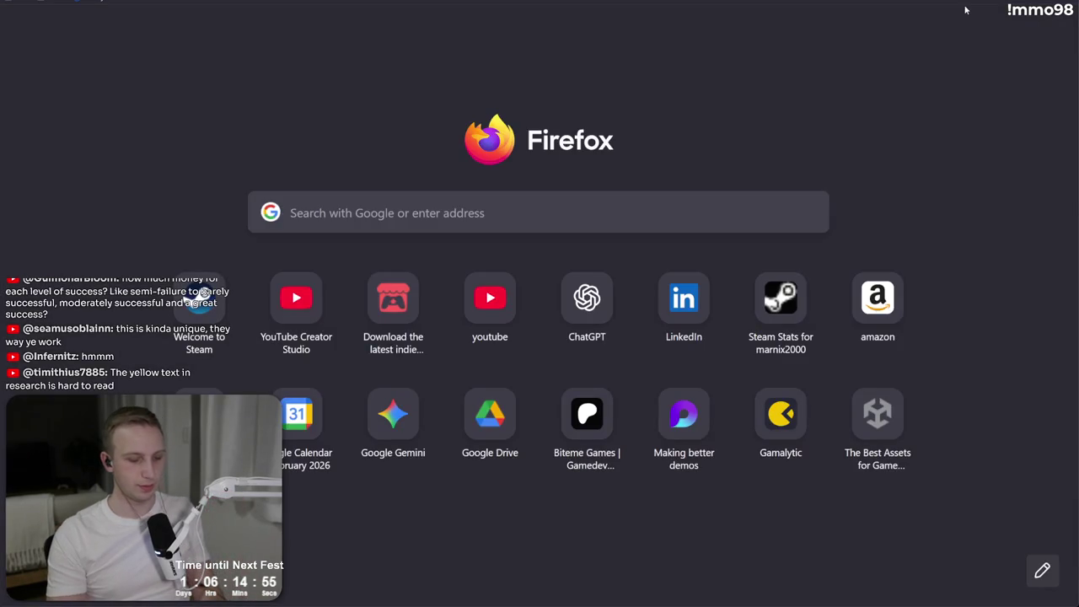
- Copy the game link from MMO98's galaxy.click edit page and load it in a new tab
type("i")
key("Return")
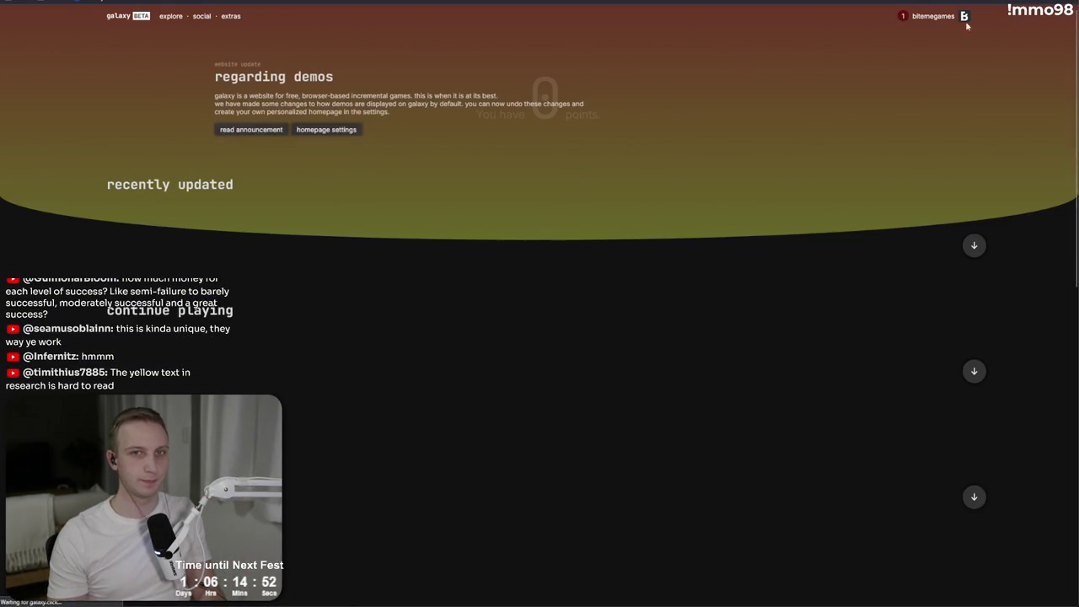
mouse_move(965, 19)
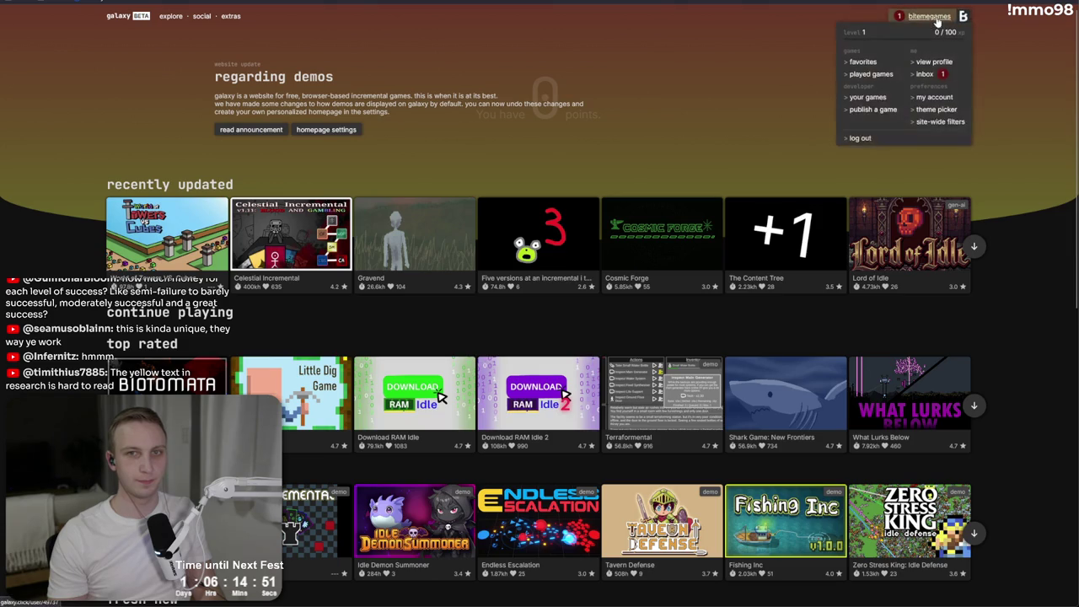
left_click(871, 100)
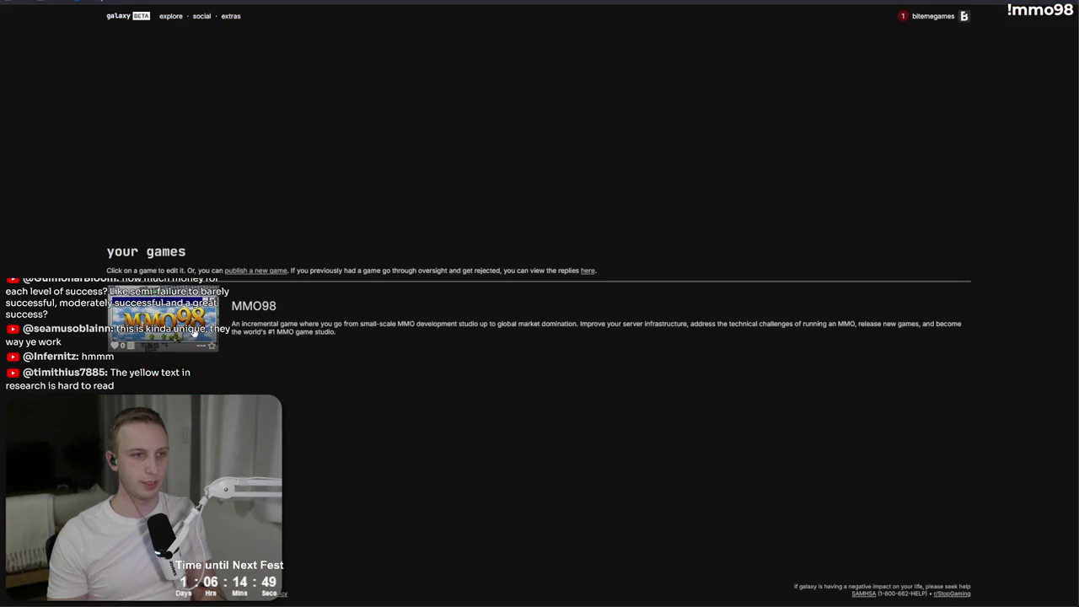
left_click(443, 296)
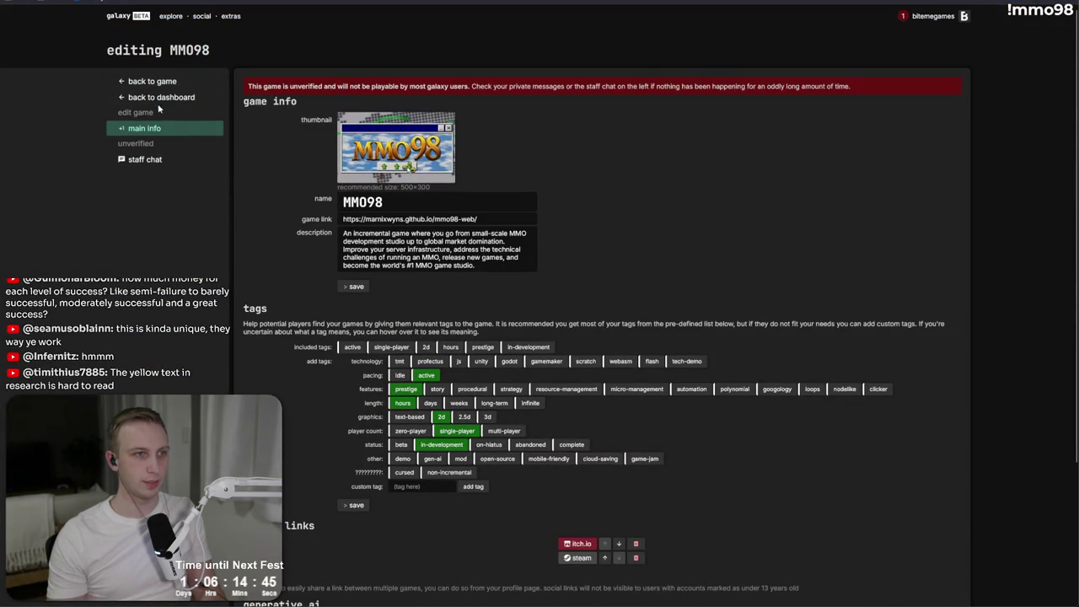
left_click(430, 219)
key("ctrl+a")
key("ctrl+c")
key("ctrl+t")
key("ctrl+v")
key("Return")
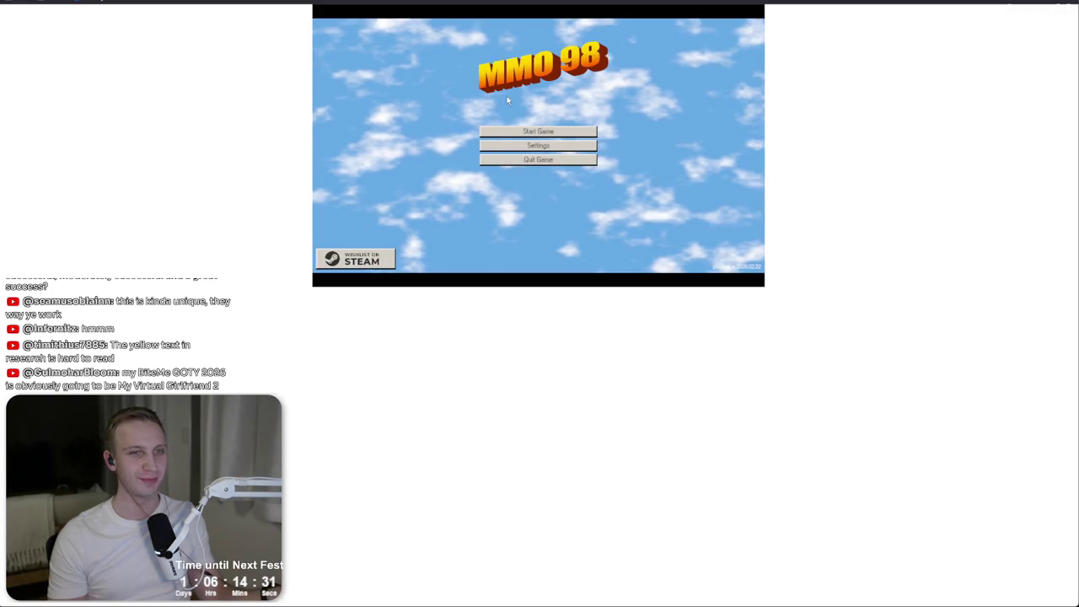
- Switch the game language to Polish in Settings, then back to English
left_click(553, 148)
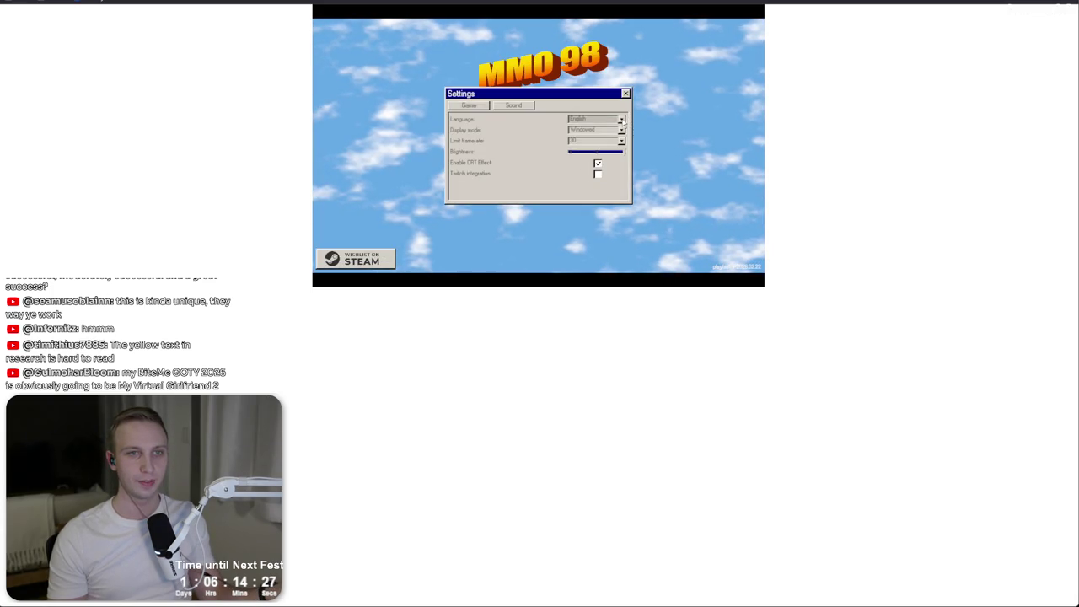
left_click(622, 120)
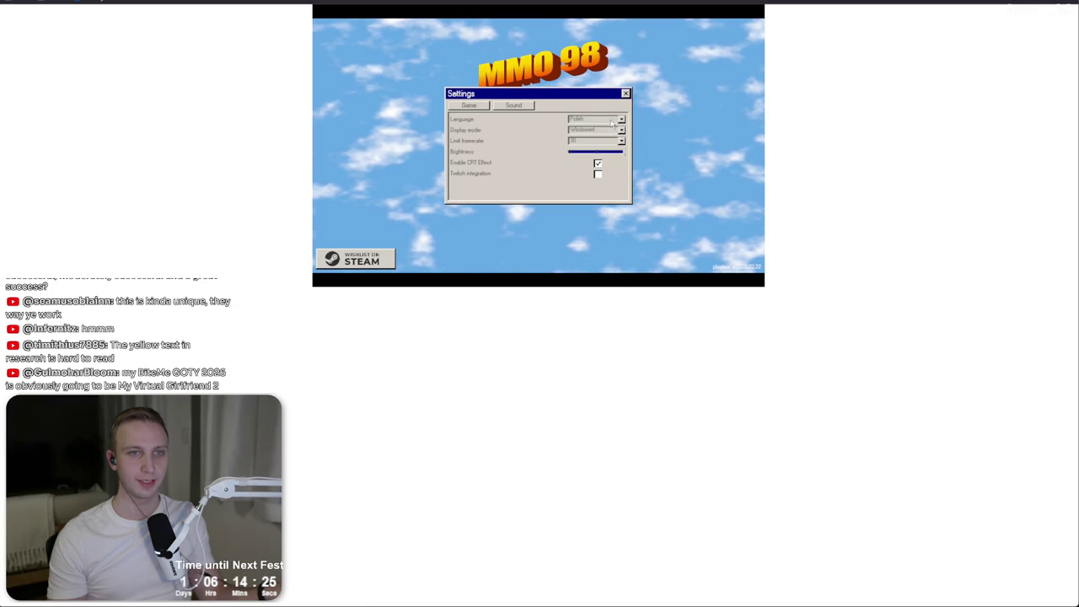
left_click(621, 119)
left_click(620, 122)
left_click(618, 125)
left_click(615, 129)
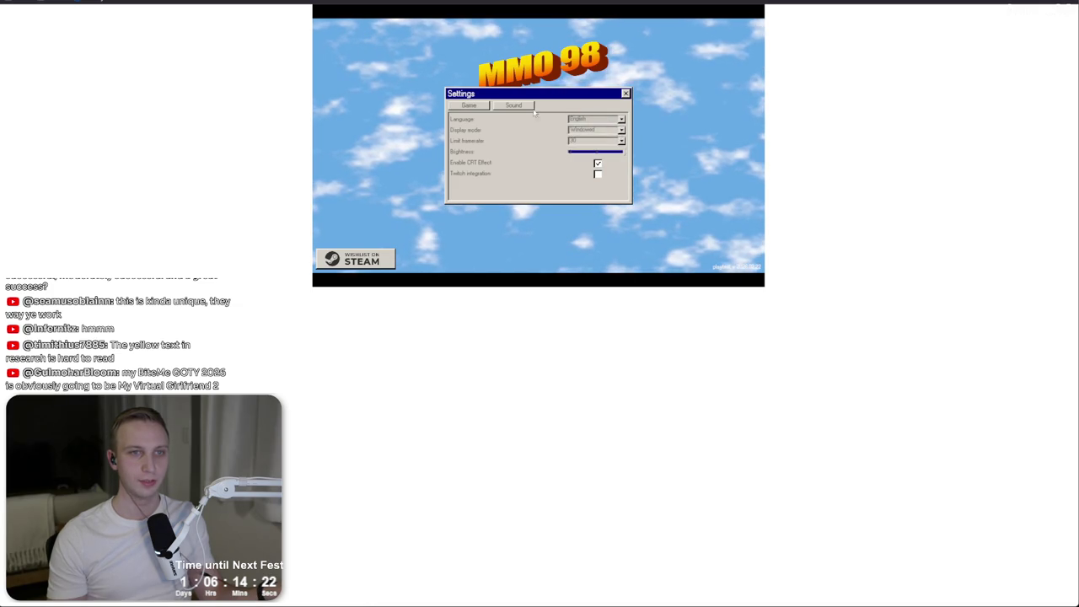
left_click(625, 93)
- Start a new game and confirm a studio named WebTest
left_click(544, 132)
left_click(546, 132)
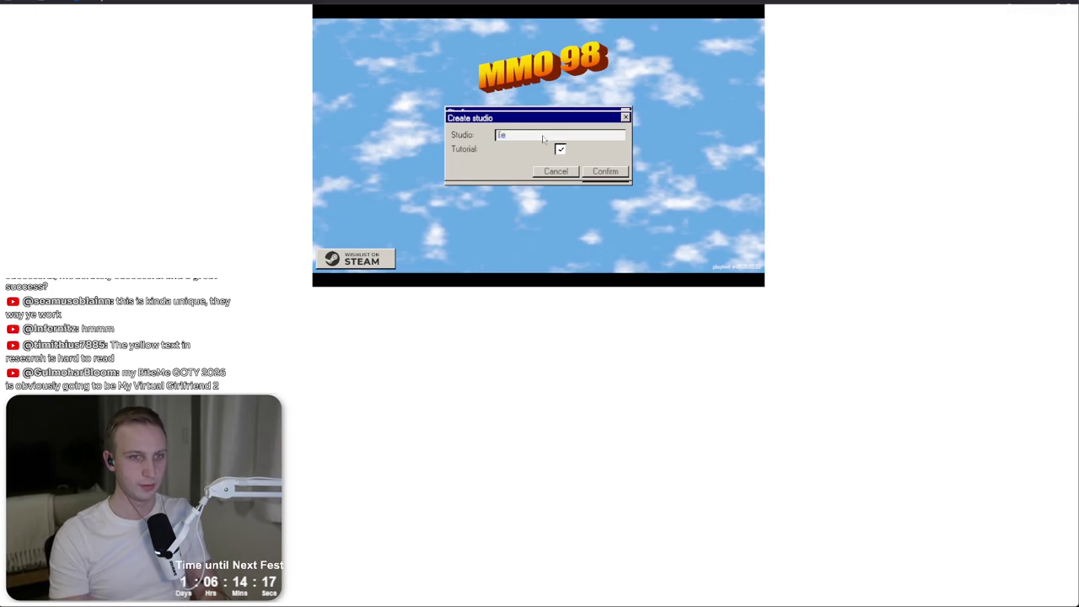
left_click(604, 172)
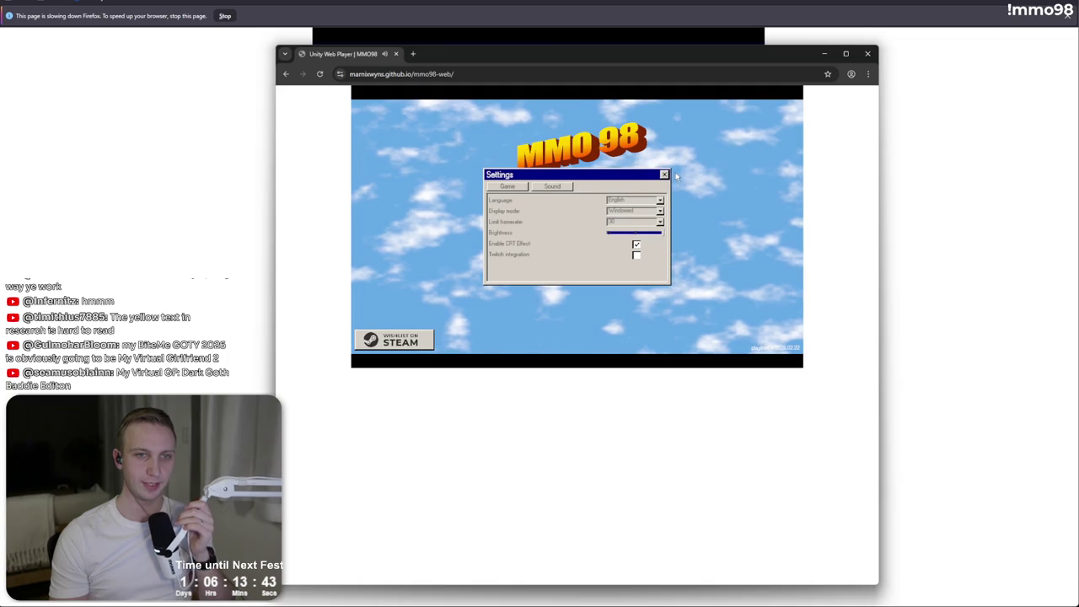
- Create a studio and launch a first game named asd
left_click(556, 214)
left_click(558, 217)
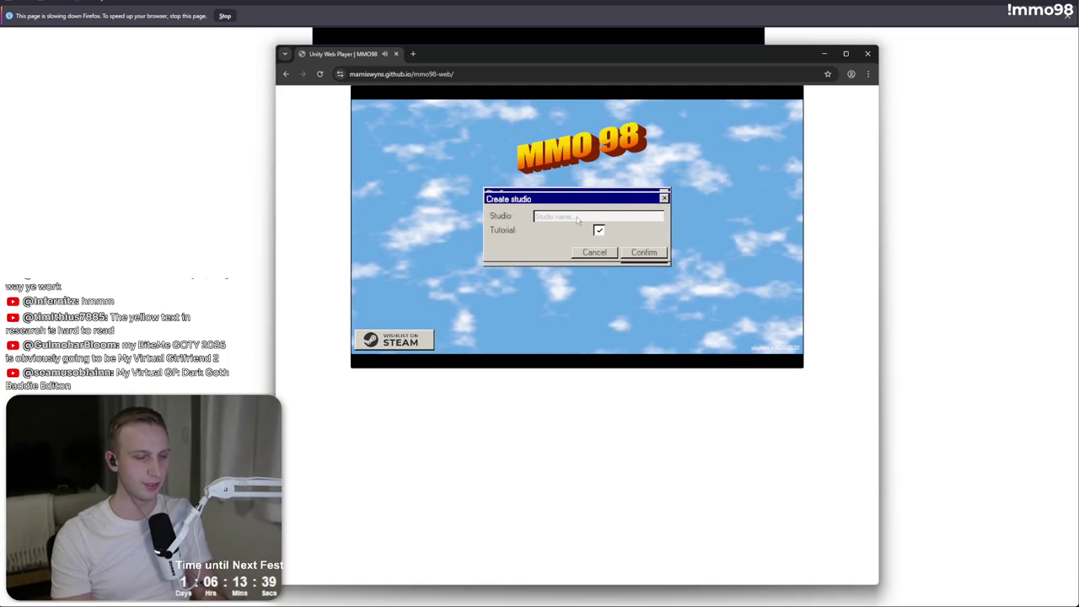
left_click(644, 254)
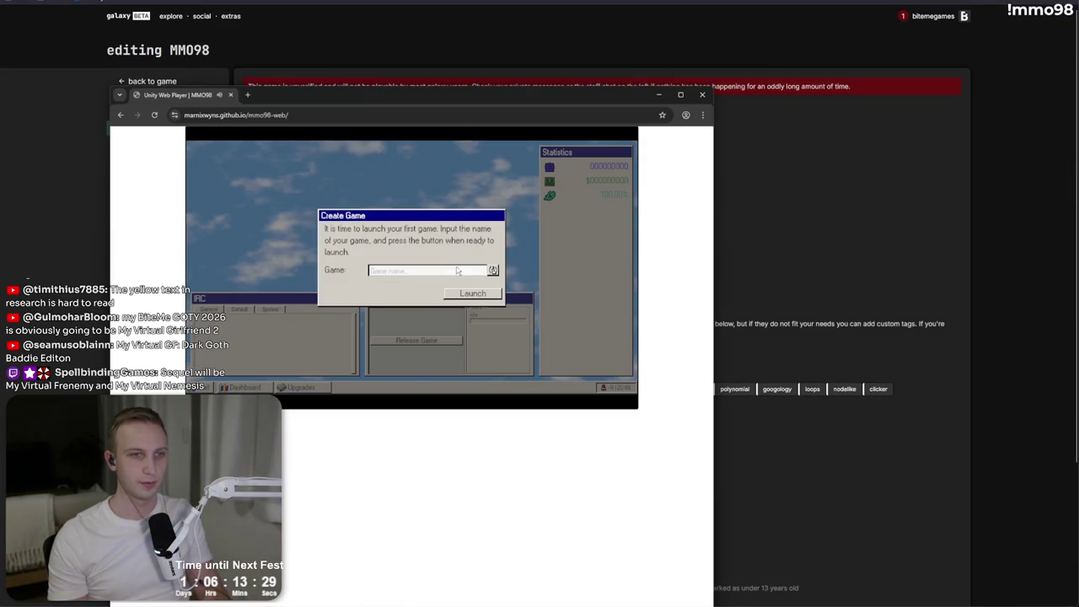
left_click(449, 274)
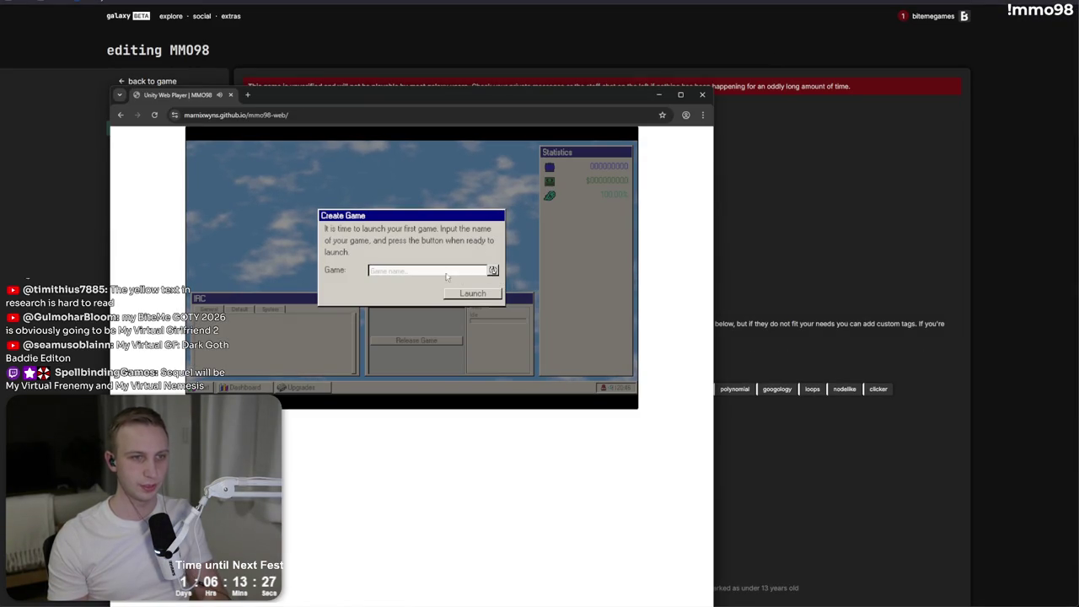
type("asd")
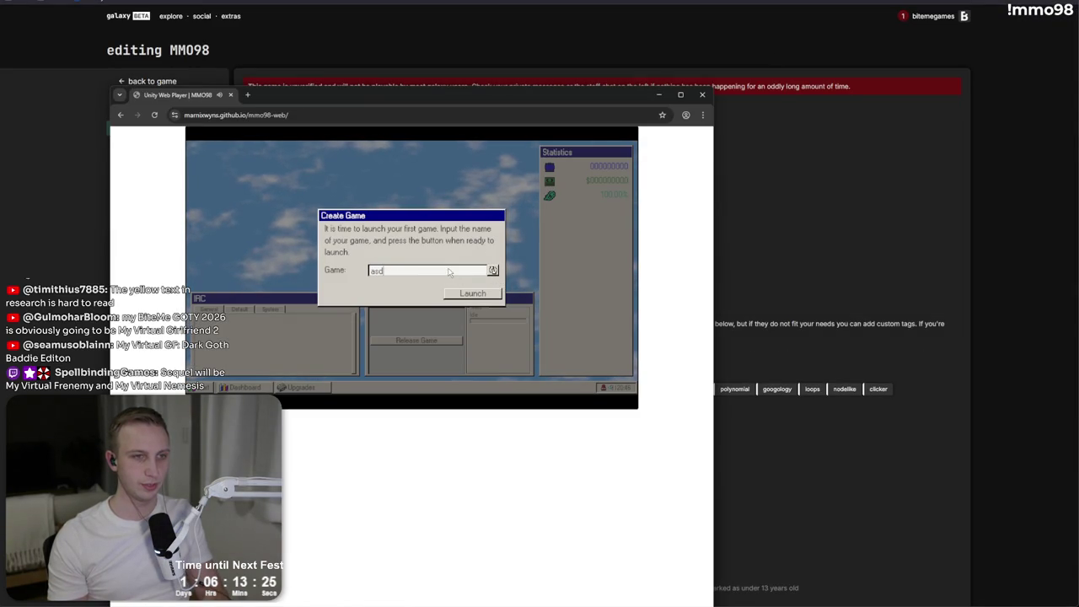
left_click(477, 294)
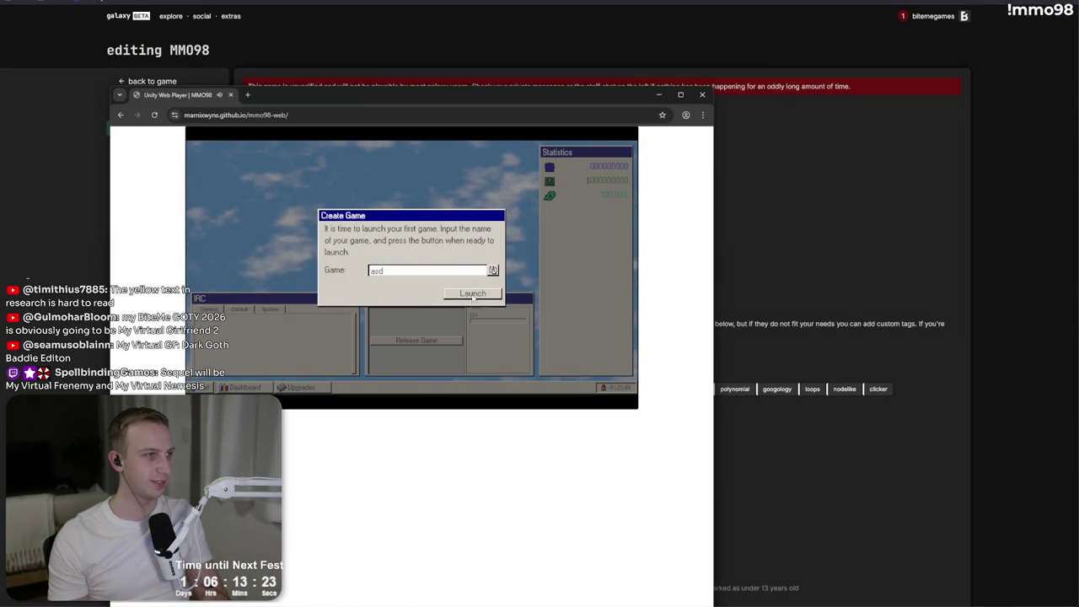
key("Return")
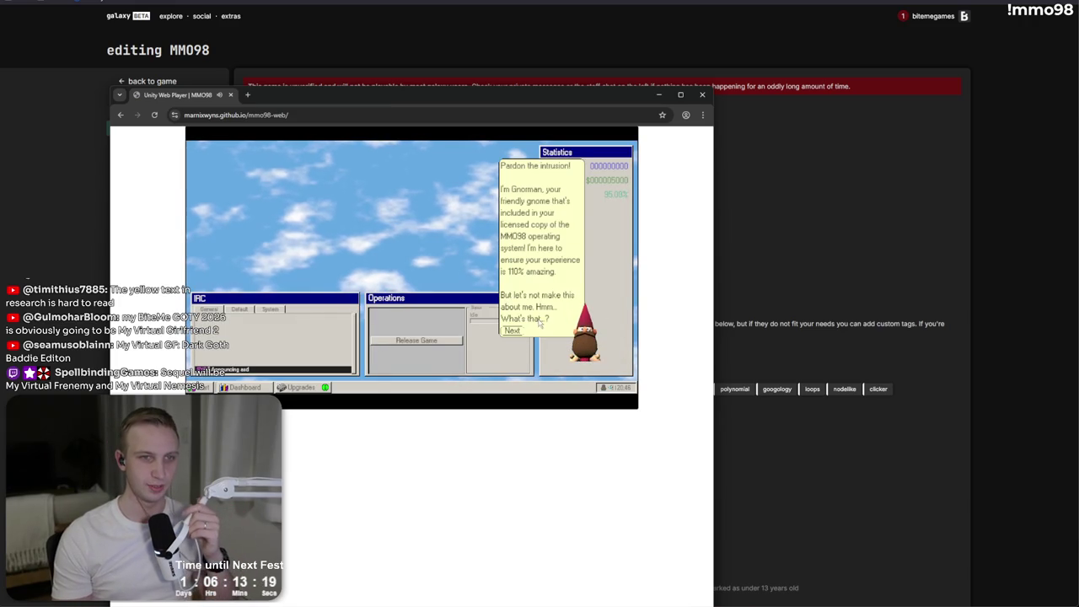
- Step through the tutorial tips, Dashboard, Upgrades and start menu, then close the Chrome game window
left_click(513, 331)
left_click(520, 332)
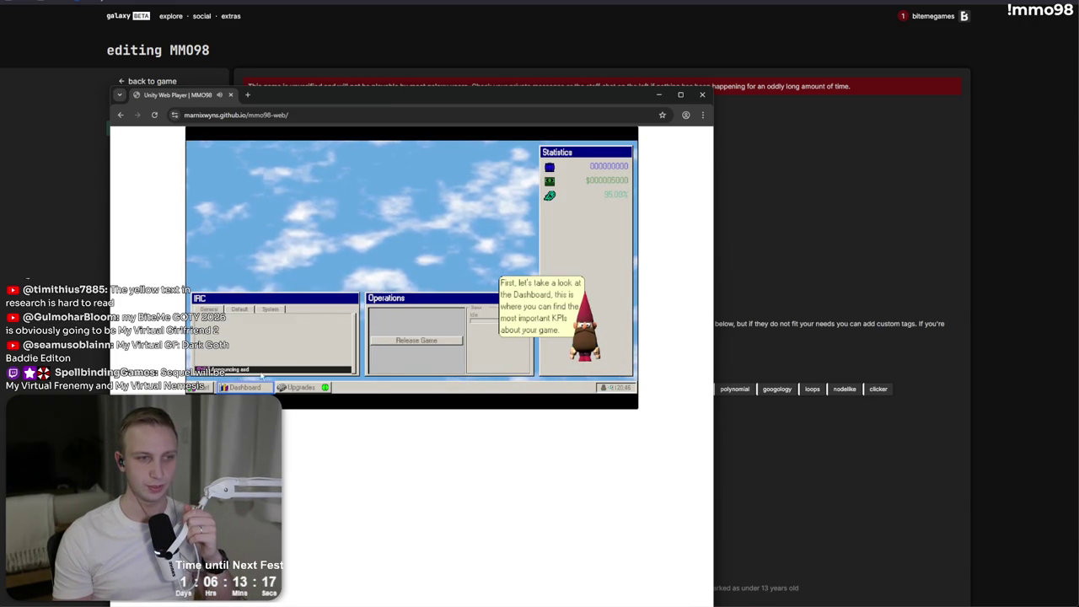
left_click(256, 386)
left_click(305, 390)
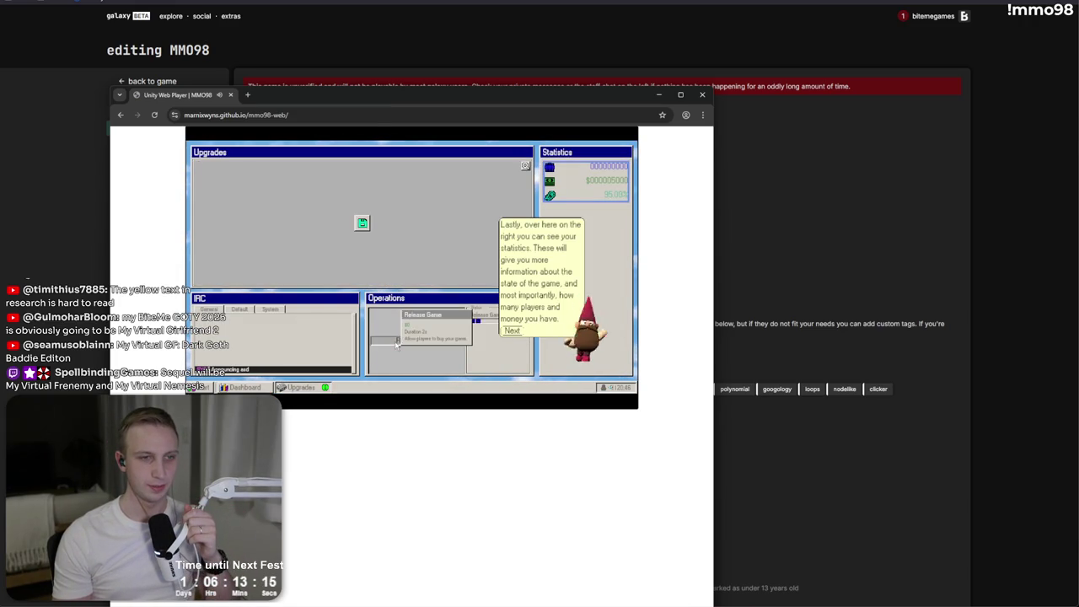
left_click(244, 387)
left_click(200, 387)
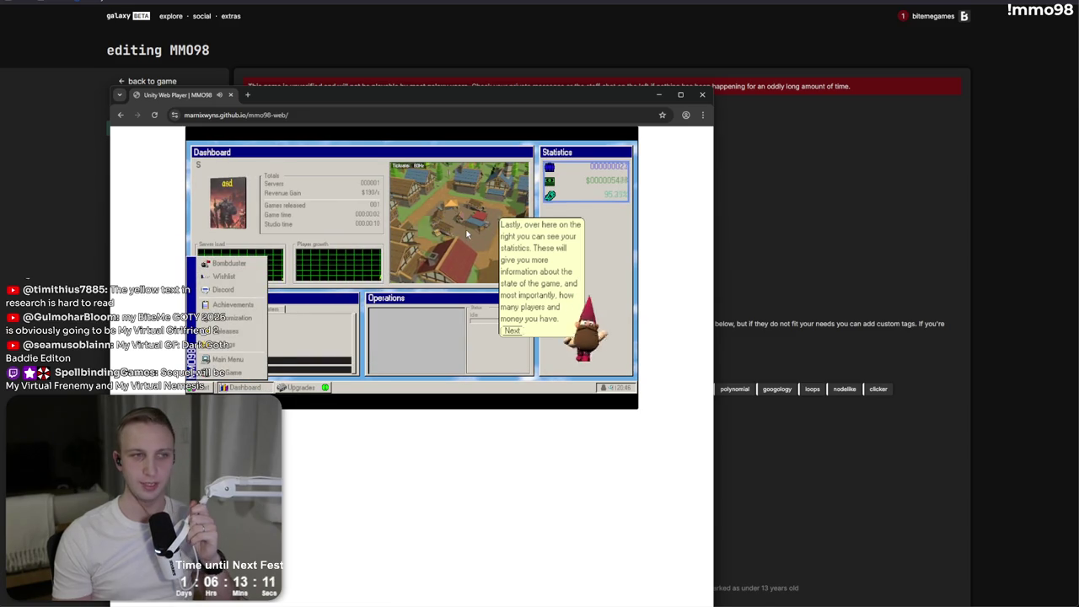
left_click(349, 260)
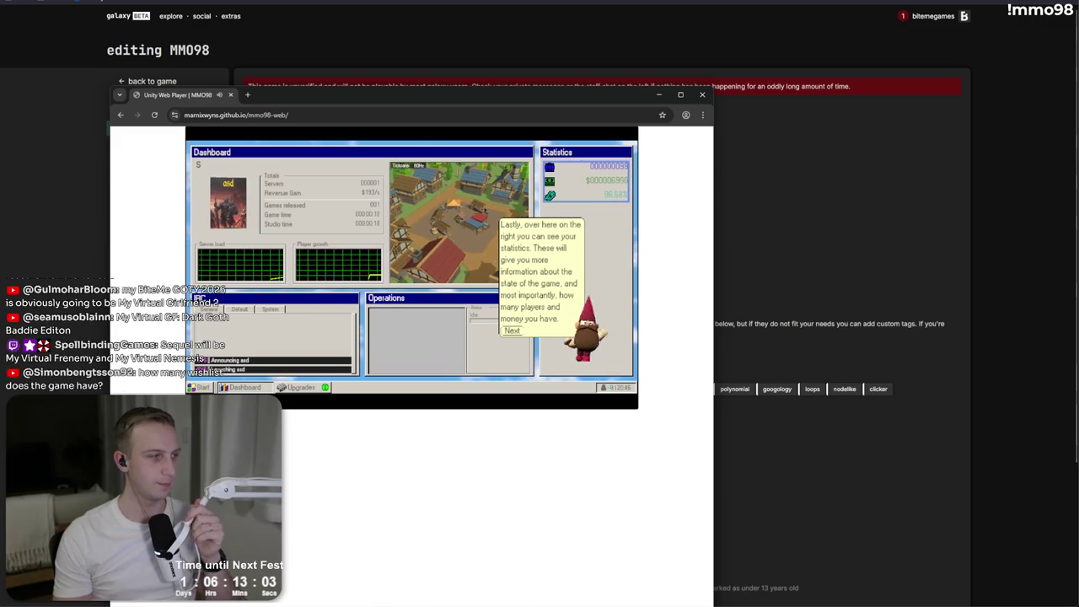
key("ctrl+w")
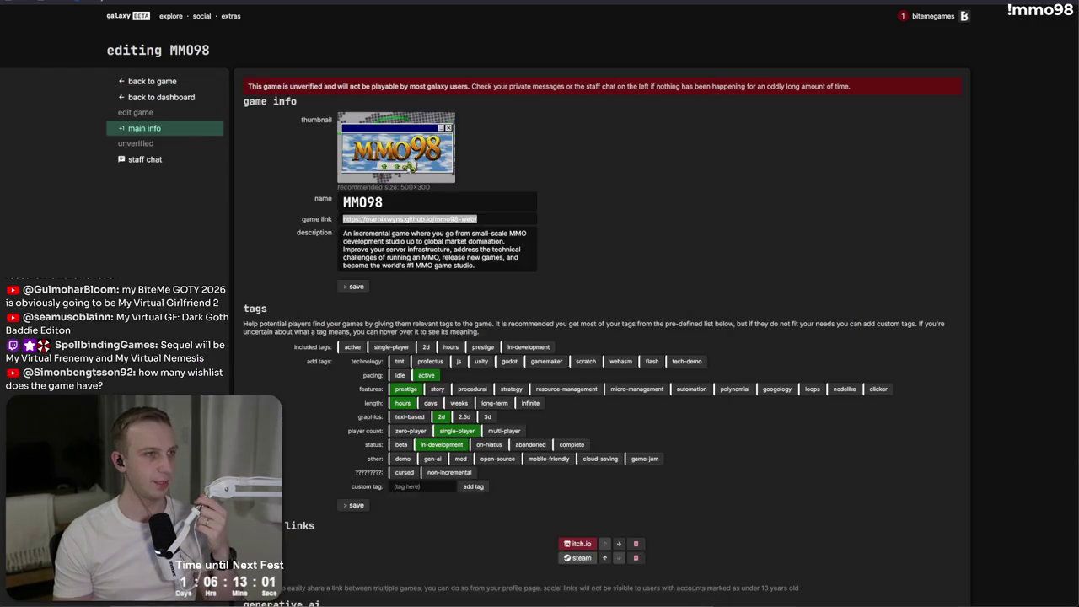
- Check the MMO 98 Wishlist Actions report, then the MMO 98 Demo Players report
key("ctrl+Tab")
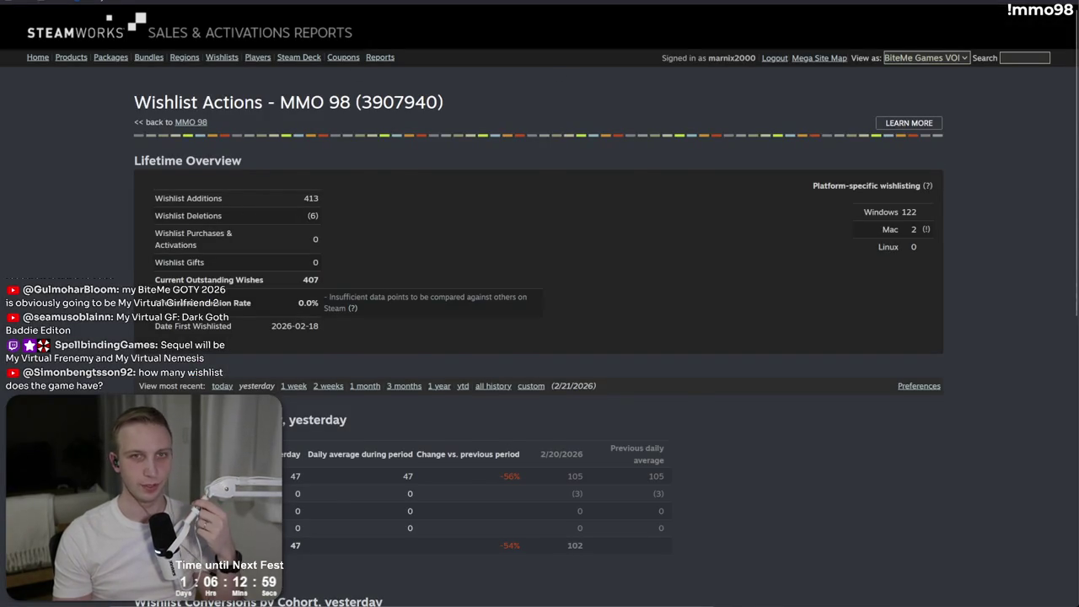
key("ctrl+shift+Tab")
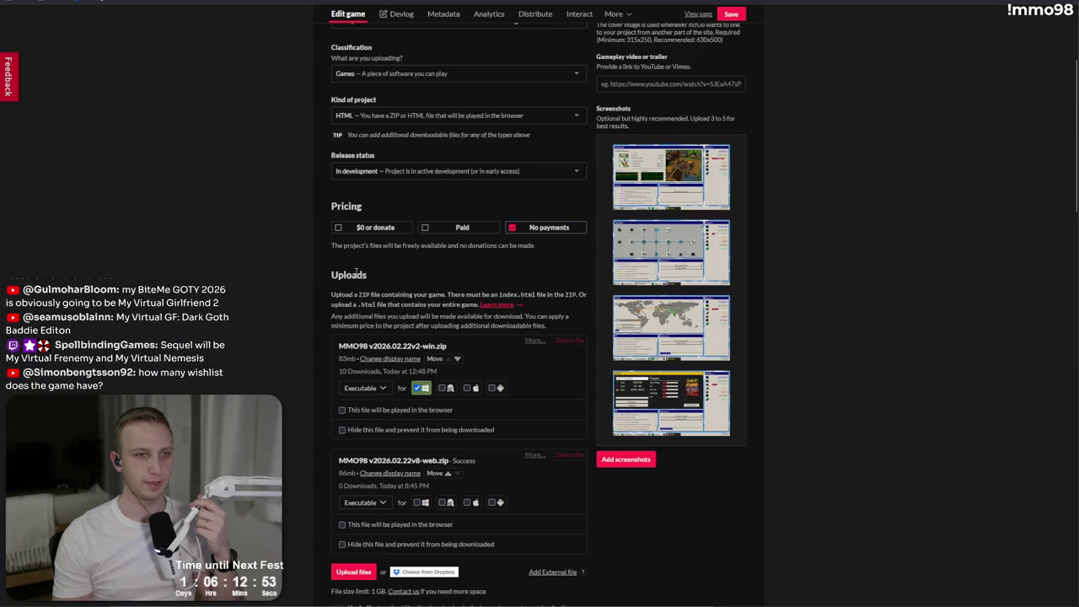
- Keep the project as Games and Downloadable, and permanently delete the v8-web.zip upload
scroll(522, 448, "up", 3)
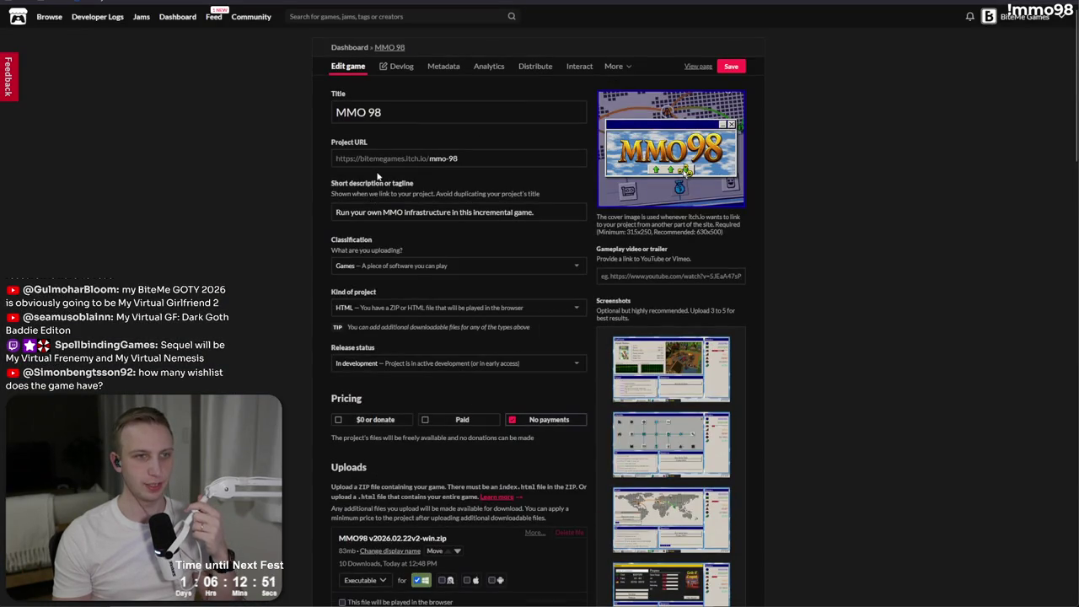
left_click(376, 263)
key("Escape")
left_click(368, 309)
left_click(368, 324)
scroll(395, 281, "down", 4)
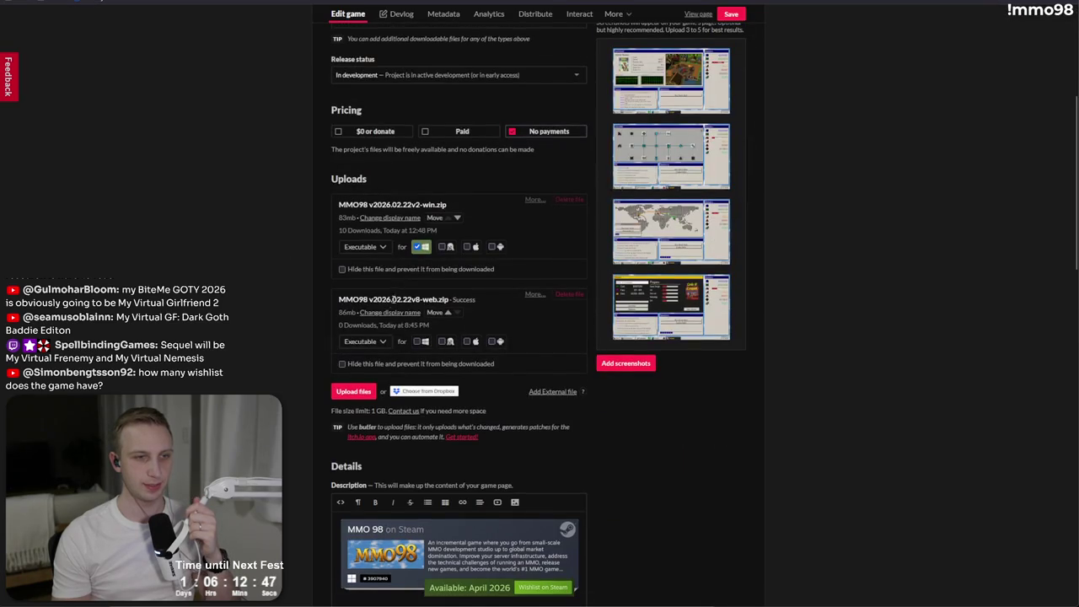
left_click(562, 295)
left_click(438, 120)
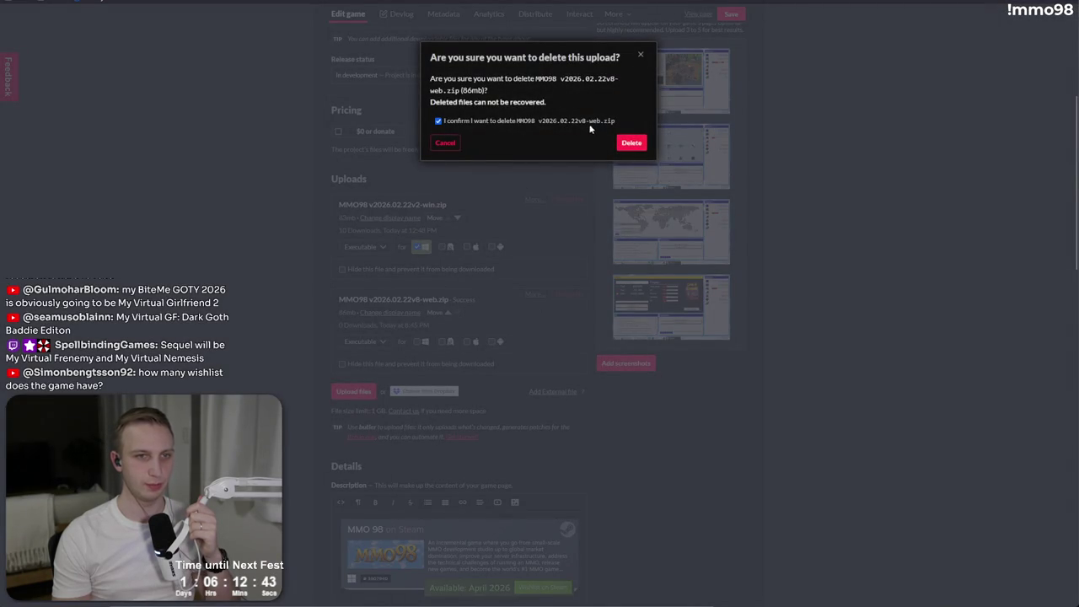
left_click(631, 143)
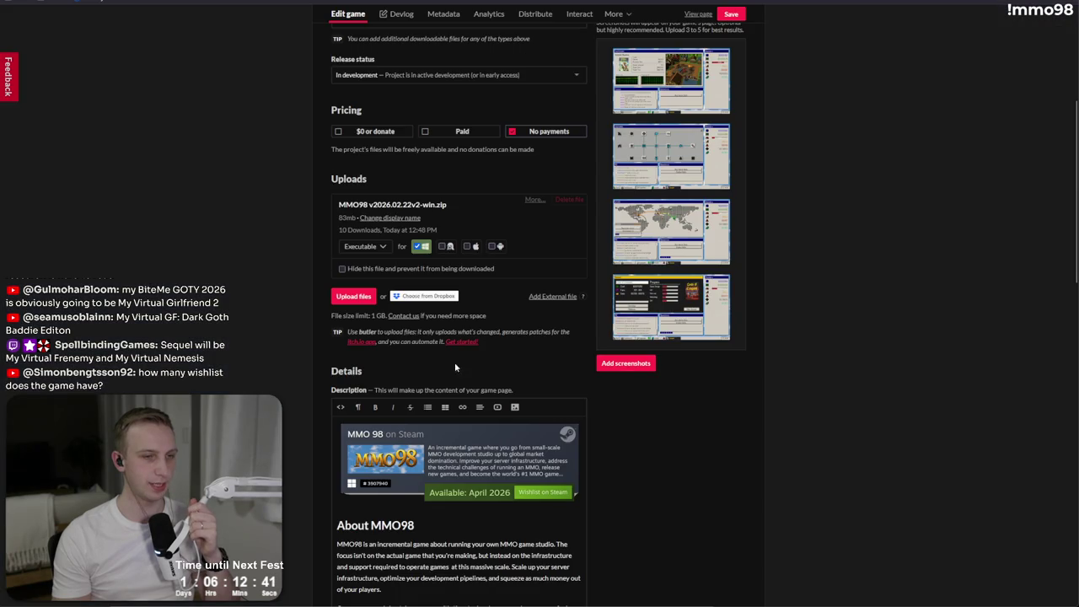
- Remove the Limitations section from the description, save, and view the public MMO98 page
scroll(471, 351, "down", 4)
mouse_move(537, 398)
left_mouse_down()
mouse_move(354, 376)
mouse_move(283, 308)
left_mouse_up()
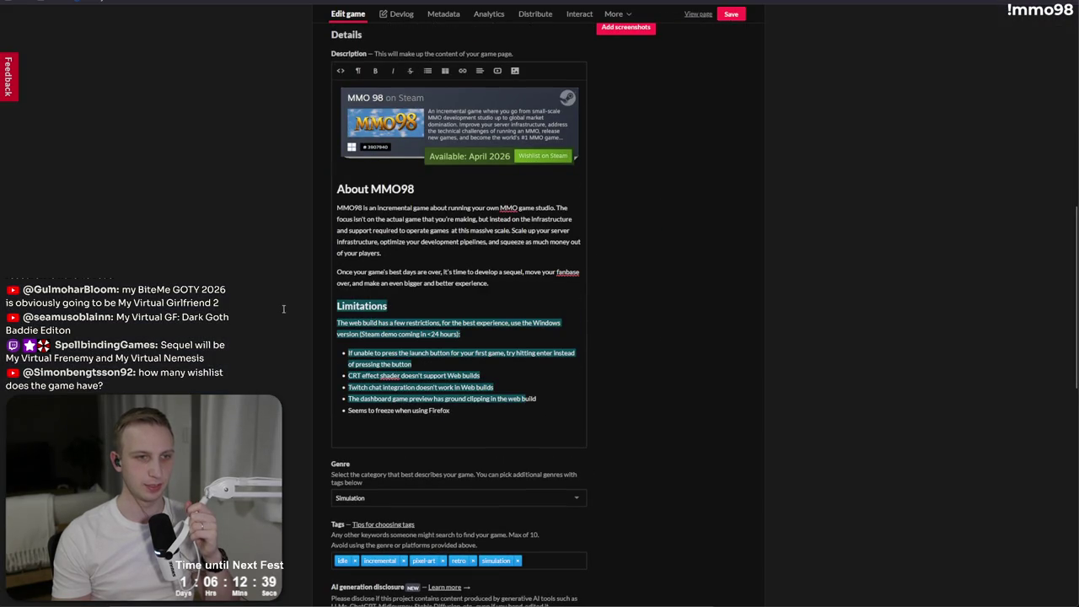
left_click_drag(472, 411, 290, 302)
key("BackSpace")
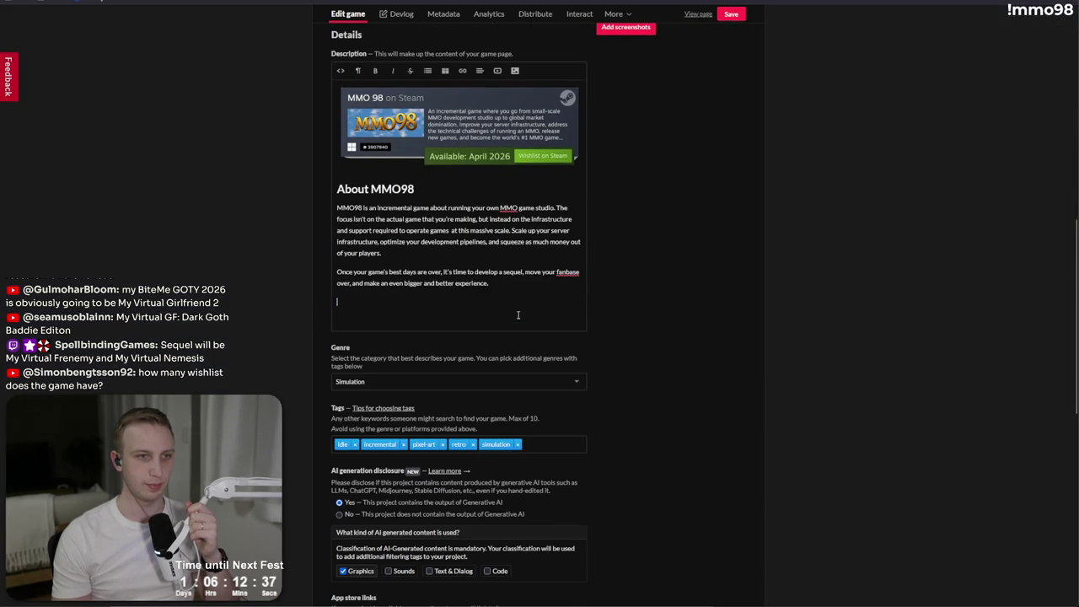
scroll(629, 345, "down", 5)
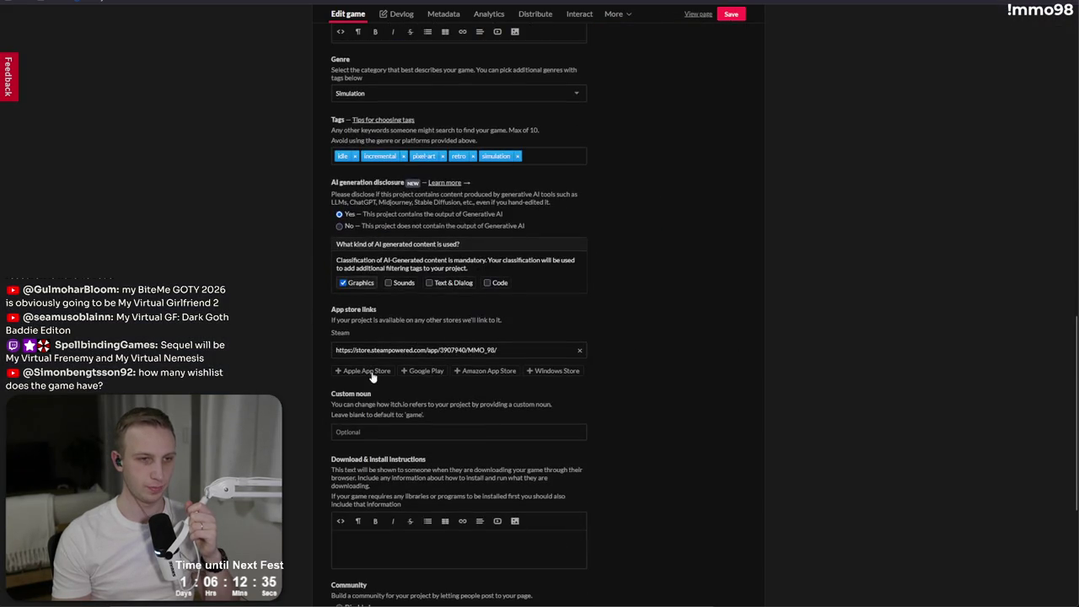
scroll(363, 397, "down", 2)
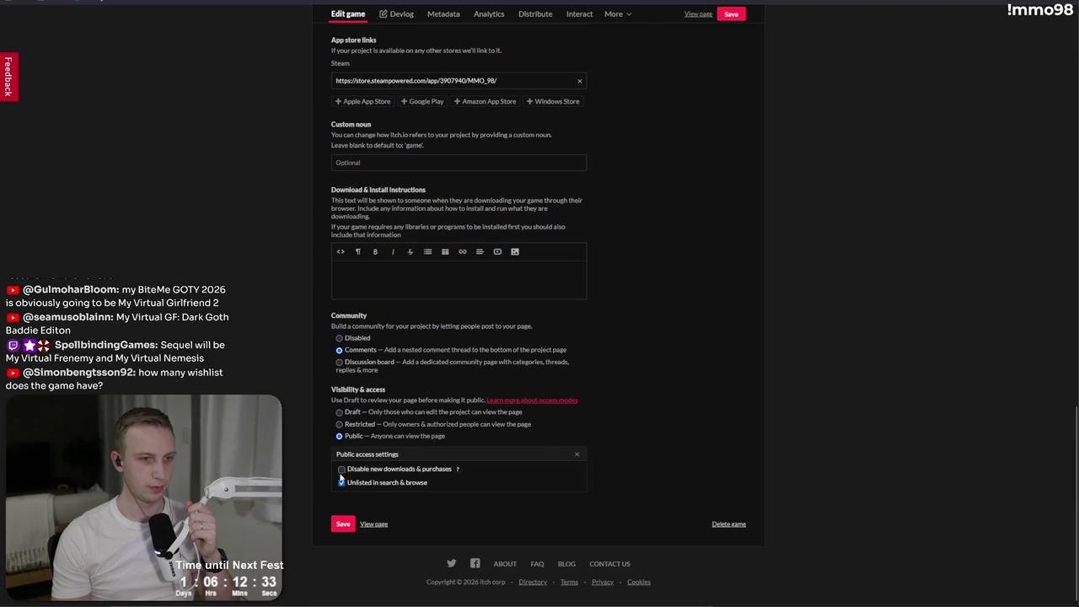
left_click(343, 524)
scroll(428, 402, "up", 10)
scroll(427, 402, "up", 2)
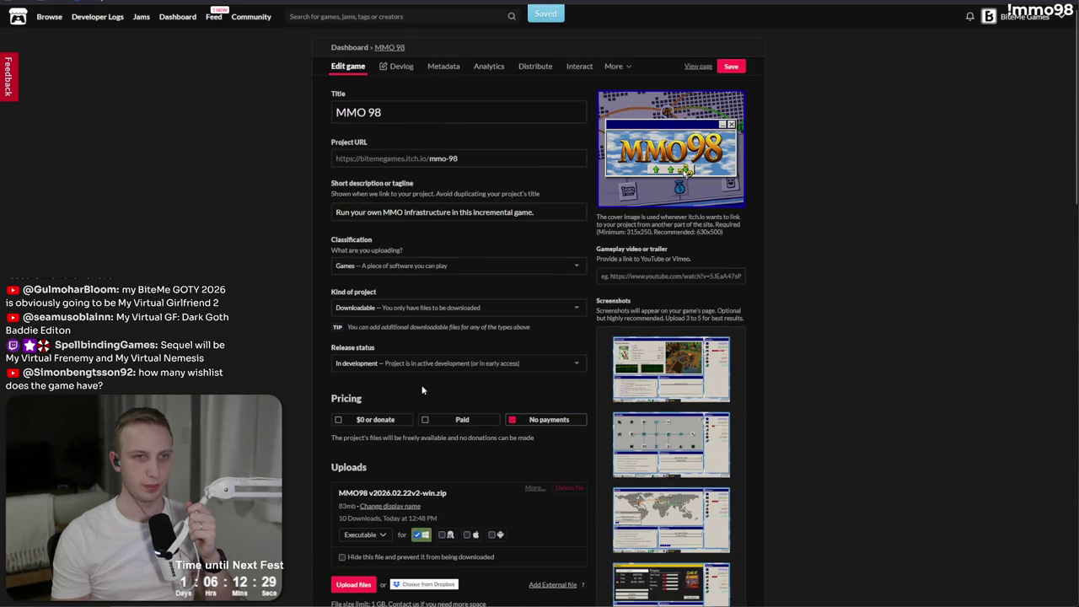
left_click(697, 67)
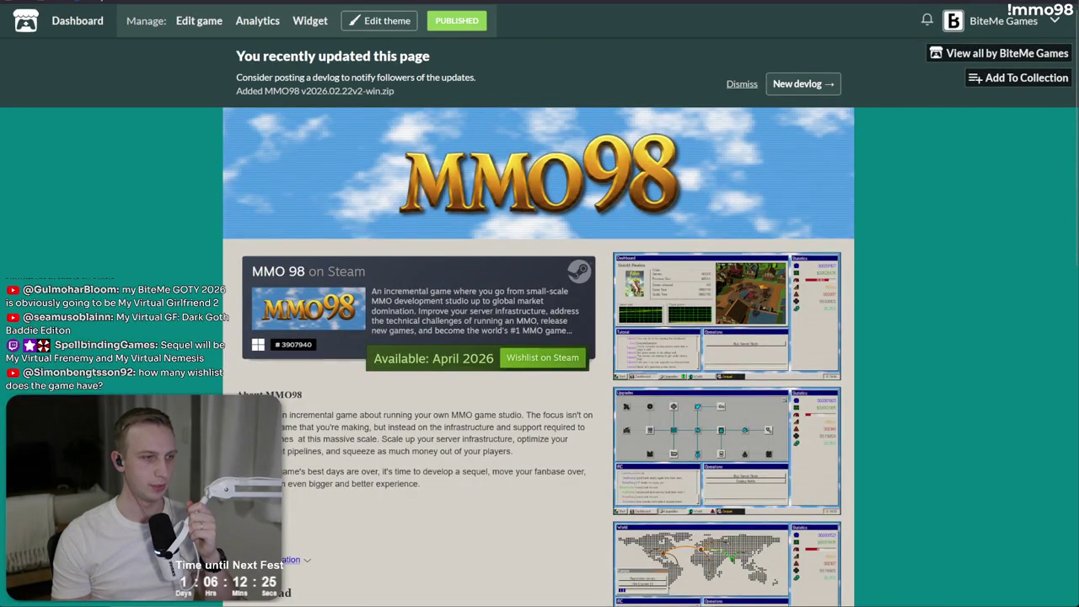
- Add a 'Web build builds' heading with a bullet about game buttons not reacting
key("alt+Tab")
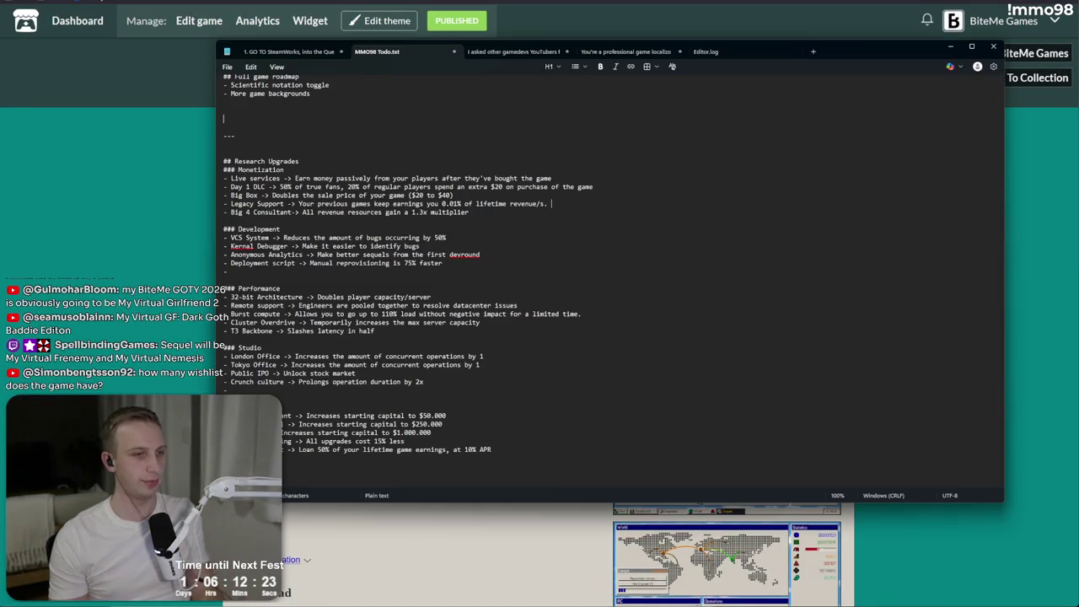
scroll(455, 175, "up", 8)
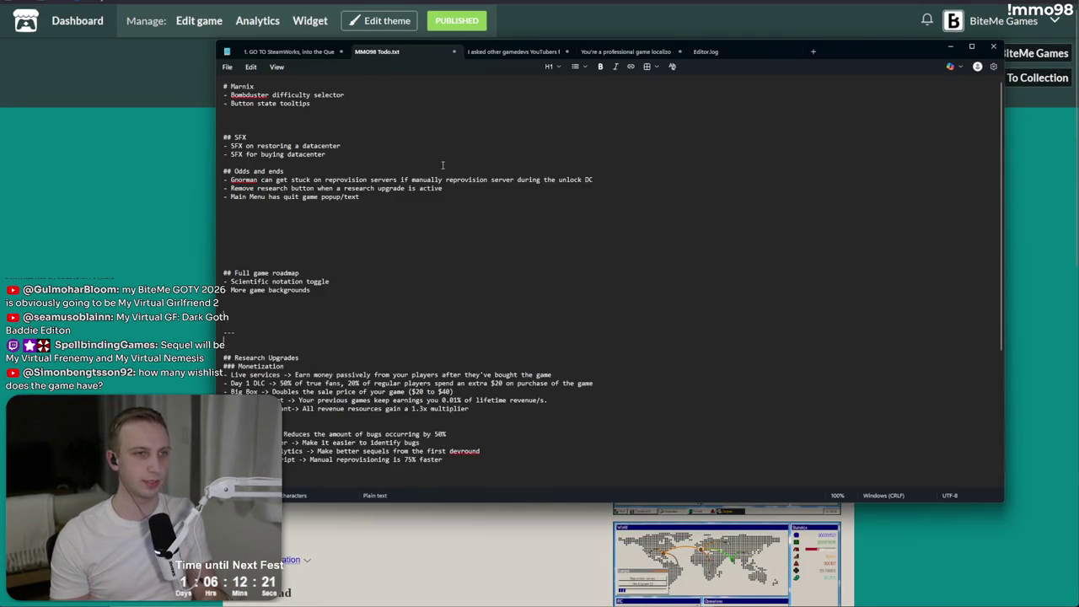
key("Return")
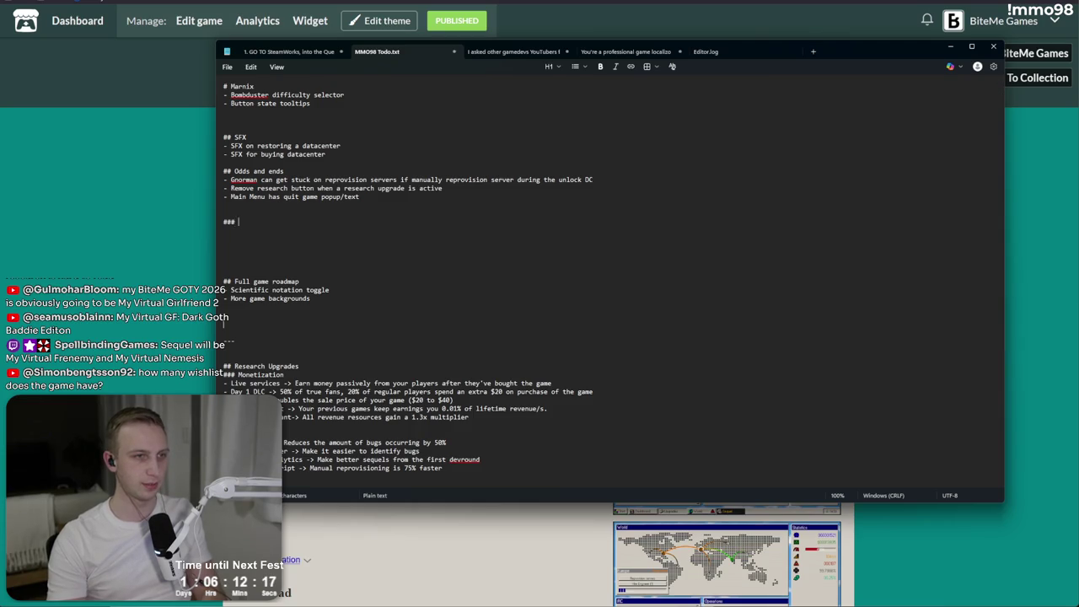
type("eb build builds")
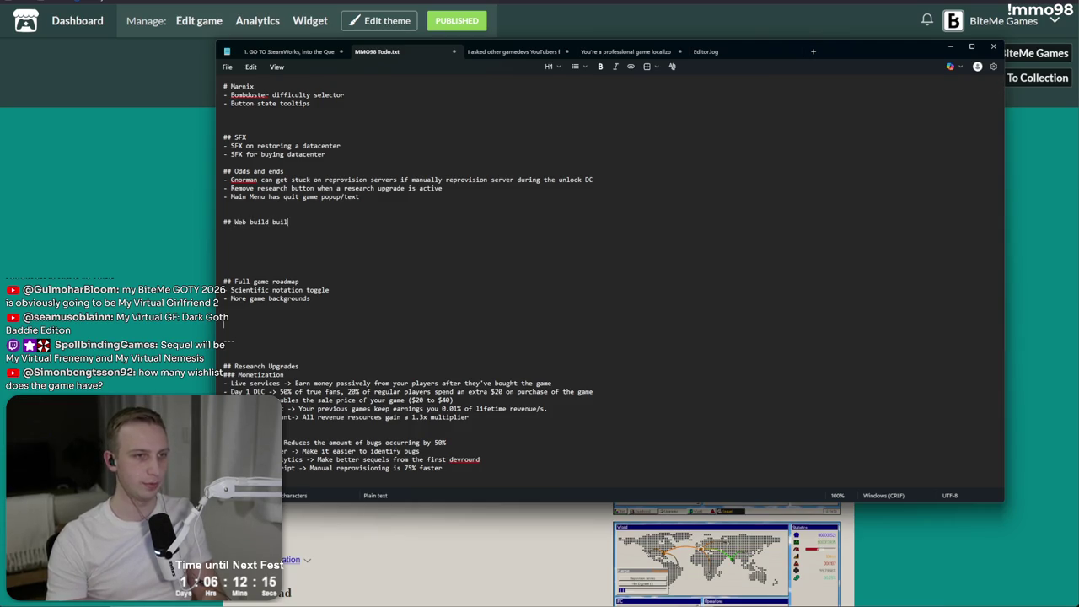
key("Return")
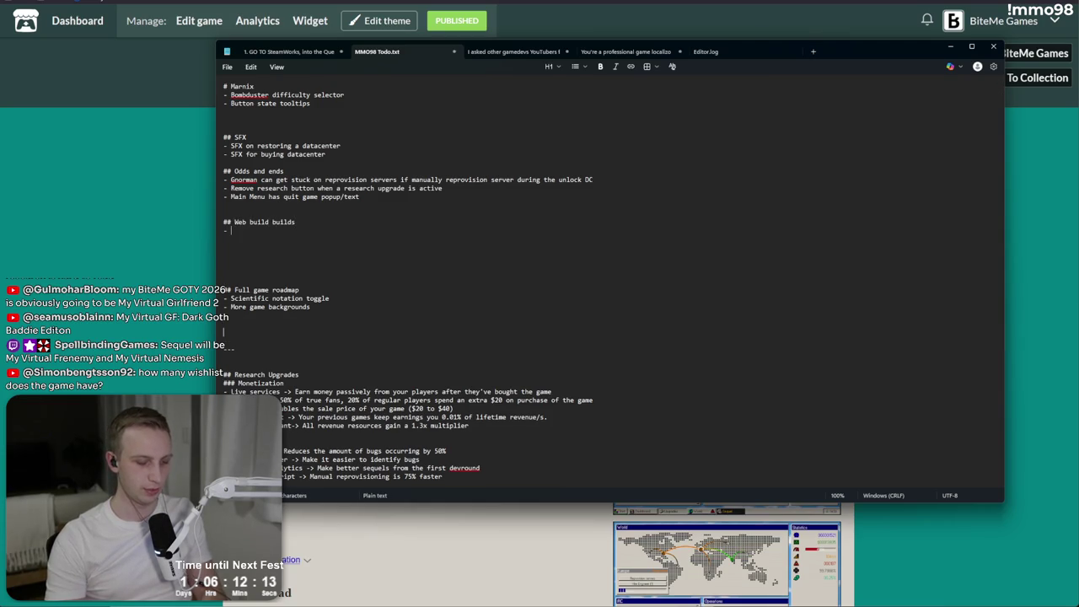
type("New game ")
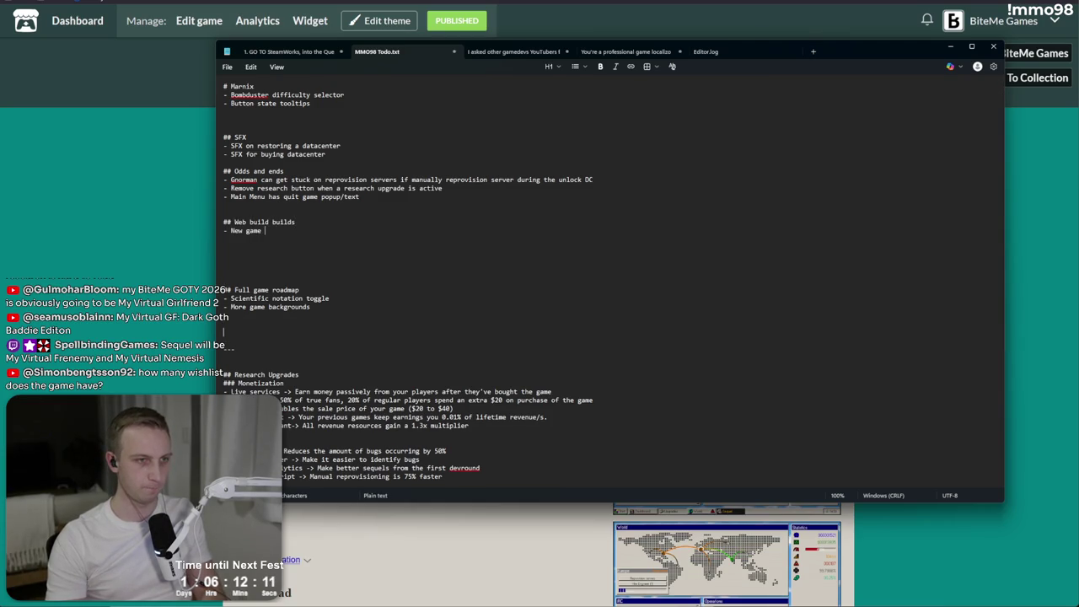
type("buttons don't react")
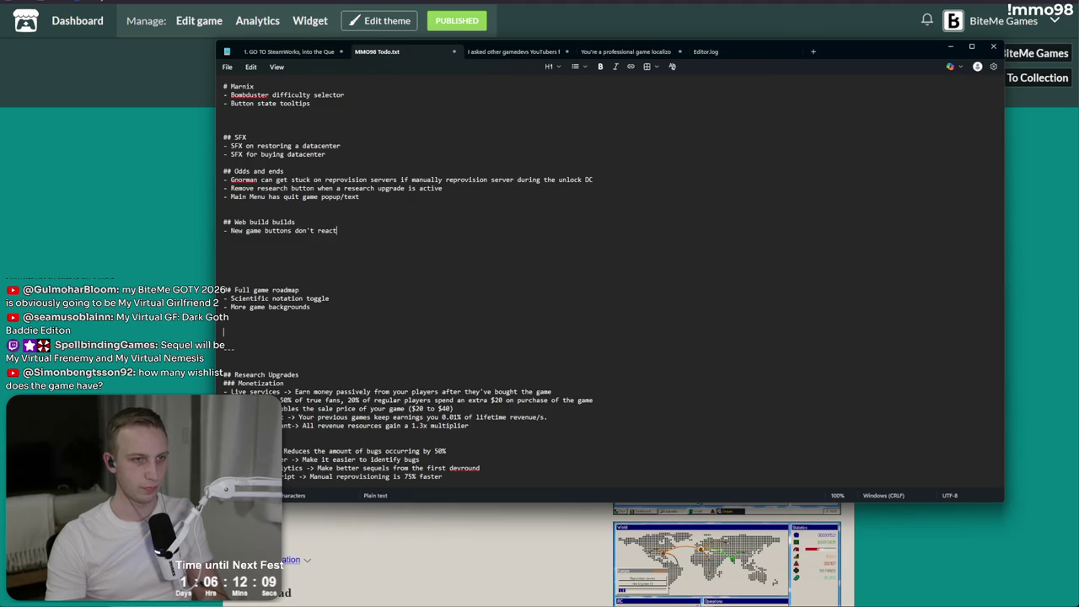
key("Return")
type("-")
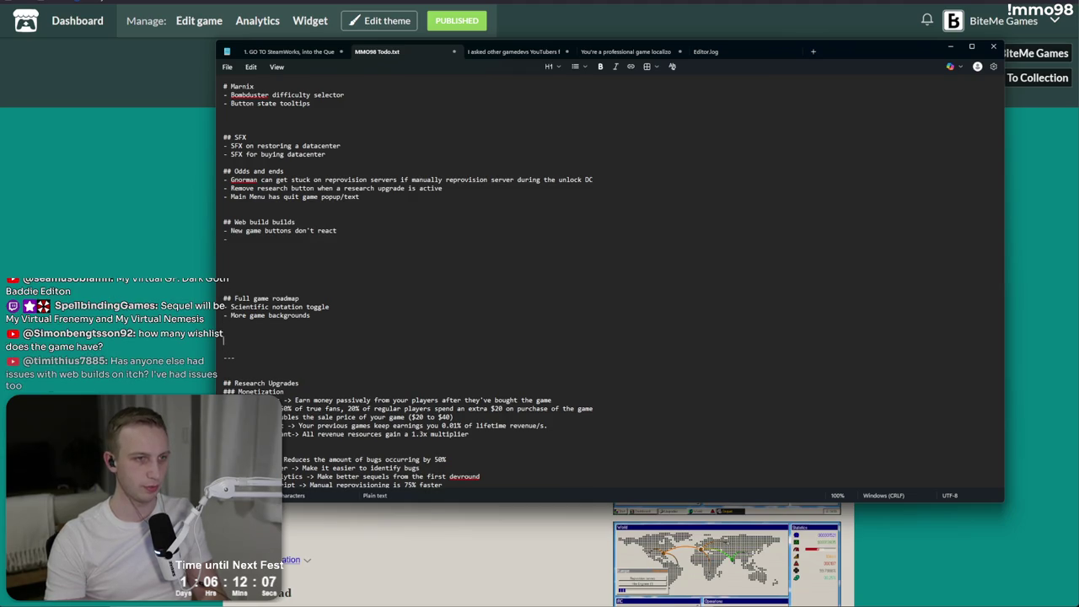
- Add bullets for no CRT shader, localization not working, and Twitch as a known limitation
left_click(336, 244)
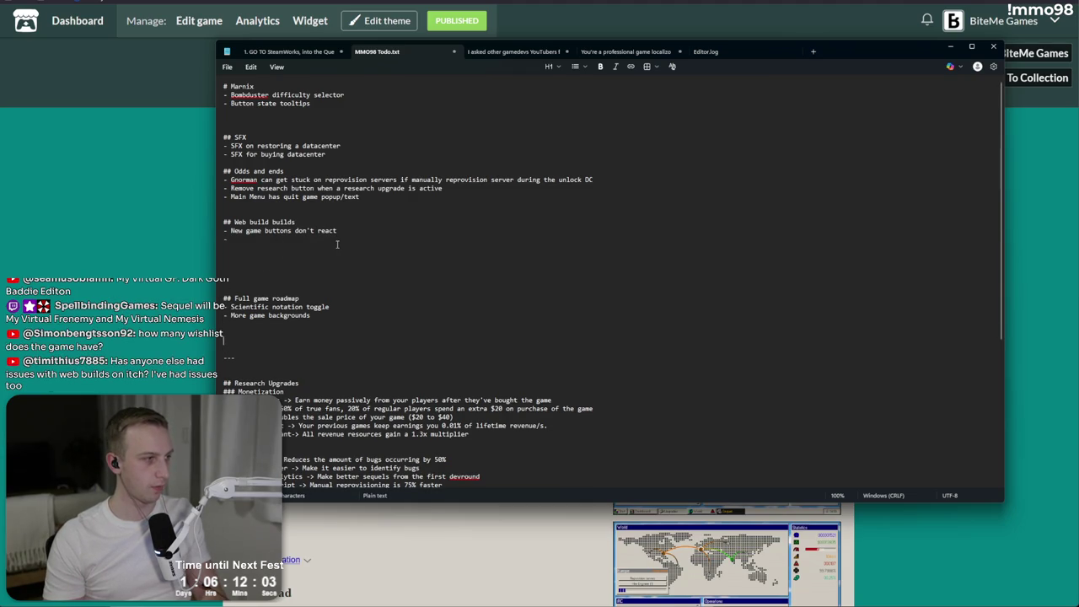
type("No")
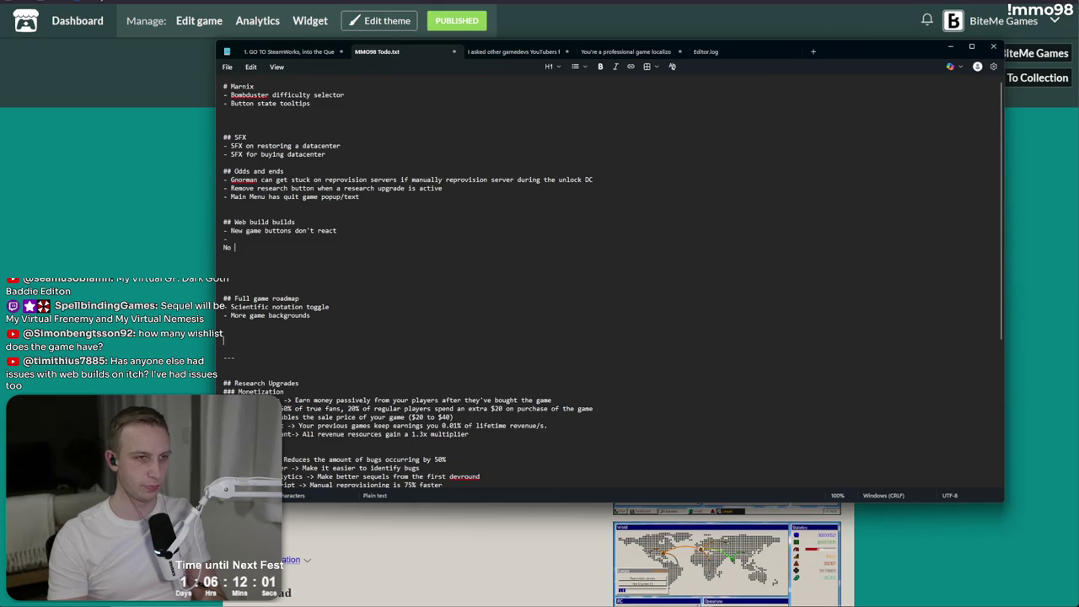
key("BackSpace")
key("BackSpace")
key("BackSpace")
type("No ")
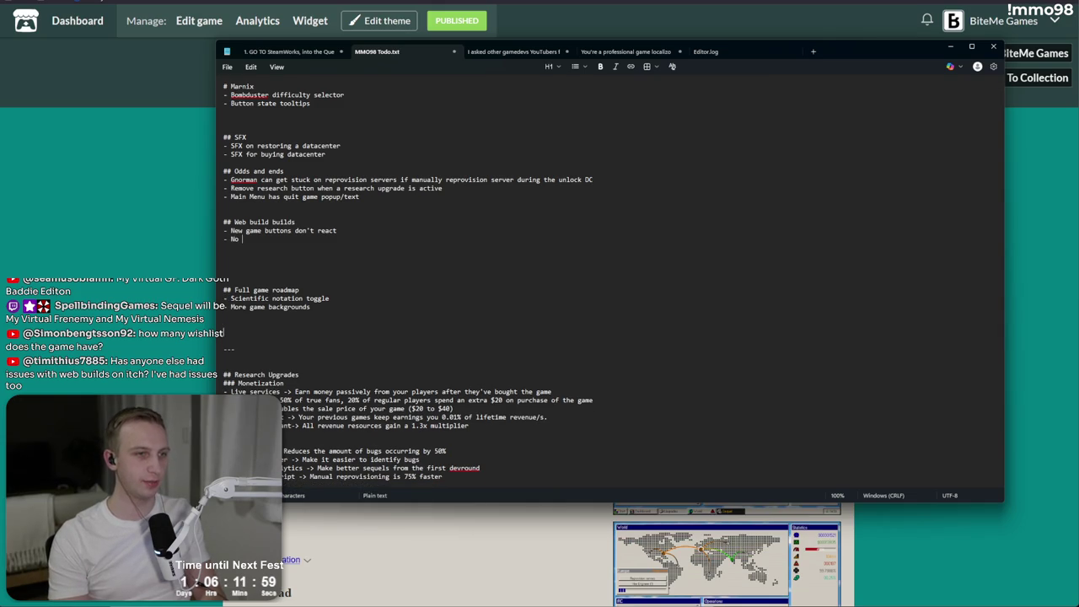
type("CRT shadder")
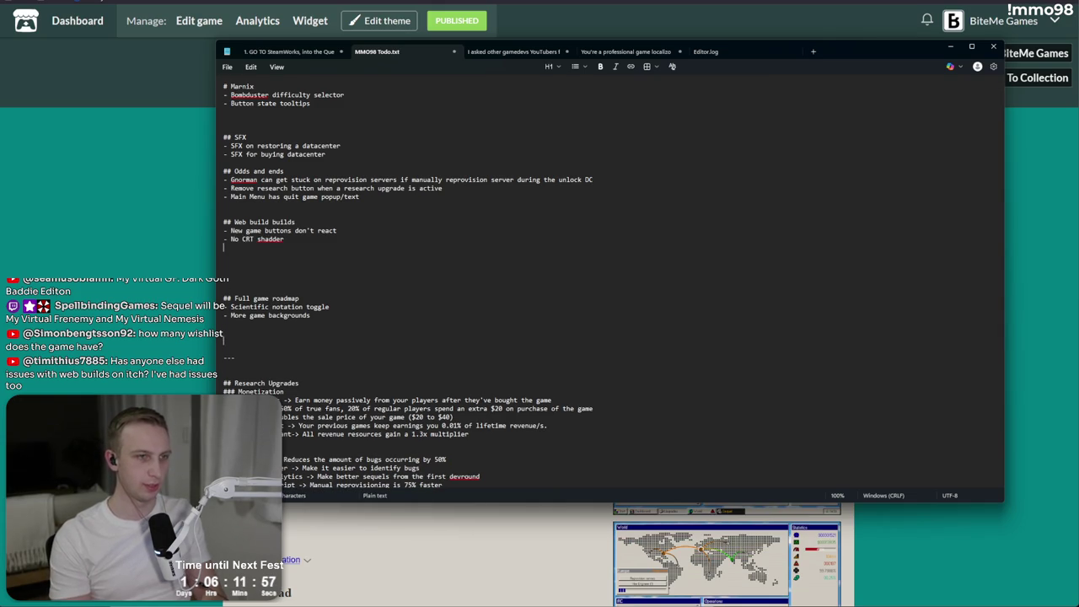
type("er")
key("Return")
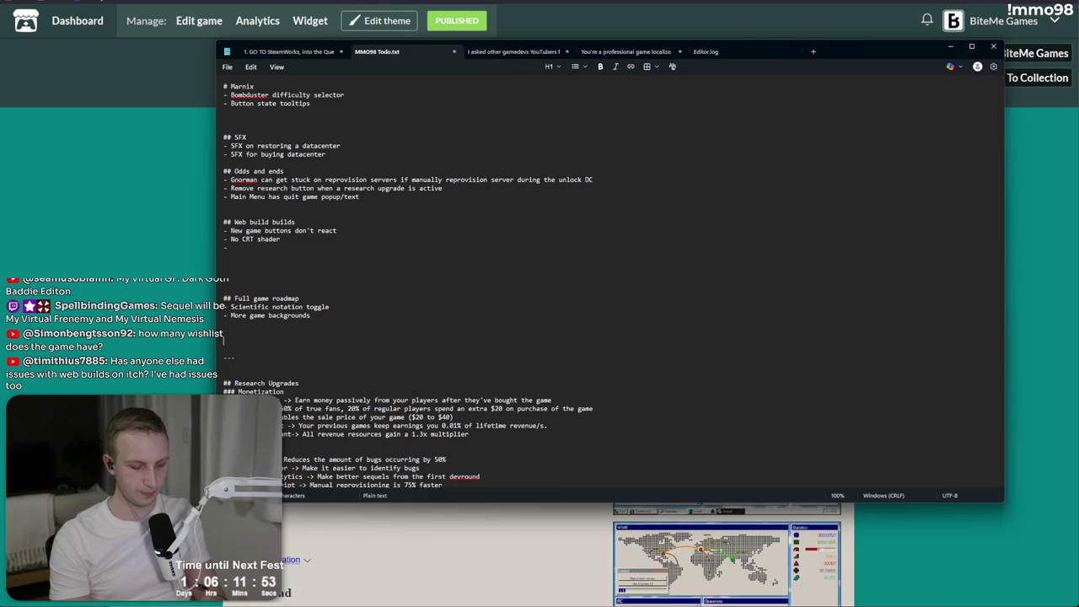
type("Localization doesn't work")
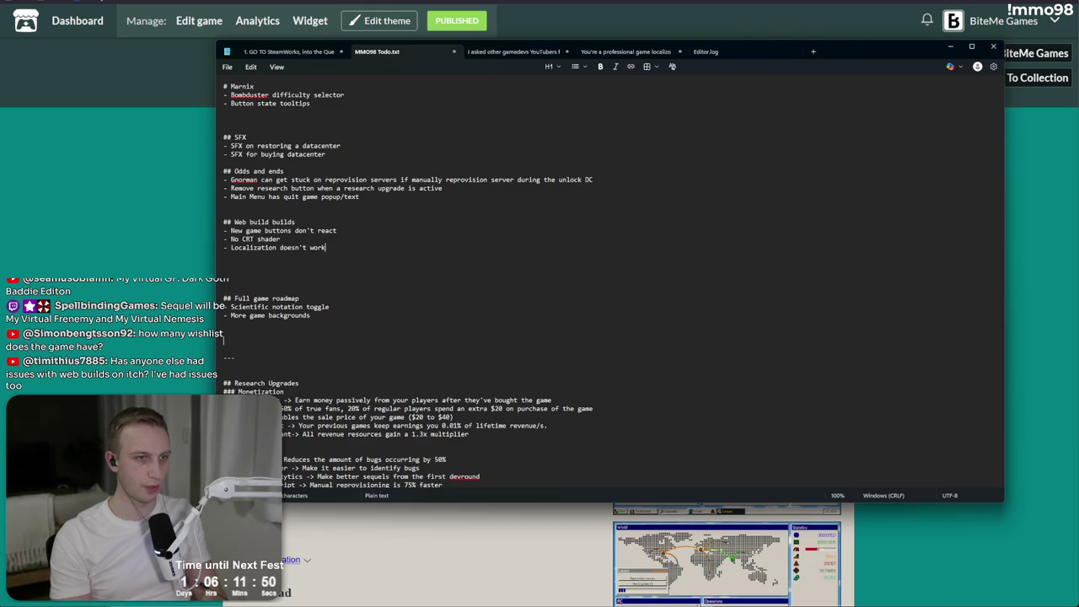
key("Return")
type("Twitch d")
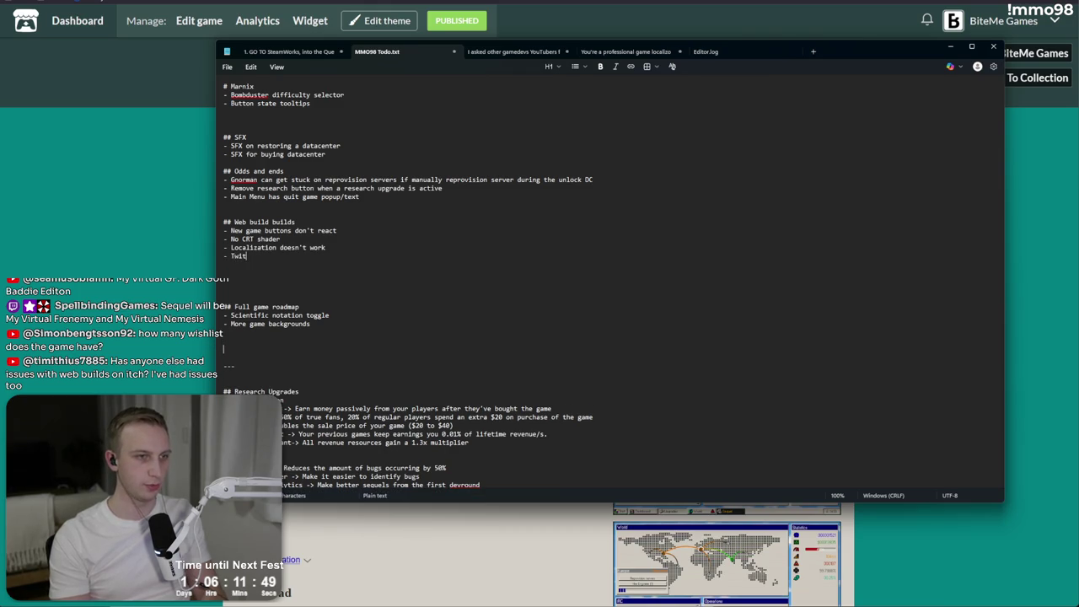
type("oesn't work (know")
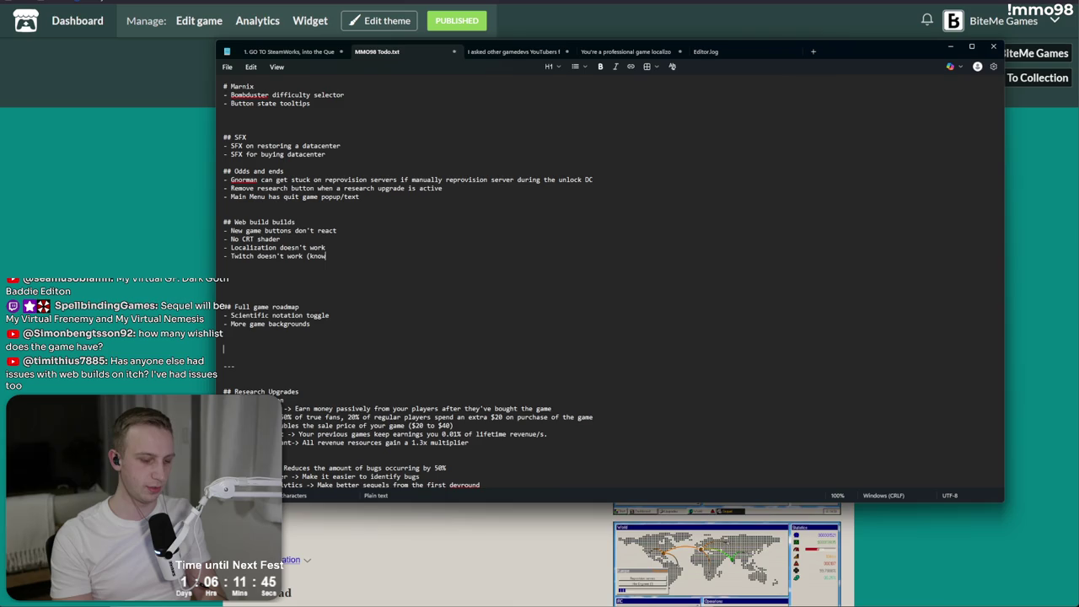
type("n limitation")
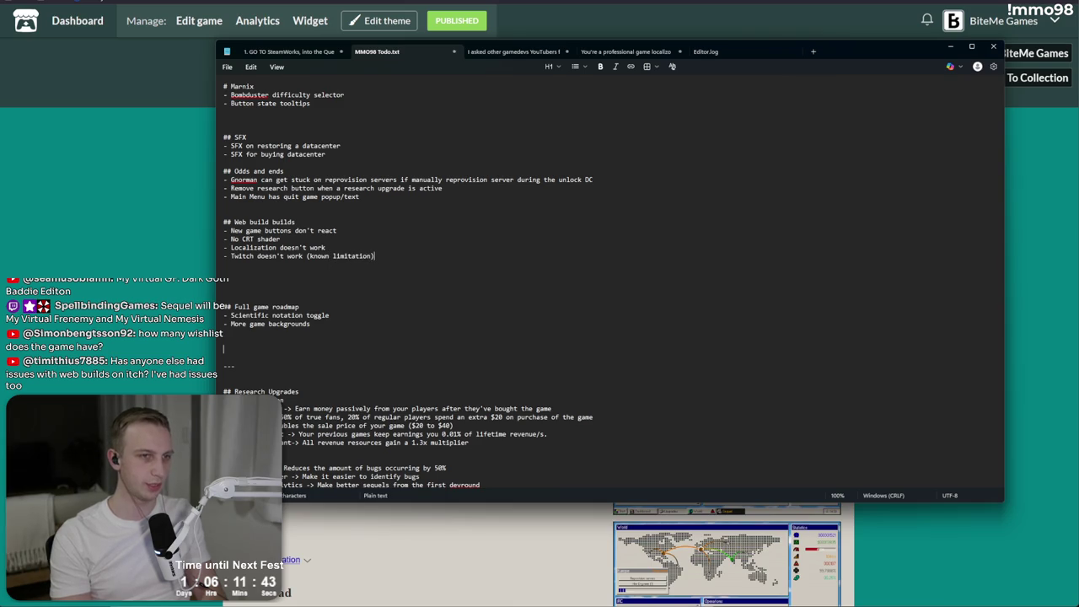
key("Return")
type("- Cl")
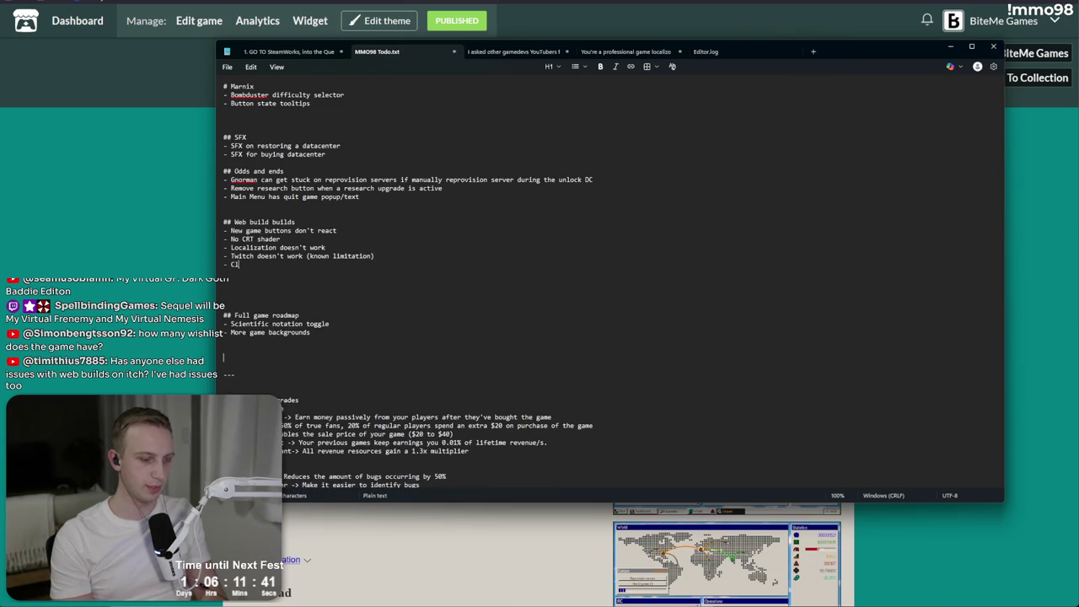
- Add a 'Clipping in world preview' bullet and start a fresh bullet below it
type("ipping in wo")
type("ppr")
key("BackSpace")
key("BackSpace")
key("BackSpace")
type("review")
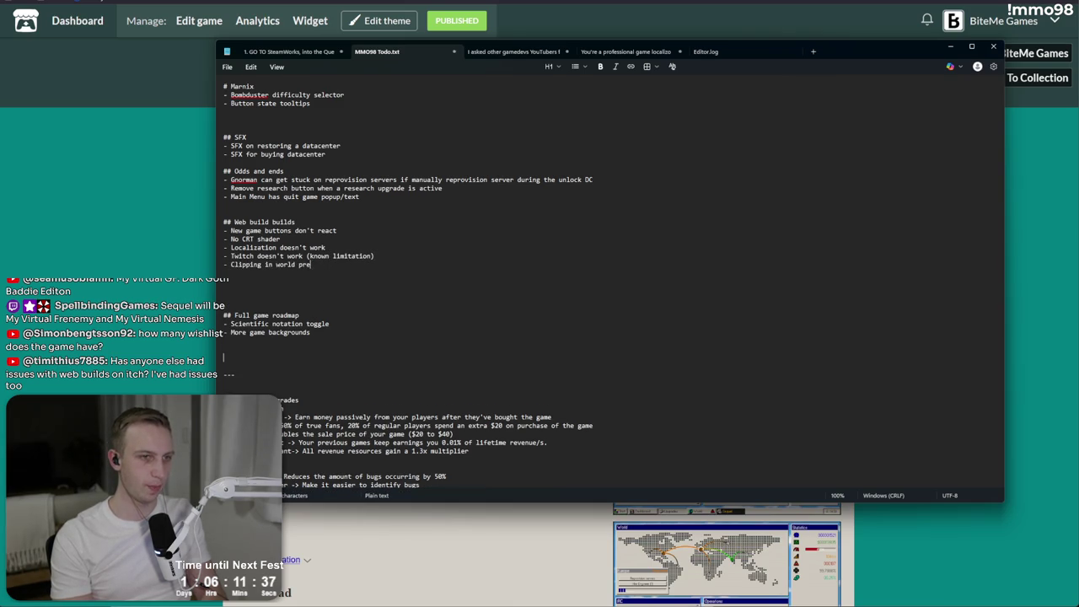
key("Return")
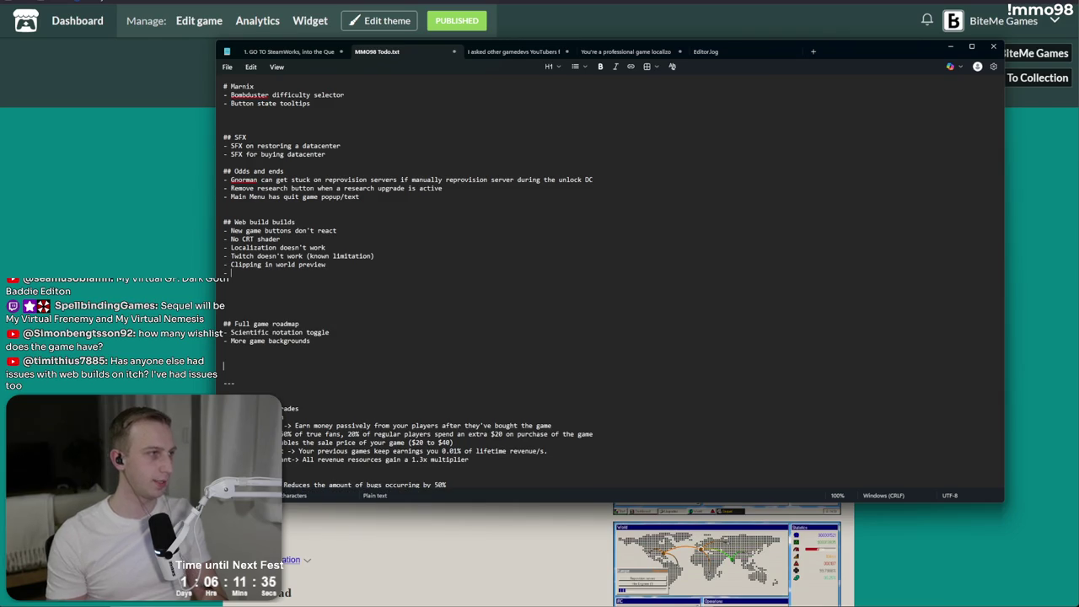
left_click_drag(336, 269, 224, 230)
- Select and review the Web build lines in the MMO 98 todo notes
left_click(335, 264)
mouse_move(336, 264)
left_mouse_down()
mouse_move(225, 222)
mouse_move(332, 289)
left_mouse_up()
left_click(332, 289)
left_click_drag(227, 230, 327, 267)
left_click(328, 266)
- Move the notes aside and reload the itch.io MMO98 page at its Download section
mouse_move(844, 51)
left_mouse_down()
mouse_move(728, 130)
mouse_move(5, 143)
mouse_move(194, 149)
left_mouse_up()
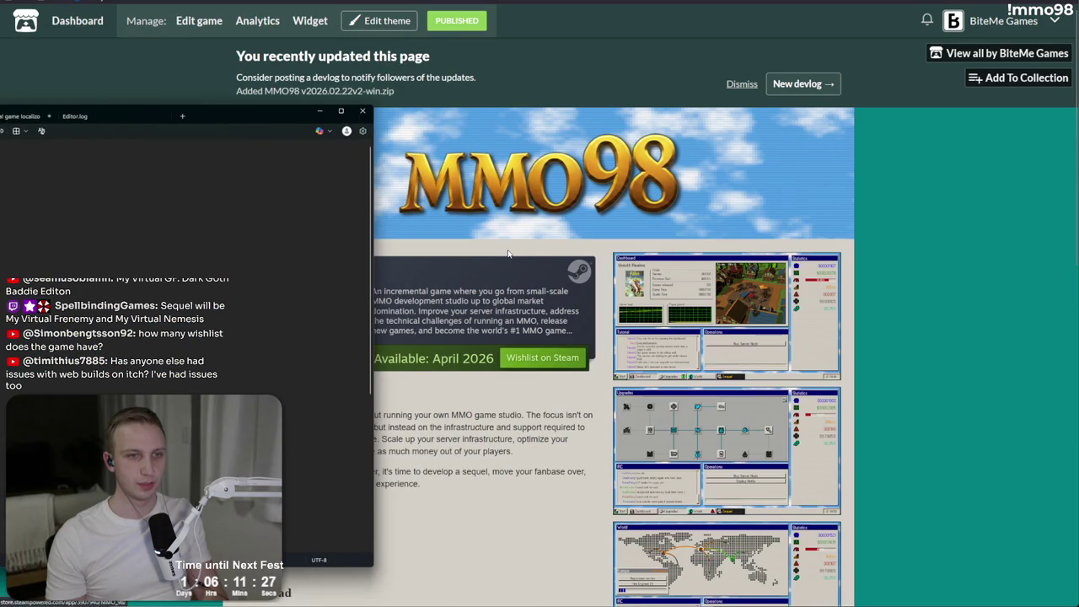
left_click(558, 229)
scroll(510, 253, "down", 5)
mouse_move(307, 198)
left_mouse_down()
mouse_move(531, 193)
mouse_move(308, 198)
left_mouse_up()
left_click(308, 198)
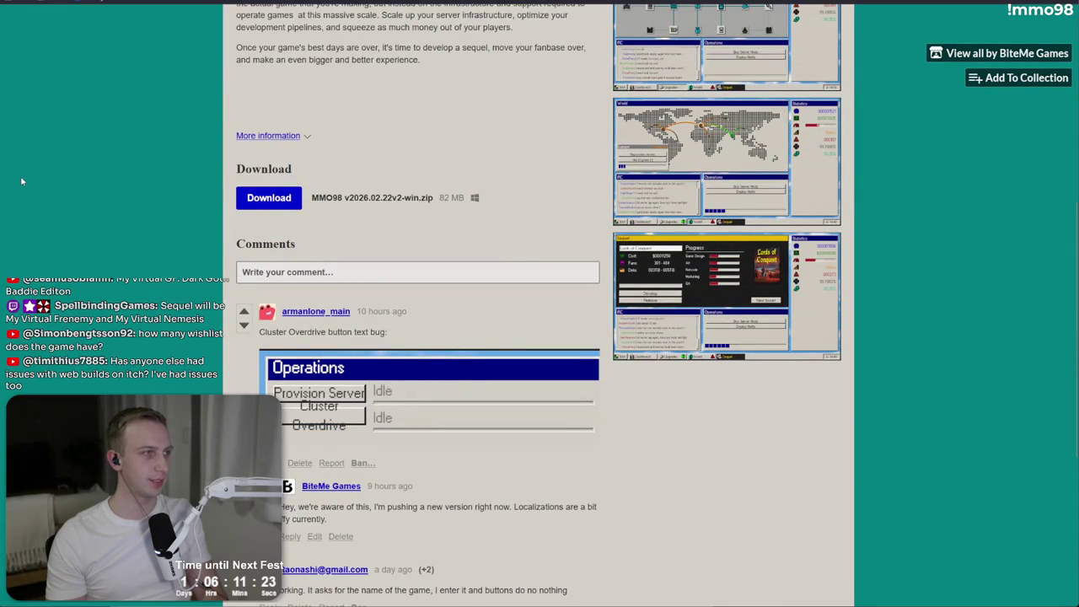
key("F5")
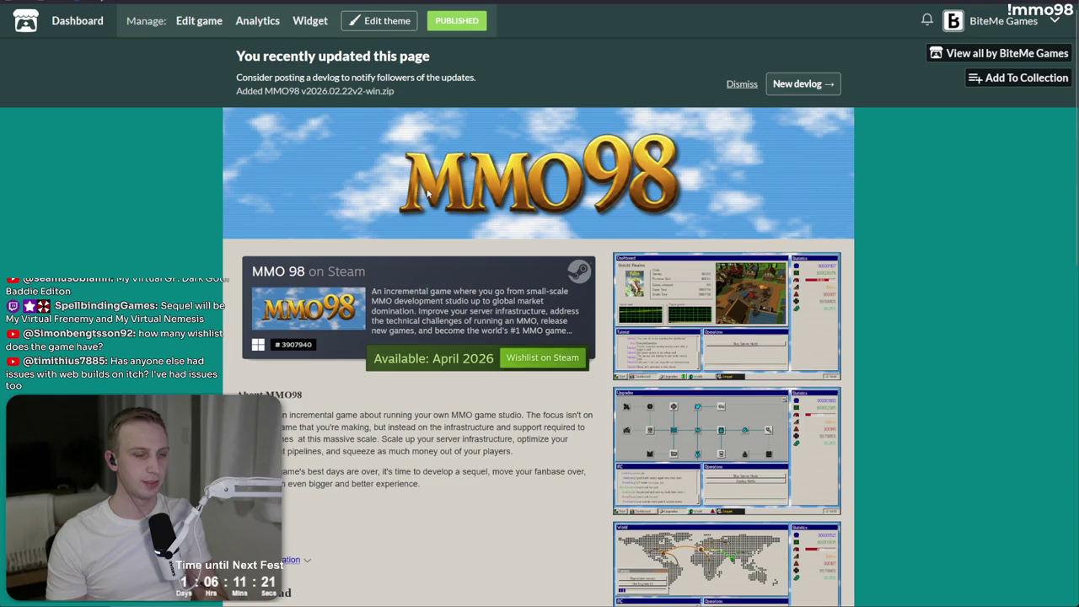
- On the MMO 98 edit page, delete the old v2 Windows zip upload
left_click(199, 20)
scroll(448, 349, "down", 2)
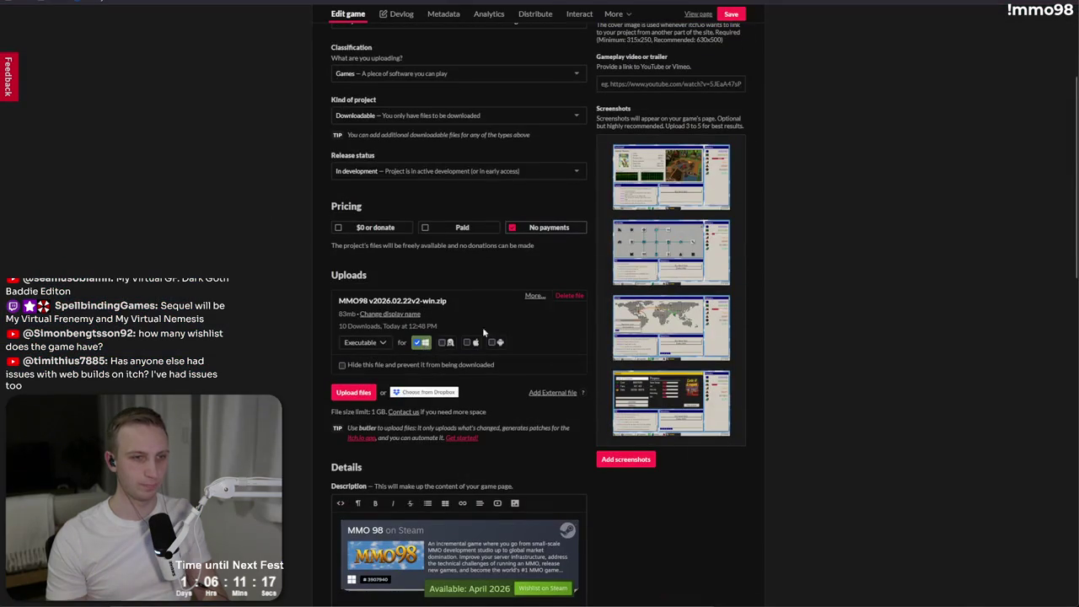
left_click(568, 296)
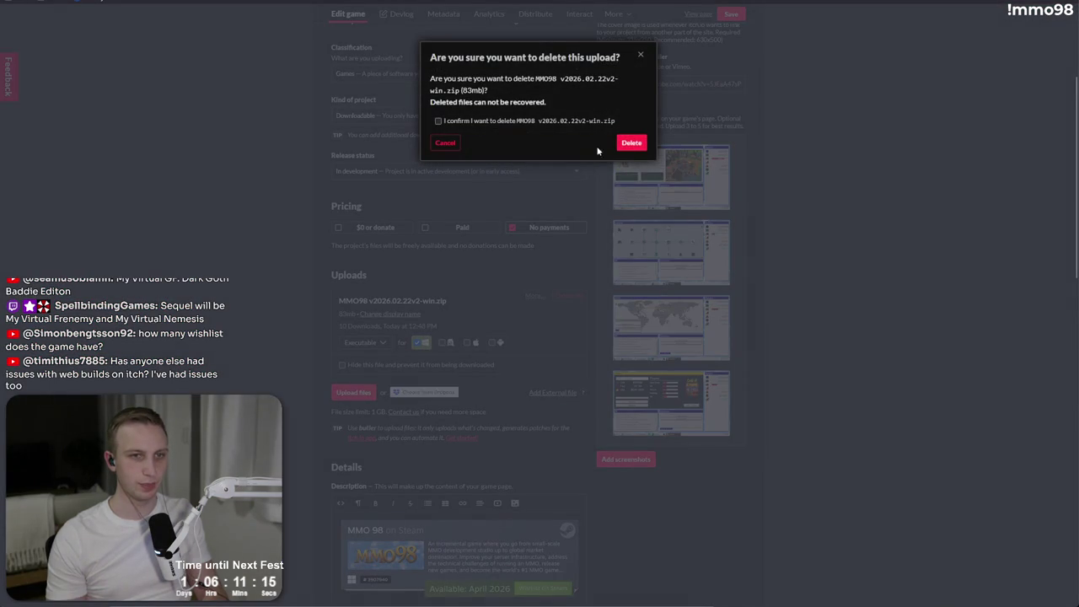
left_click(624, 145)
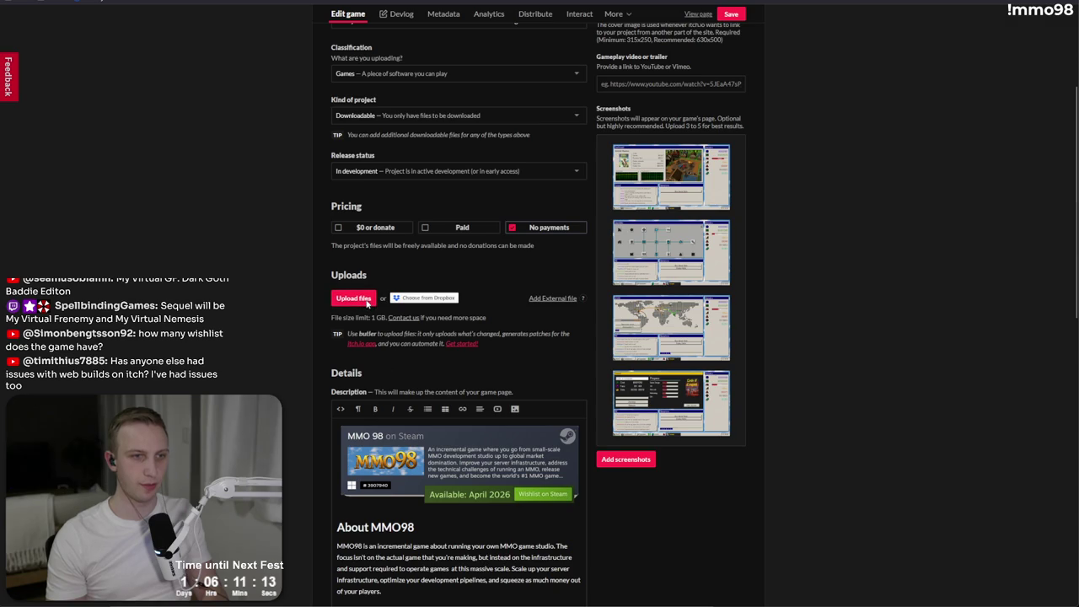
- Upload MMO98 v2026.02.22v5-web.zip from the Windows build folder
left_click(362, 302)
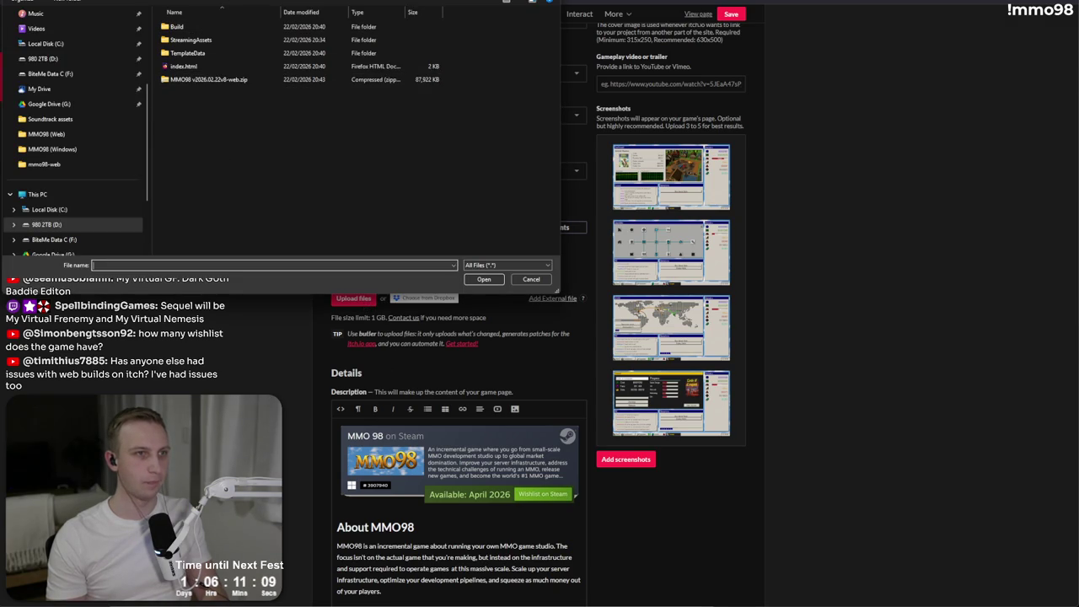
key("alt+Up")
double_click(200, 40)
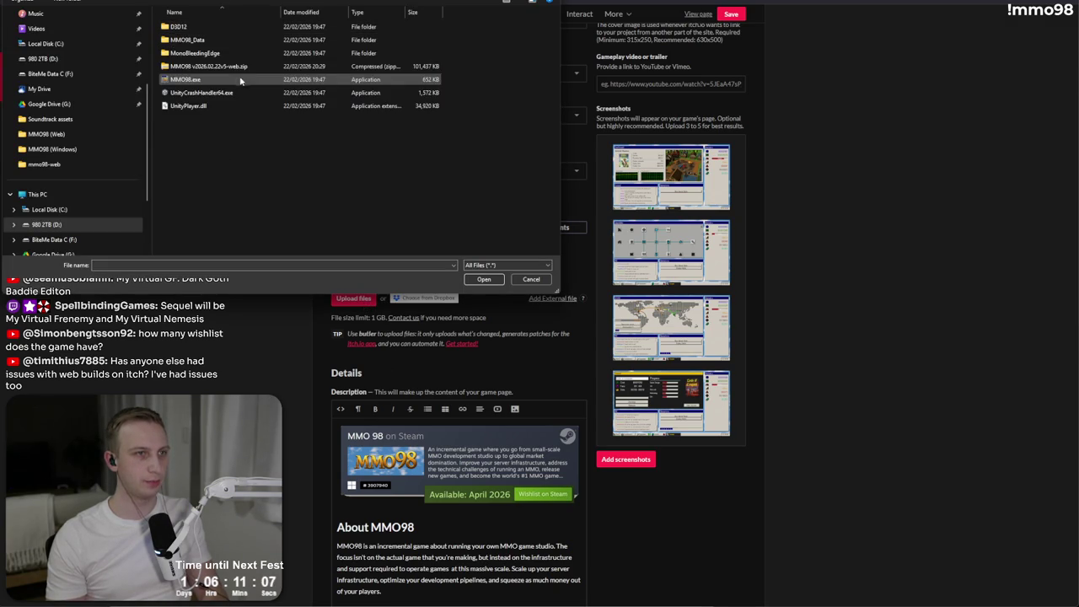
double_click(258, 67)
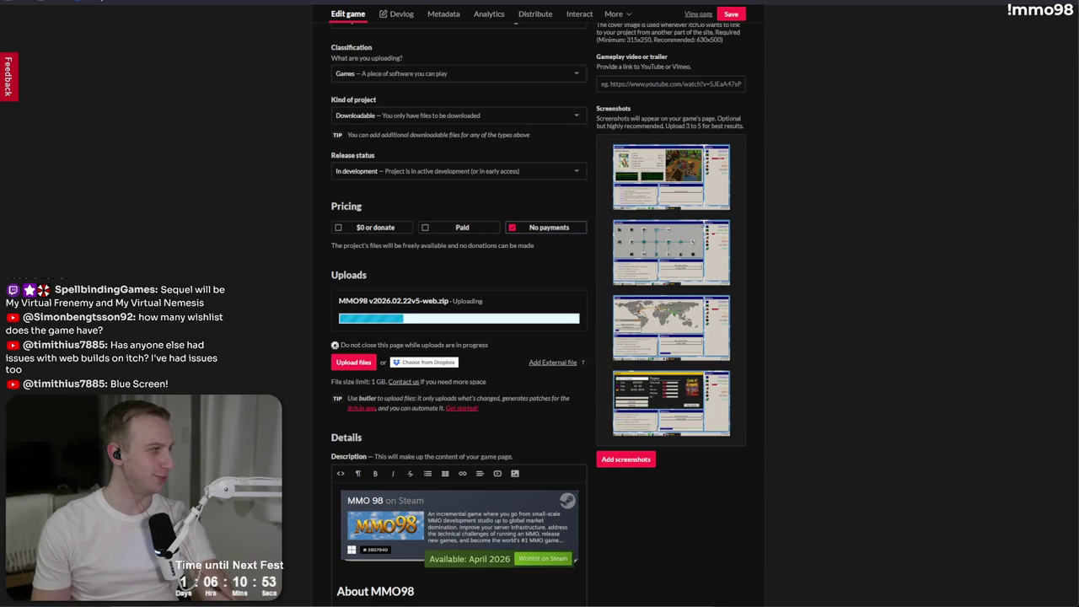
key("alt+Tab")
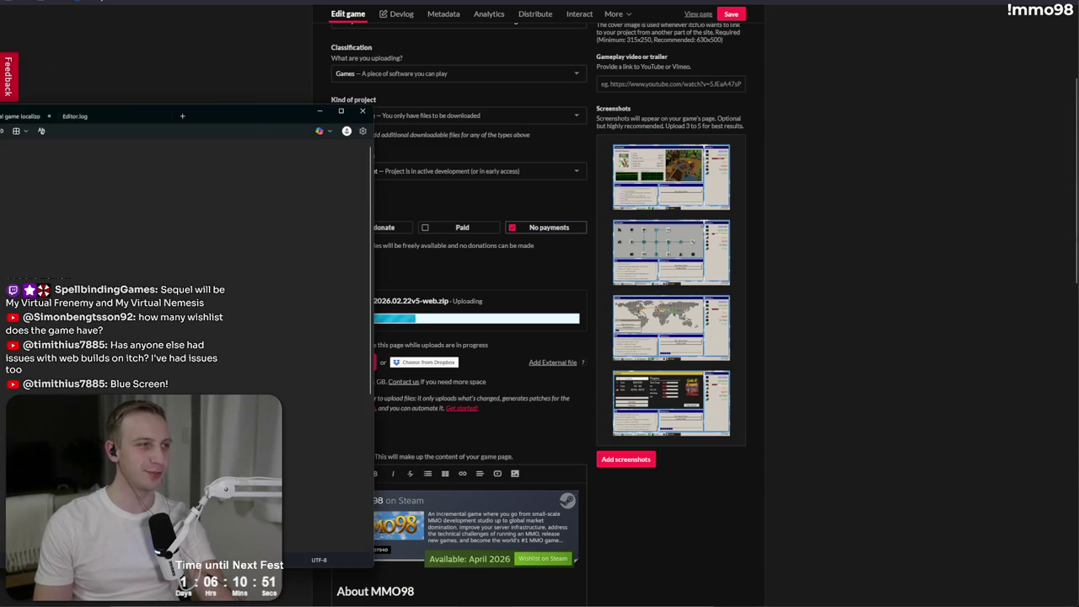
left_click(309, 112)
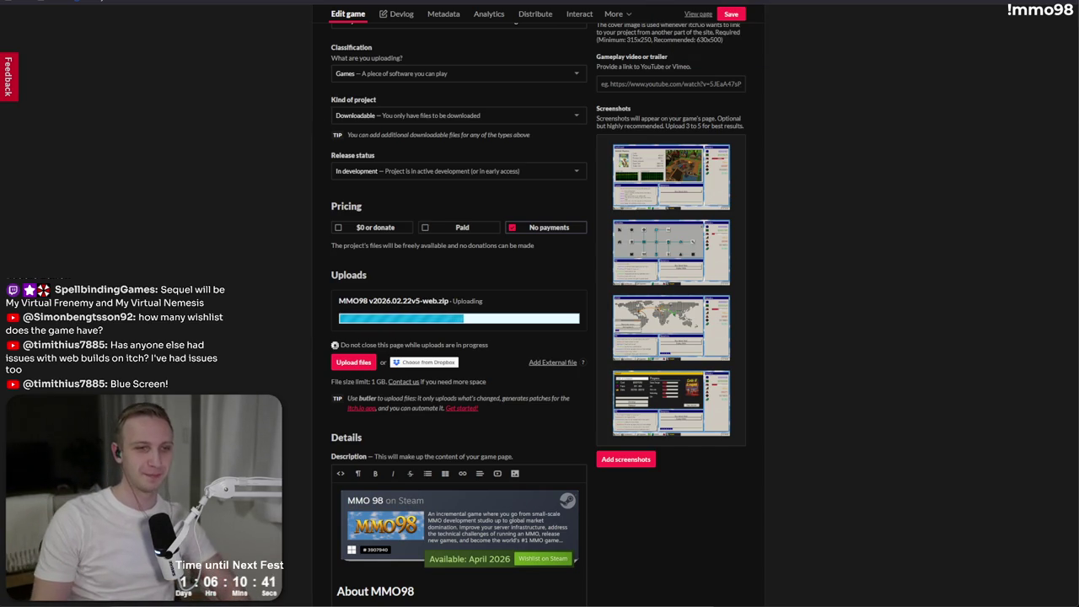
key("ctrl+Tab")
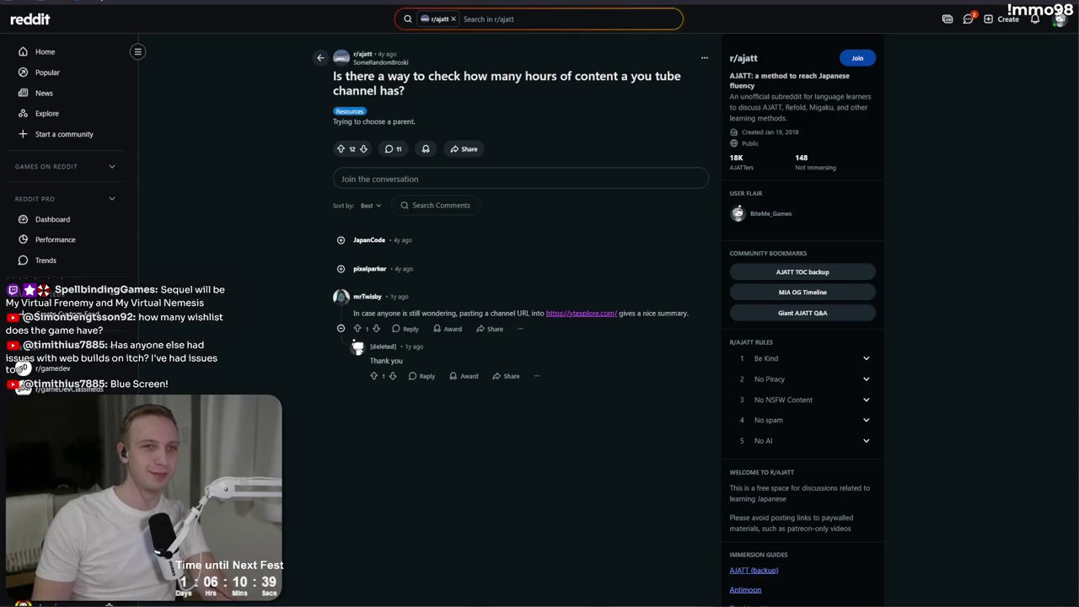
key("ctrl+Tab")
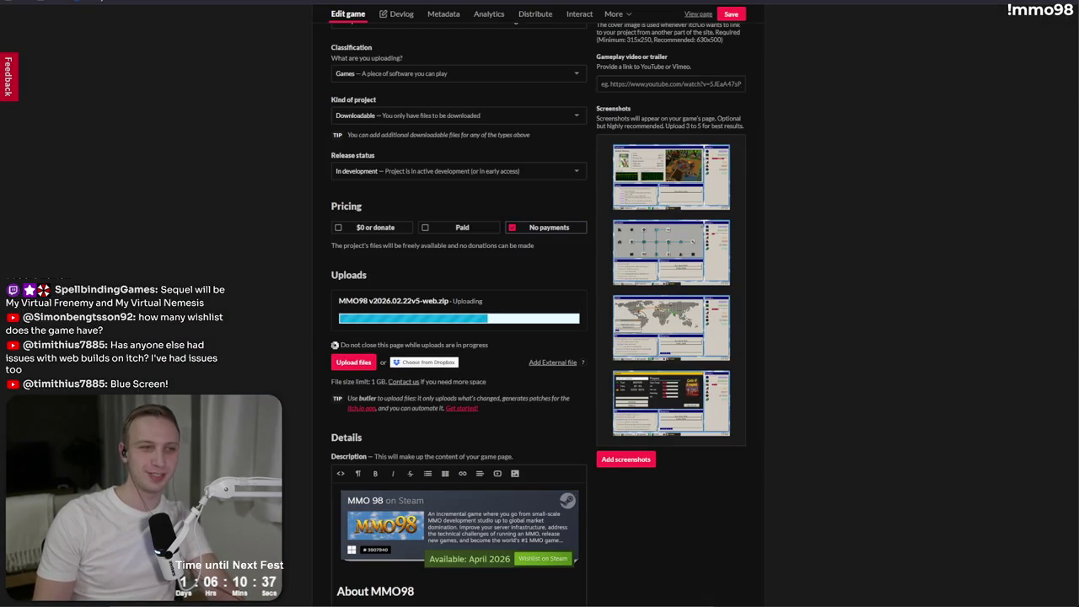
key("ctrl+Tab")
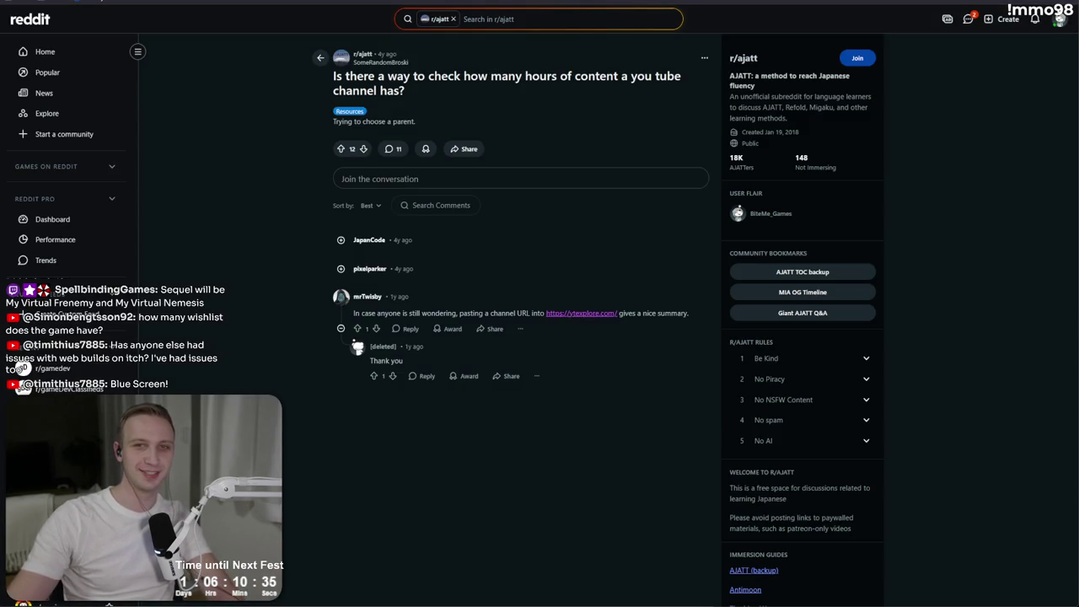
key("ctrl+Tab")
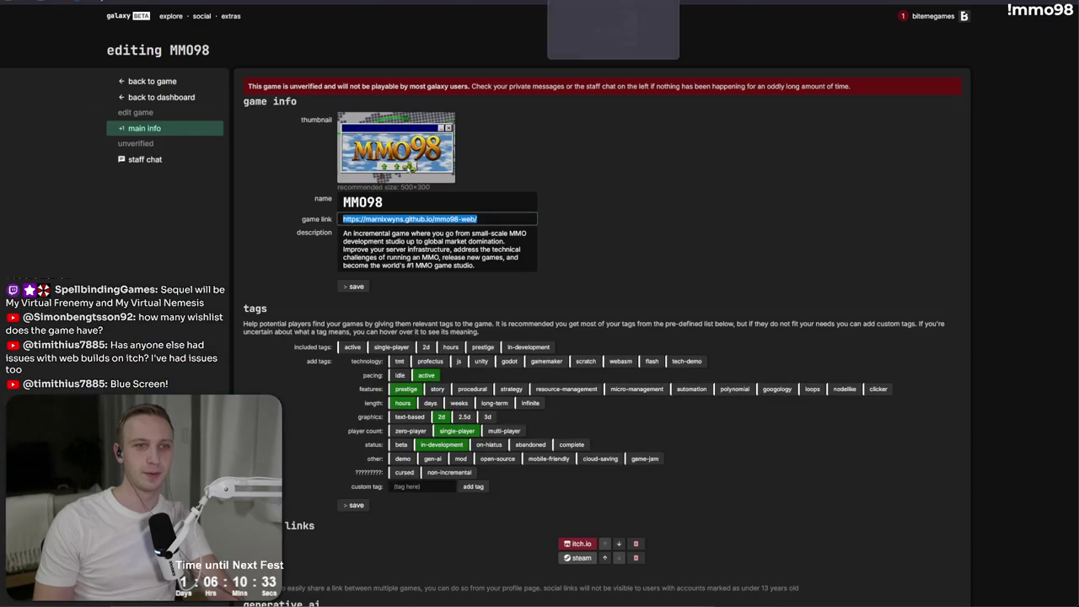
key("ctrl+Tab")
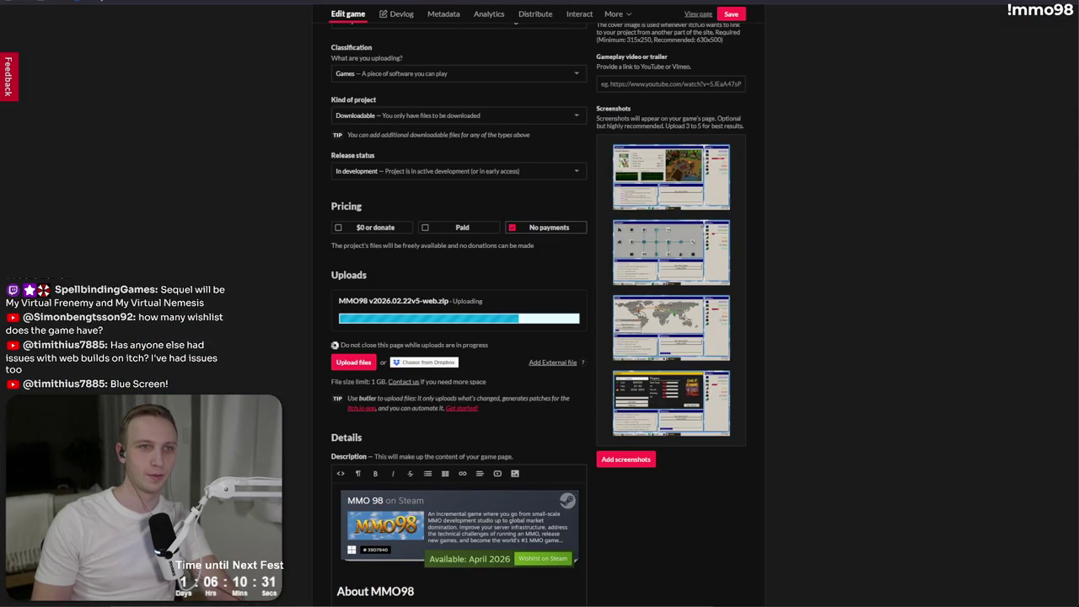
key("ctrl+Tab")
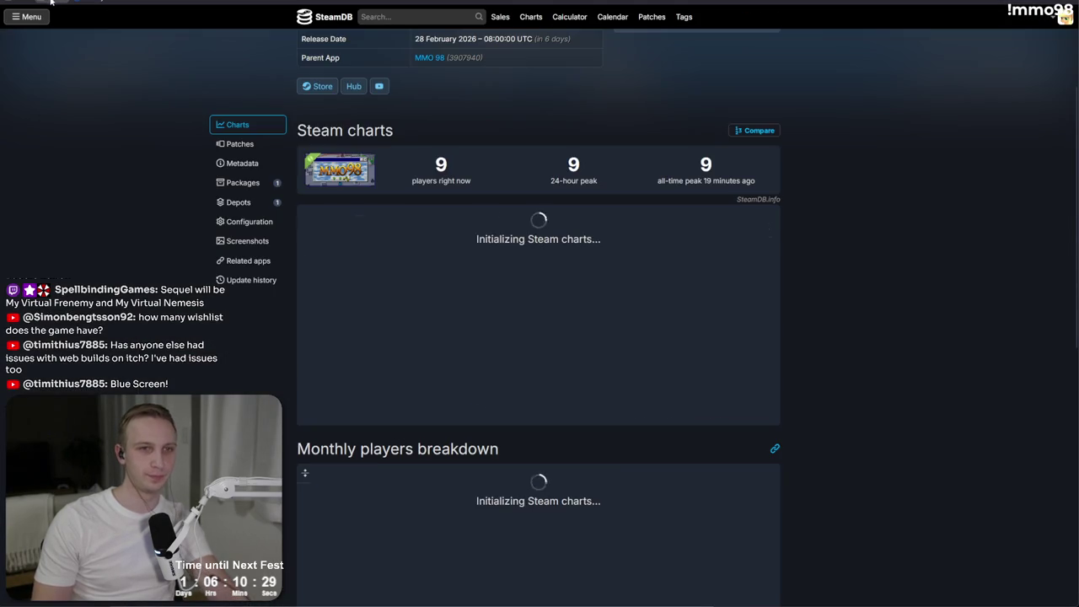
key("ctrl+Tab")
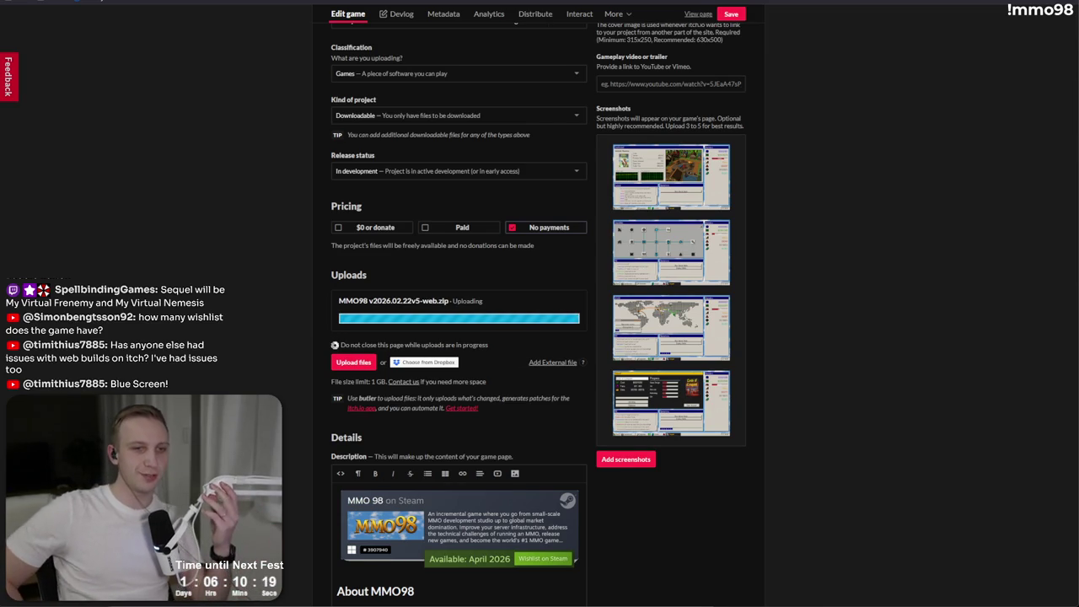
- Mark the v5 web zip as a Windows download, save, then view Steamworks' Publish page
left_click(419, 342)
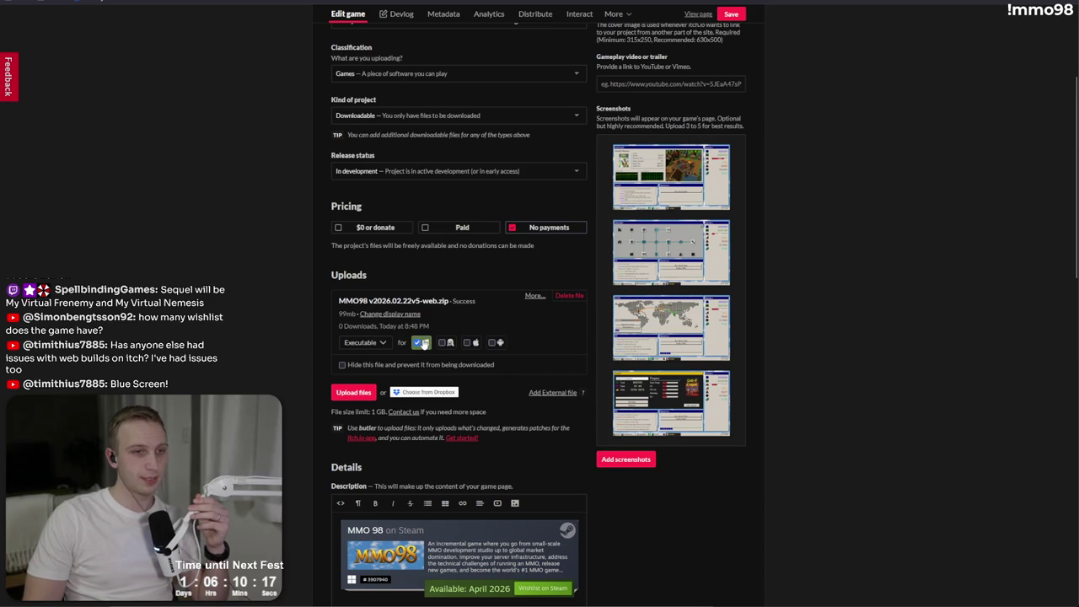
left_click(720, 15)
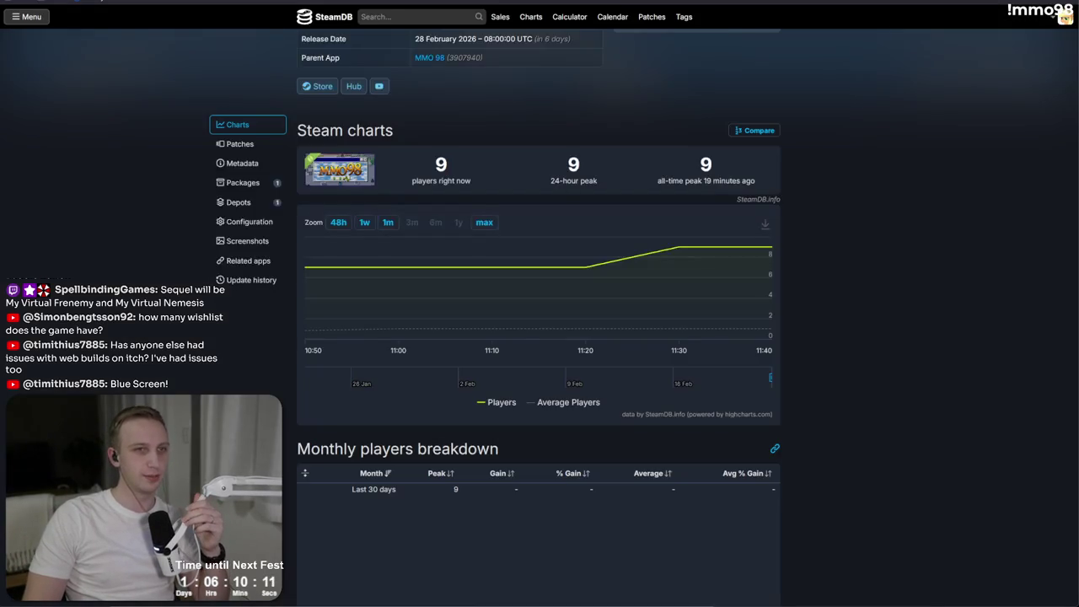
key("alt+Tab")
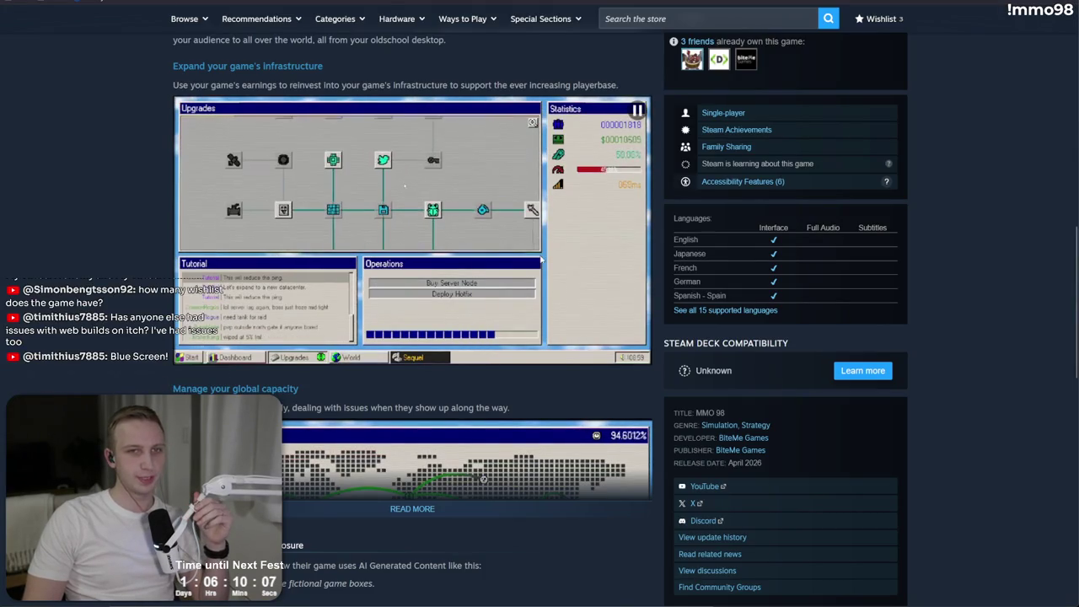
scroll(216, 120, "up", 10)
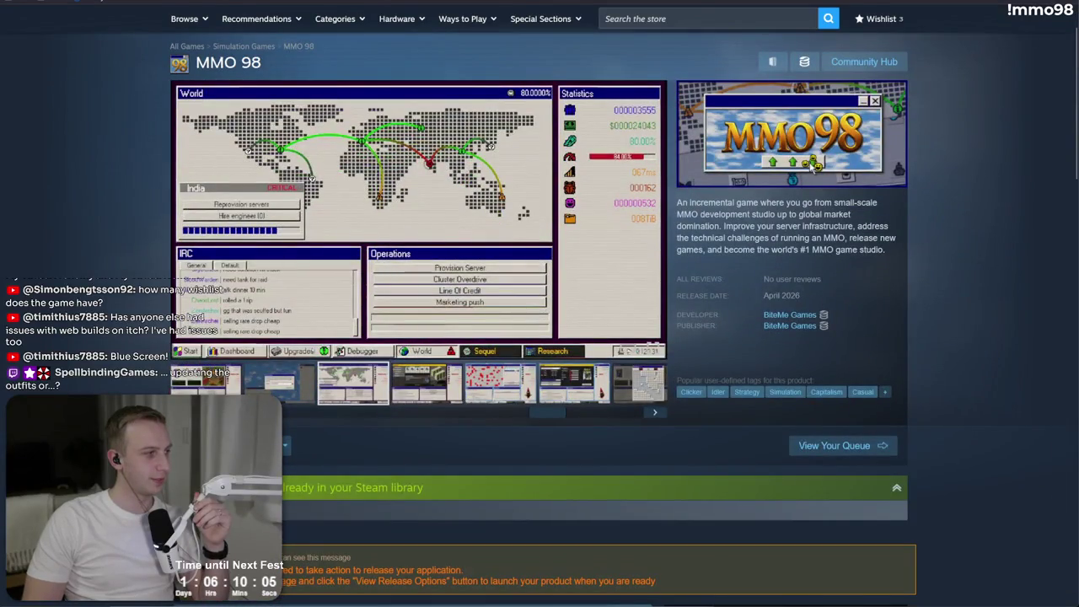
scroll(540, 253, "up", 1)
key("ctrl+Tab")
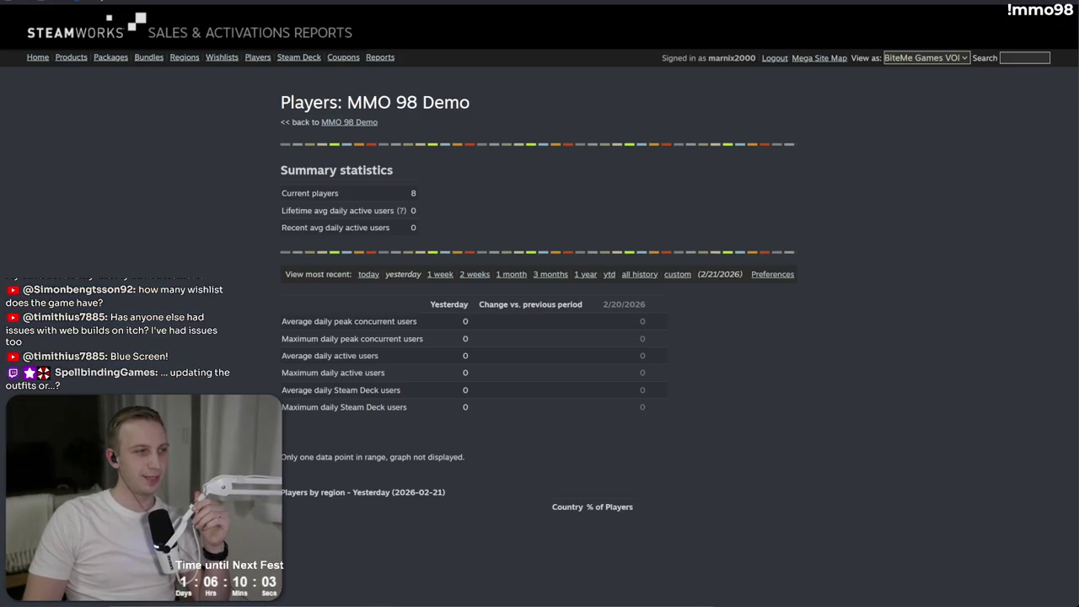
key("ctrl+Tab")
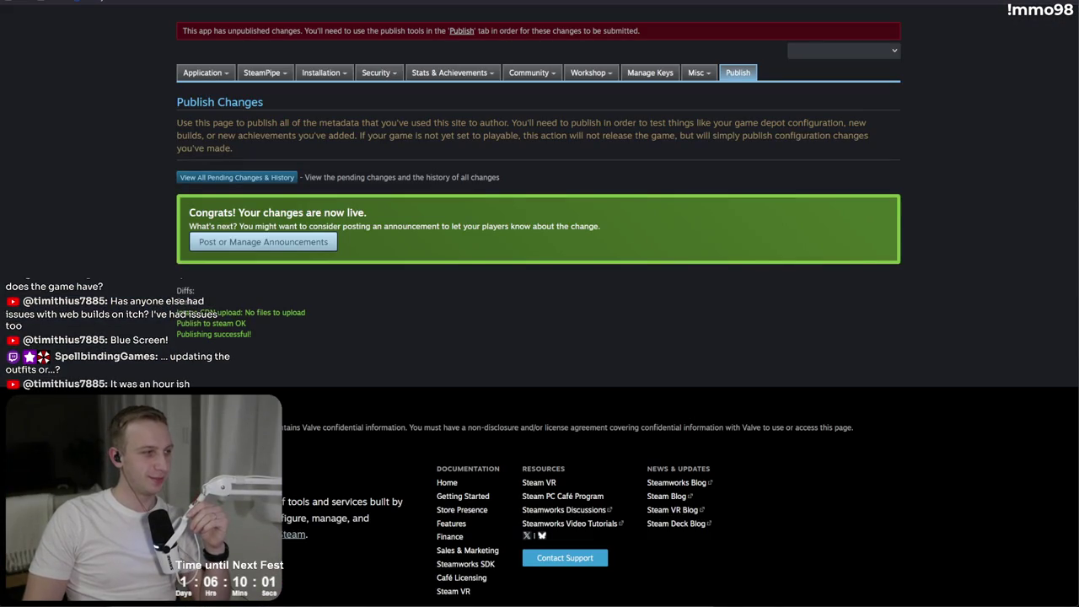
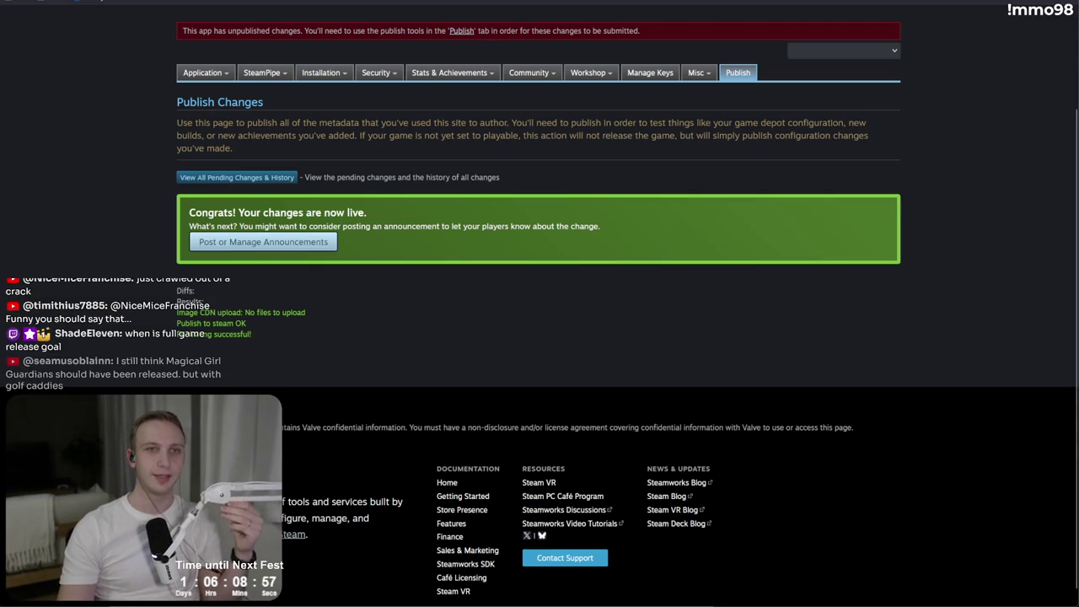
- Search 'days between' in a new tab and open timeanddate.com's Days Calculator
key("ctrl+t")
type("days between")
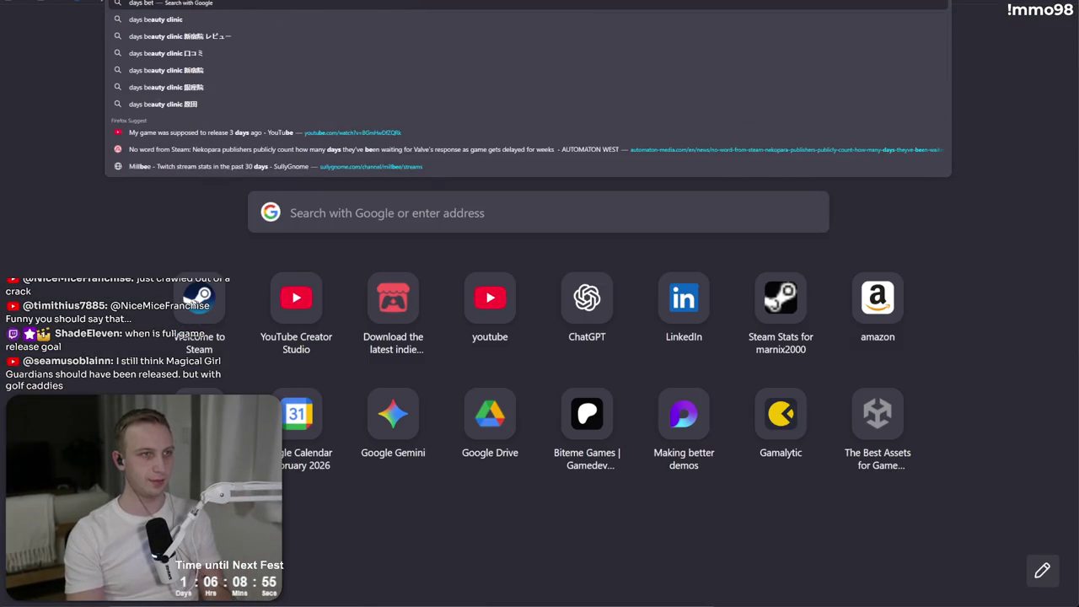
key("Return")
left_click(322, 162)
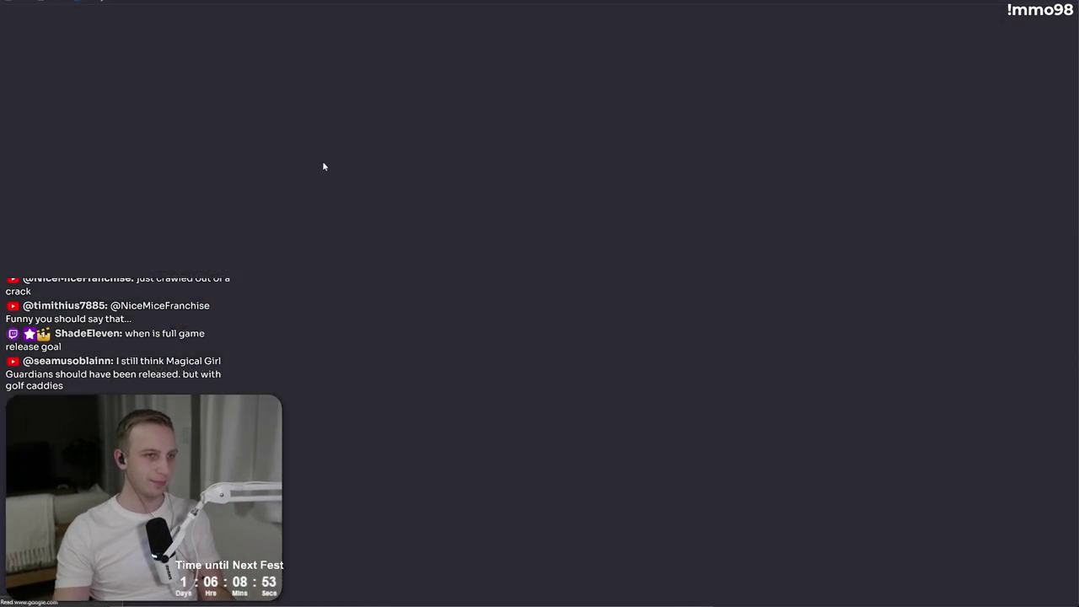
- Set the calculator's start date to 6 January 2026
left_click(272, 199)
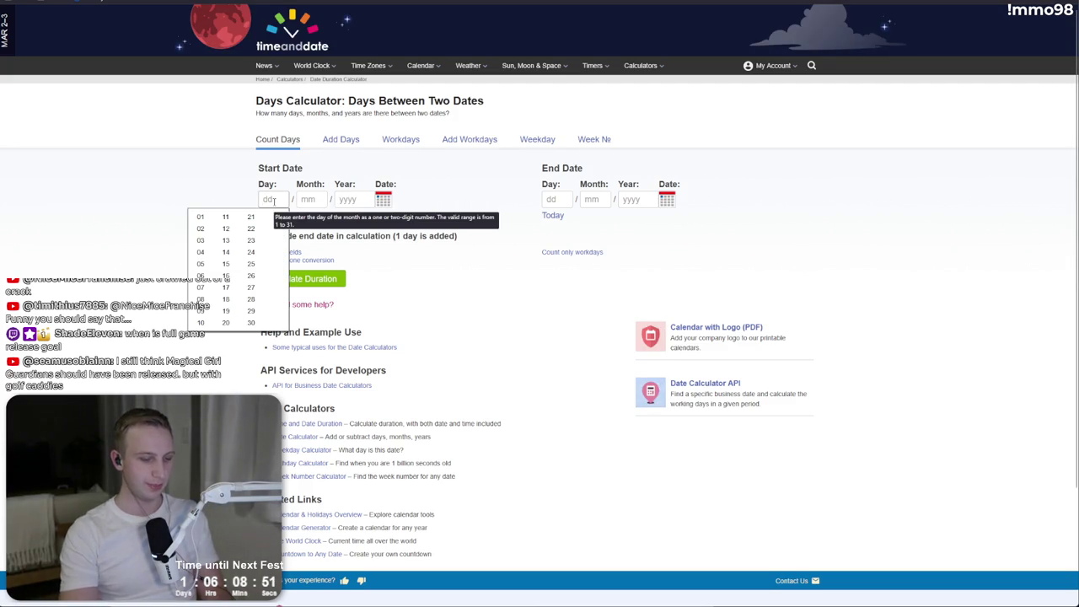
left_click(200, 264)
left_click(309, 199)
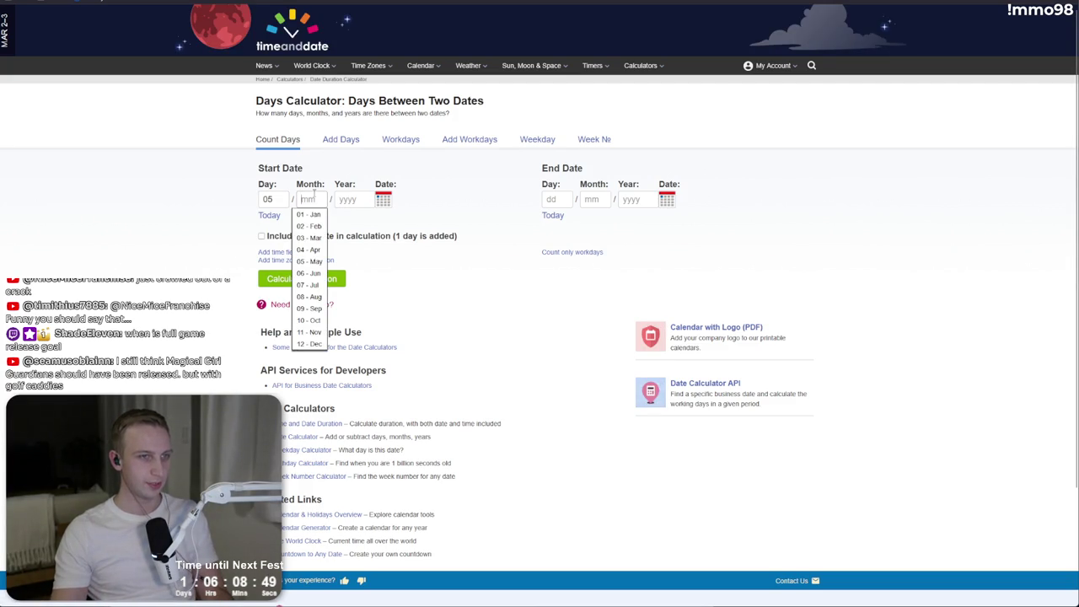
left_click(309, 214)
left_click(268, 199)
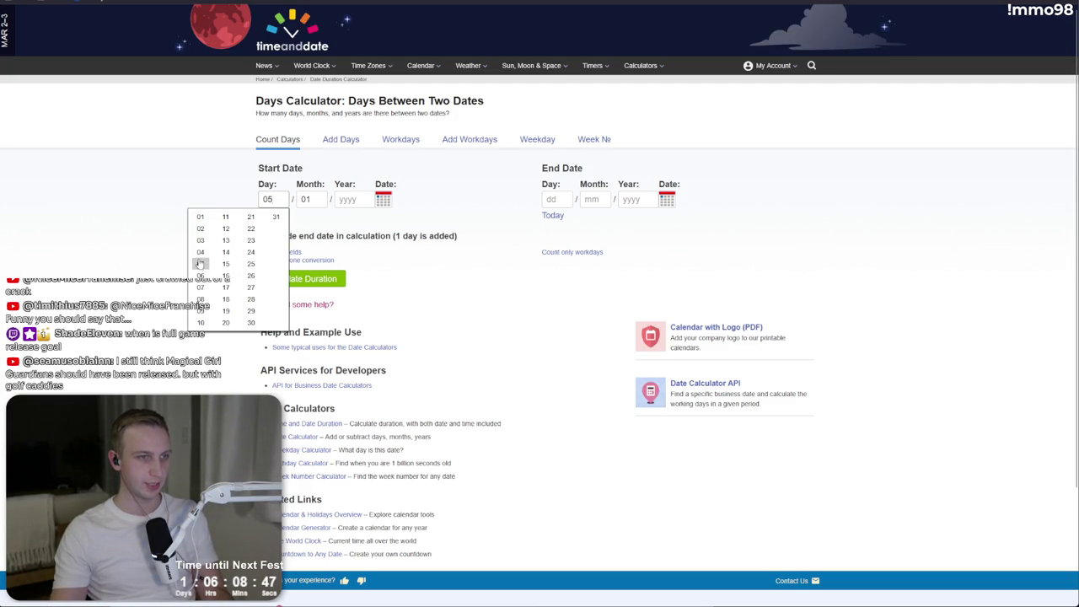
left_click(200, 276)
left_click(348, 199)
left_click(349, 226)
- Use today, 22 February 2026, as the end date: the result is 47 days, 6 weeks 5 days
left_click(552, 216)
left_click(306, 278)
mouse_move(389, 342)
left_mouse_down()
mouse_move(464, 379)
mouse_move(462, 338)
mouse_move(468, 359)
left_mouse_up()
left_click(468, 359)
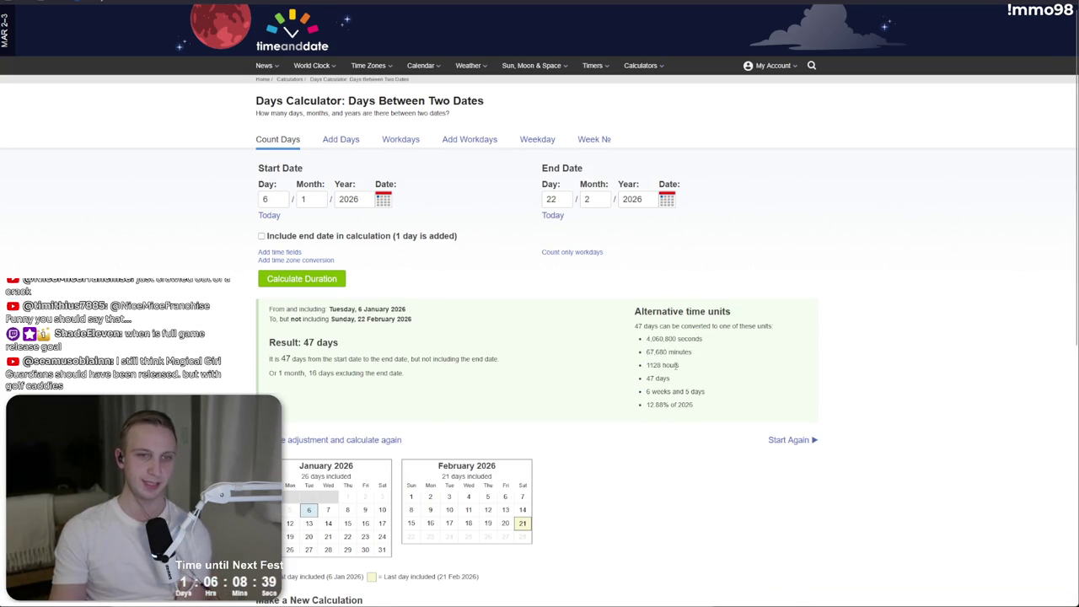
left_click_drag(703, 392, 646, 393)
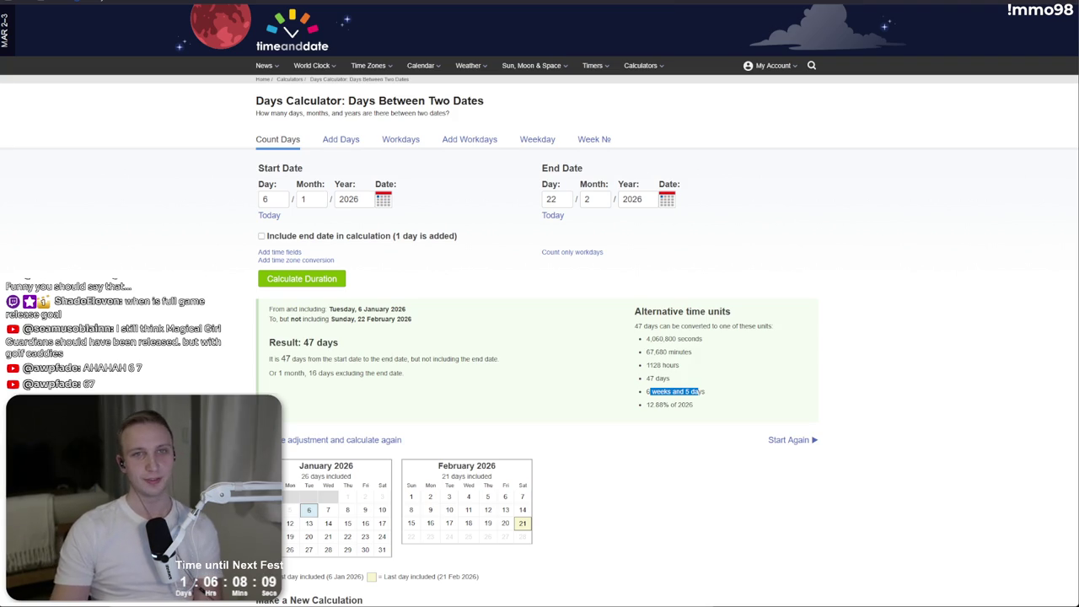
key("ctrl+t")
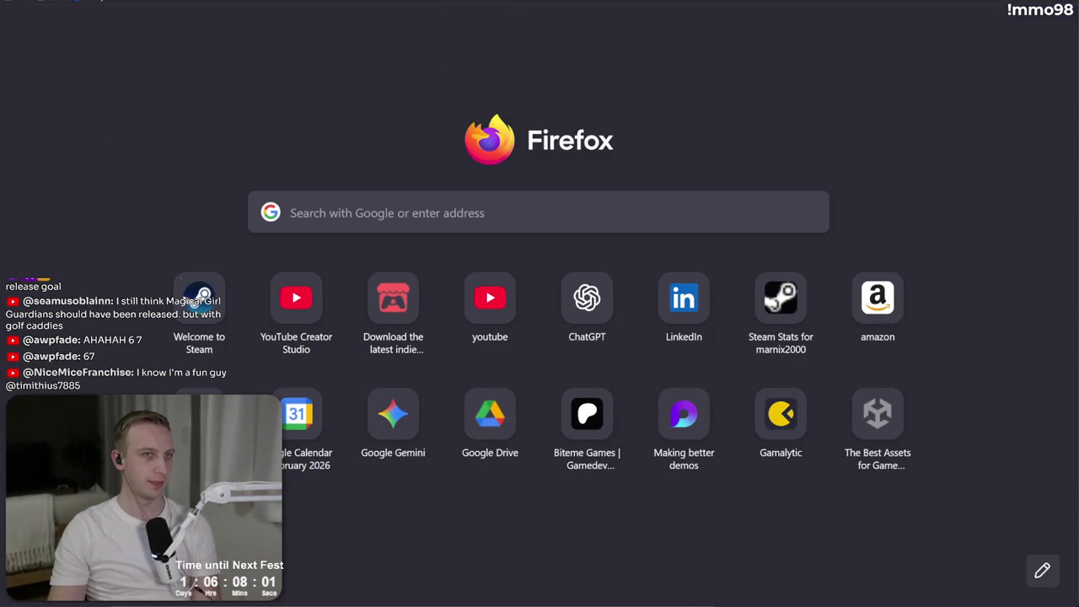
left_click(396, 7)
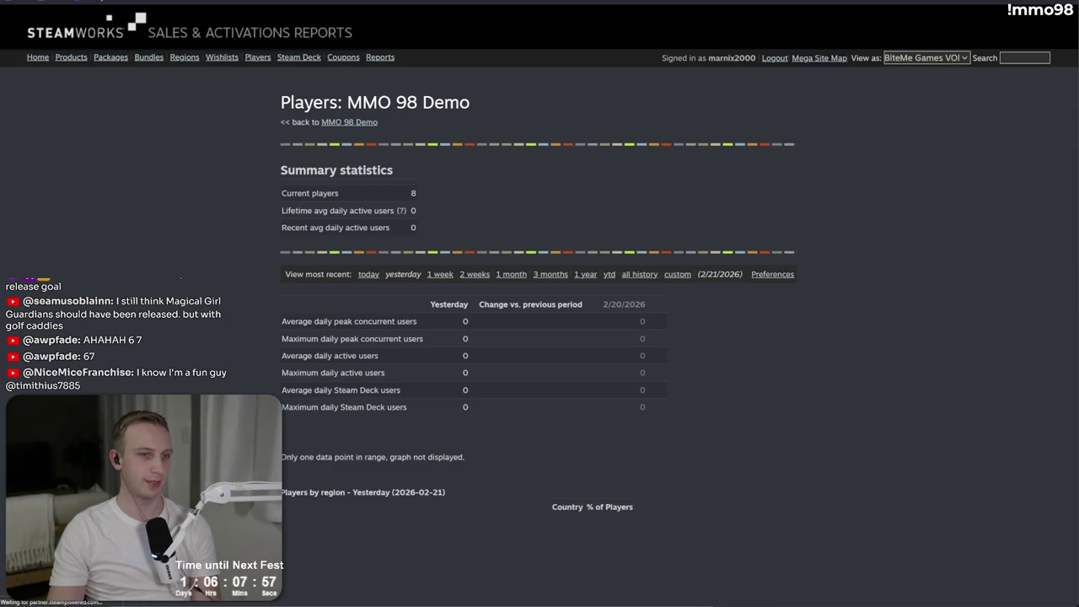
left_click(614, 2)
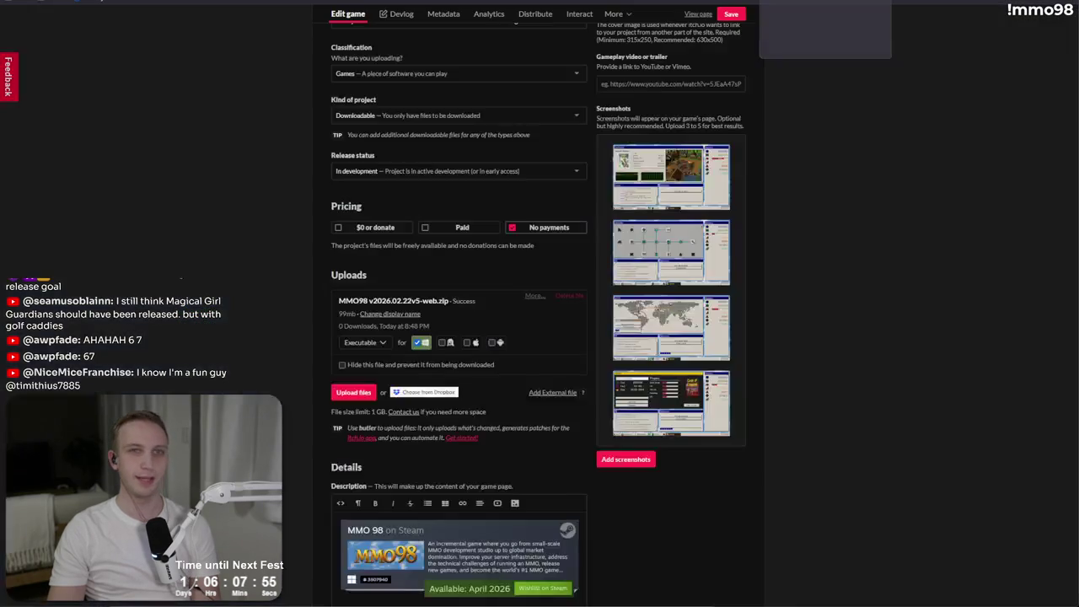
left_click(825, 3)
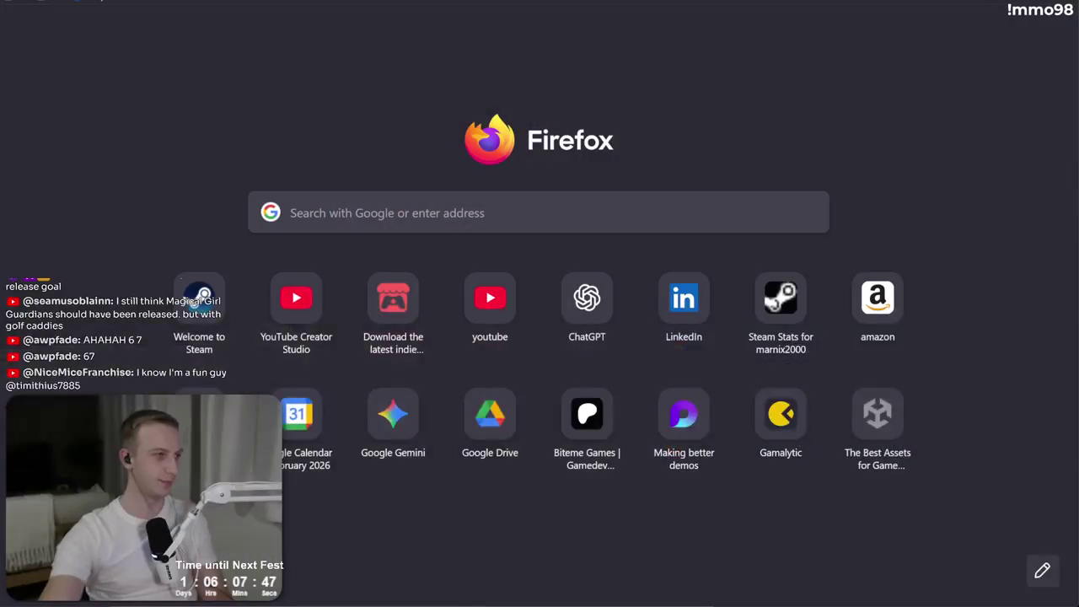
- Check the Tokyo Indie Games Summit 2026 dates (3.20–3.21, IMAGINUS), then enter the YouTube search 'biteme games minami lane'
type("toky")
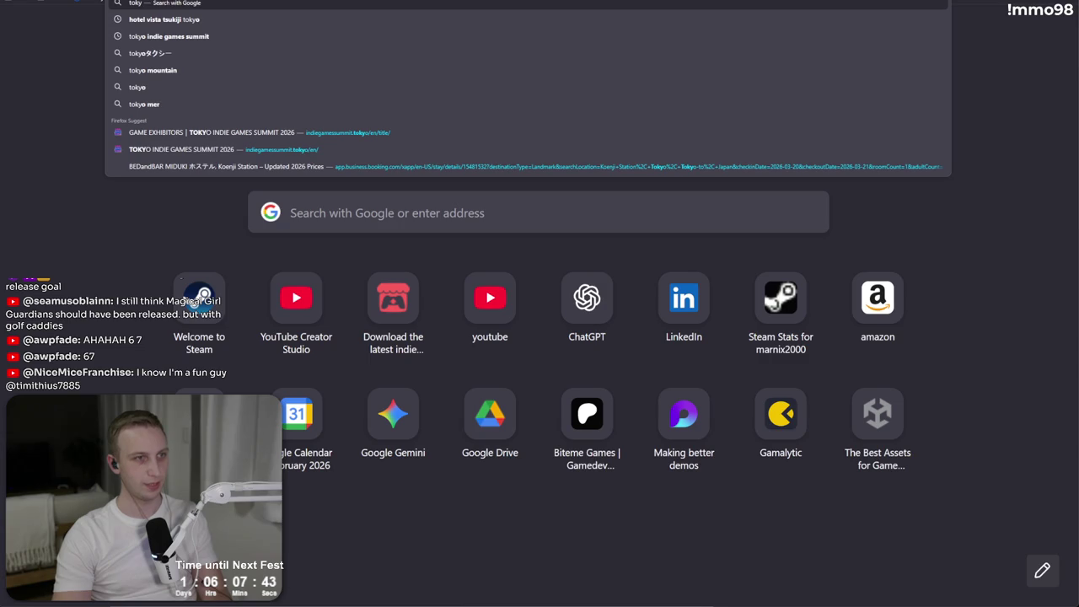
left_click(593, 149)
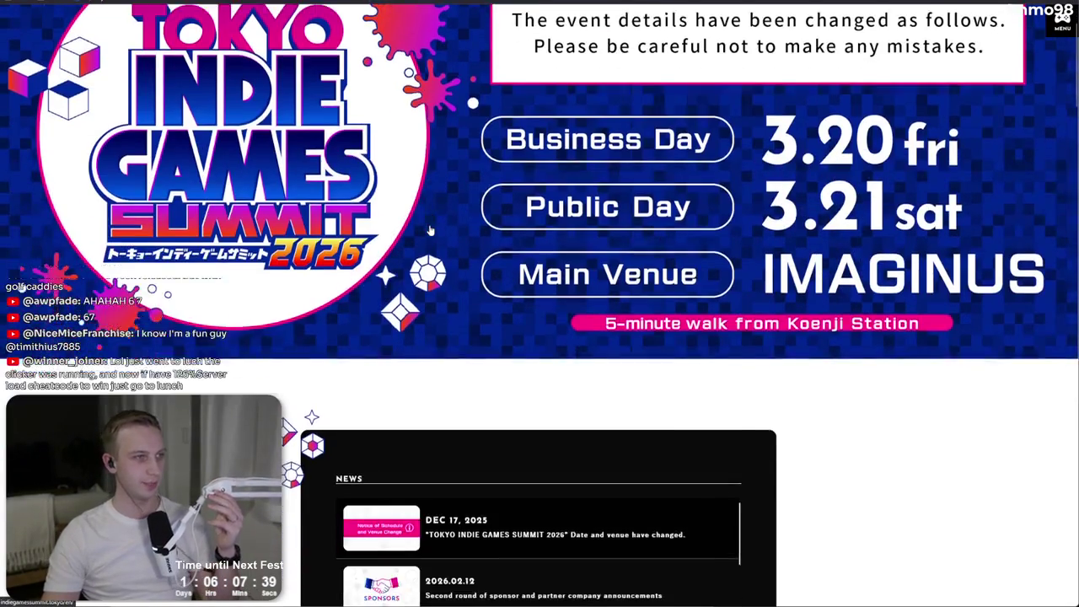
scroll(430, 230, "up", 1)
scroll(855, 266, "down", 1)
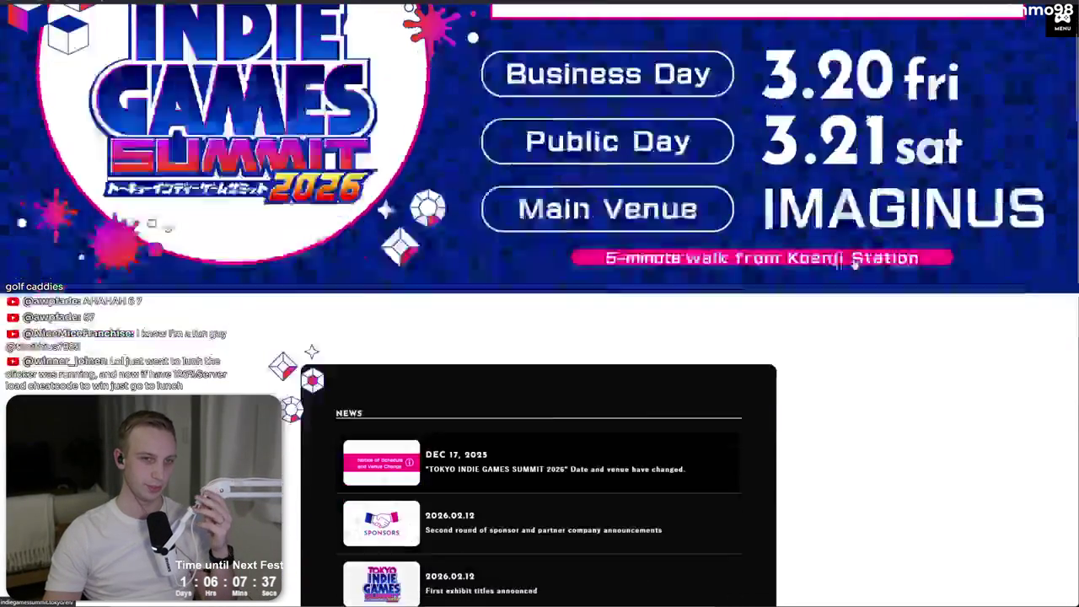
scroll(829, 307, "up", 2)
key("alt+Left")
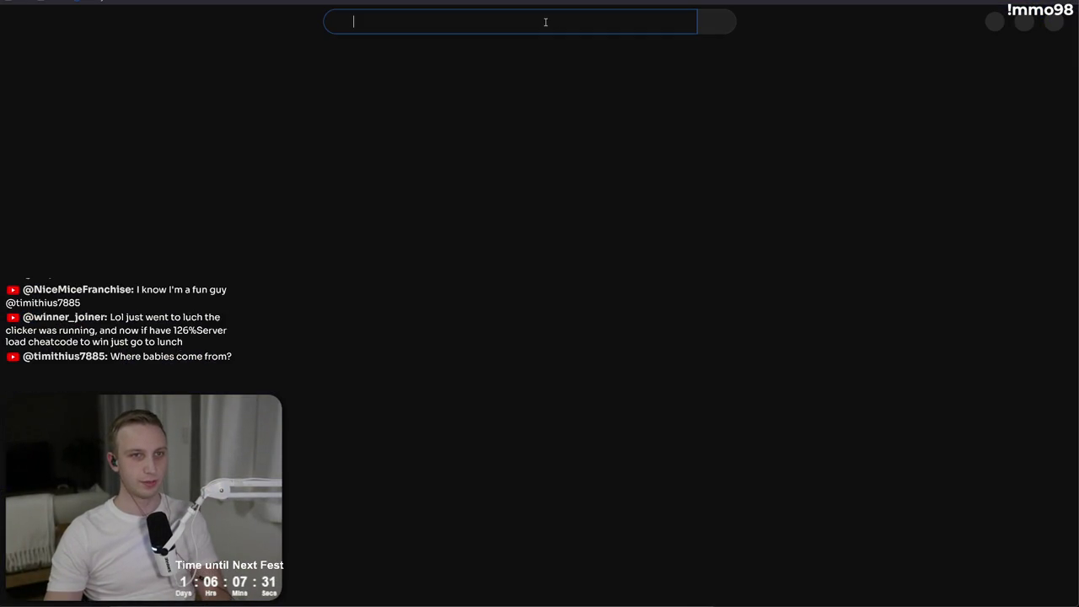
type("biteme ")
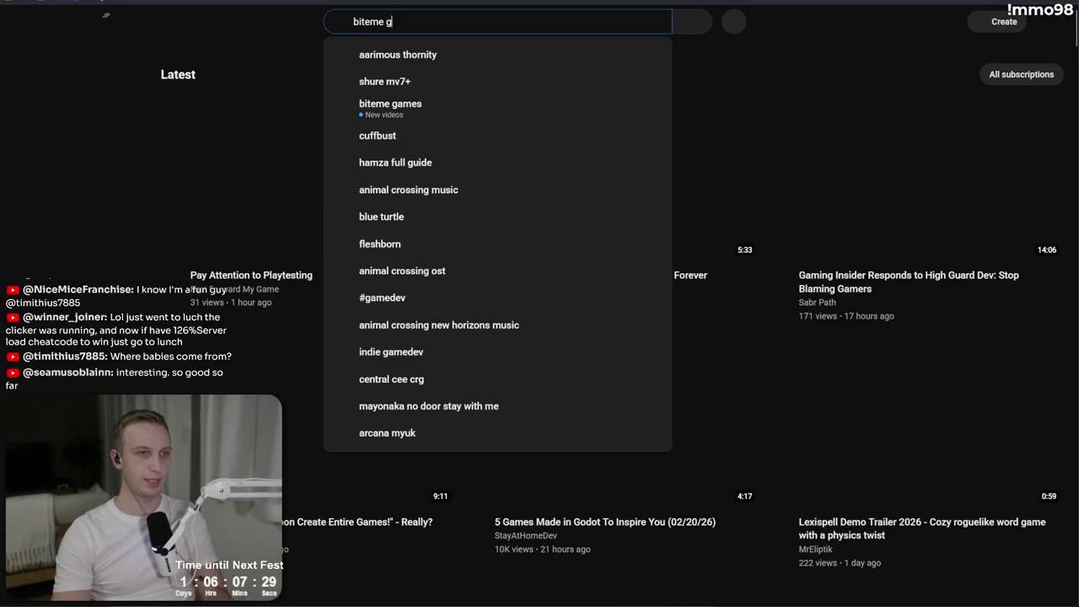
type("games minami lane")
- Open BiteMe Games' video on making good, small games with the Minami Lane developer and pause it
key("Return")
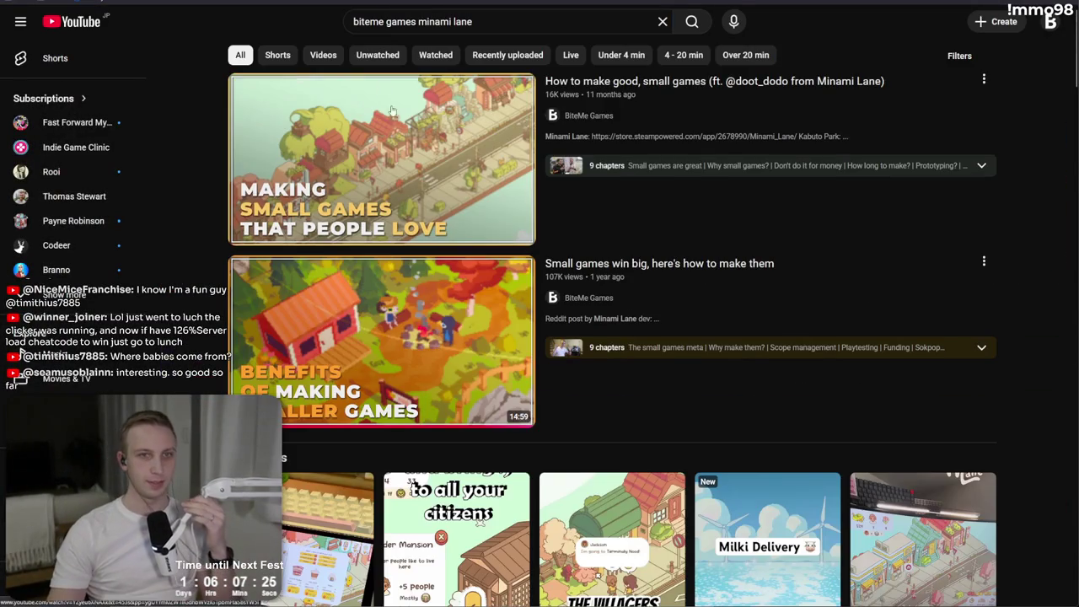
left_click(440, 184)
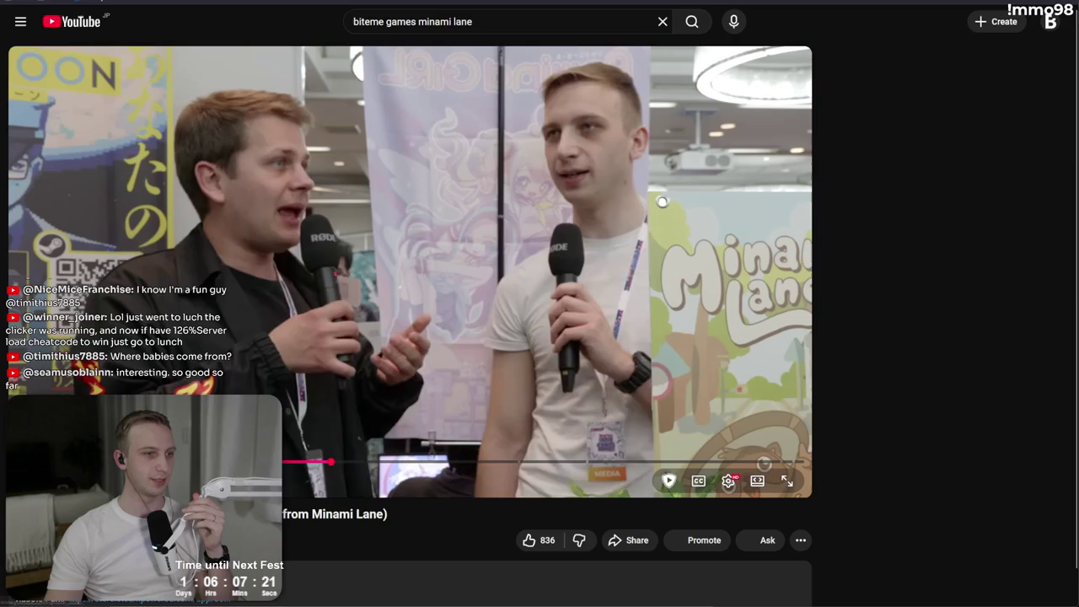
scroll(166, 130, "down", 1)
left_click(166, 130)
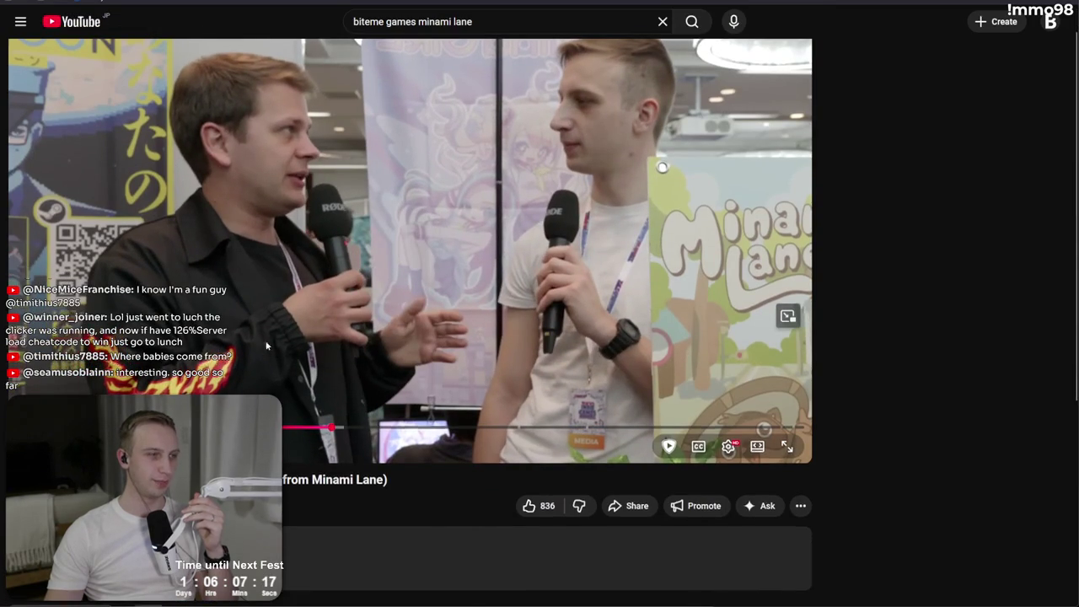
scroll(406, 258, "down", 3)
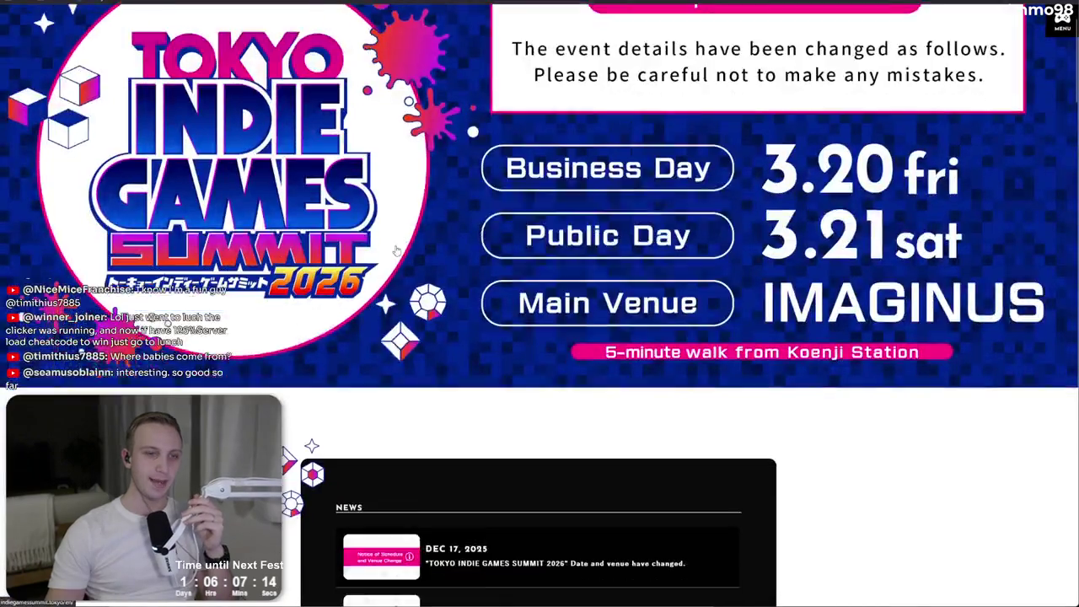
scroll(398, 250, "down", 2)
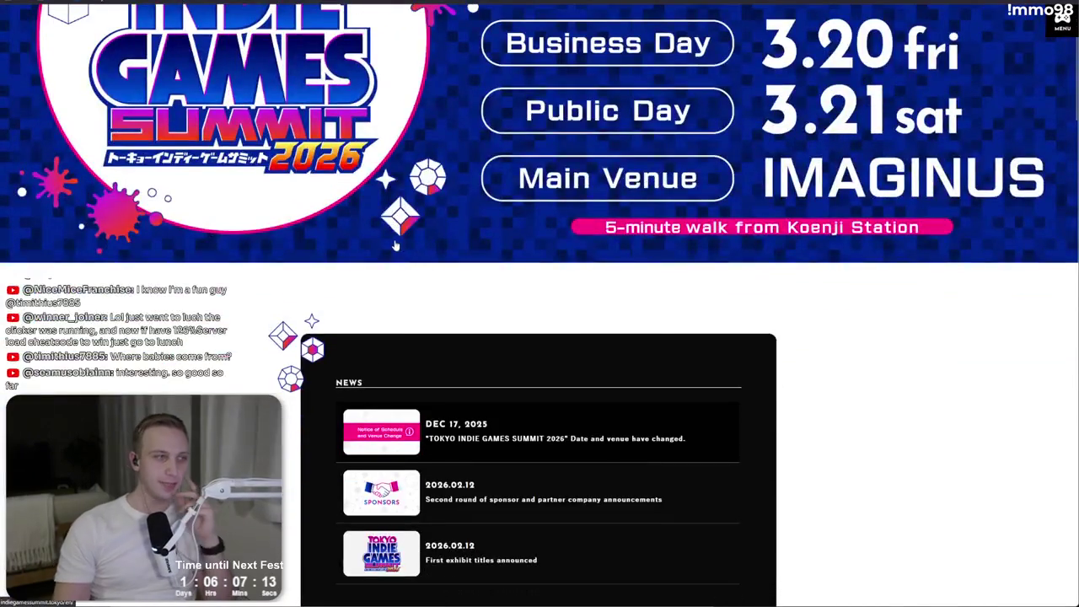
scroll(398, 250, "up", 2)
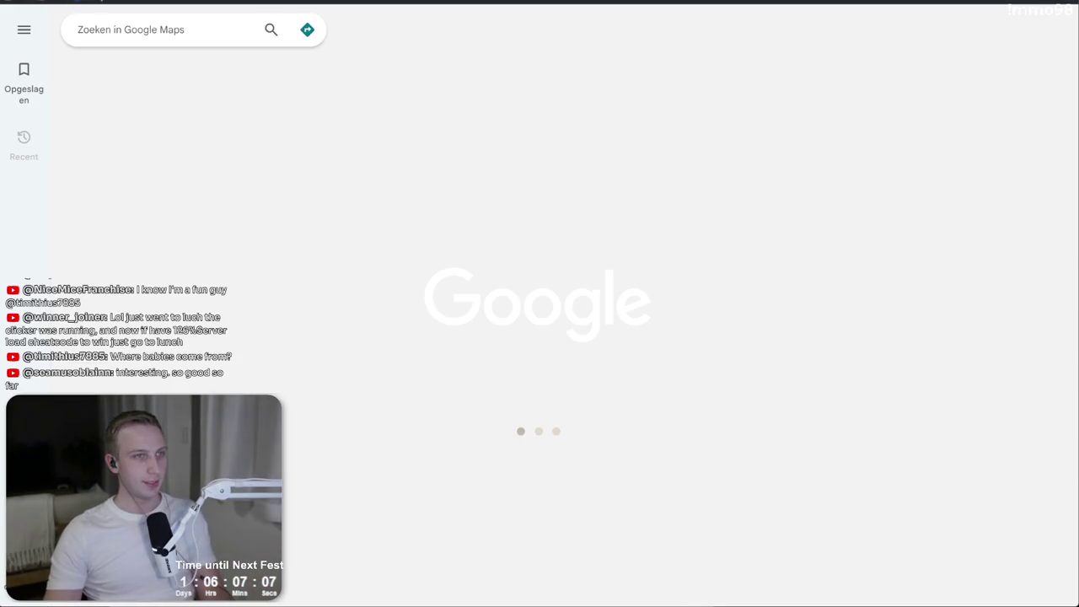
- Find Tokyo Station and get public-transport directions there from home
type("tokyo")
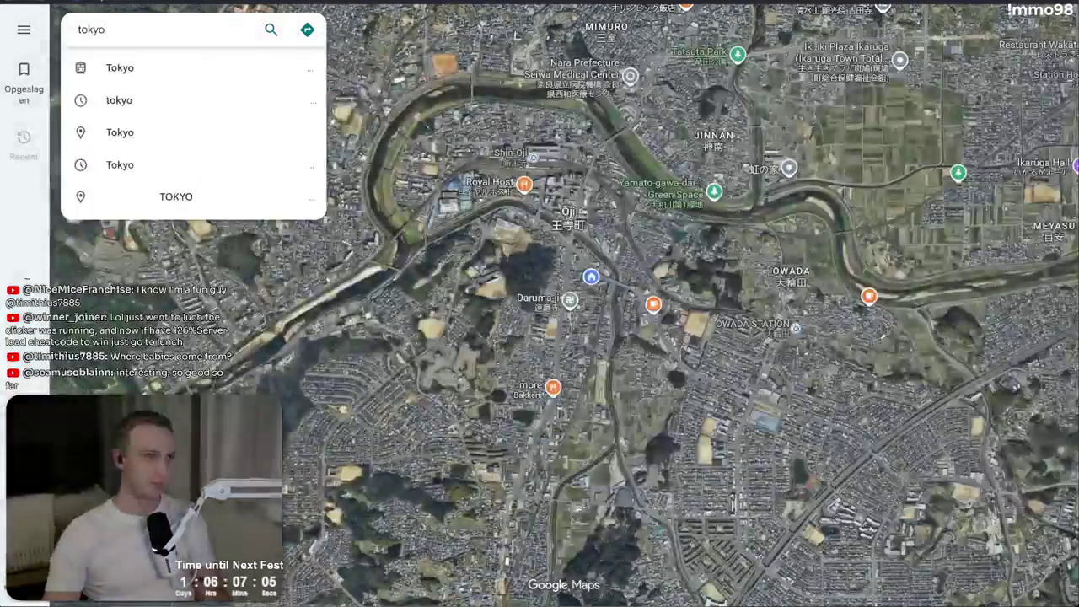
key("Return")
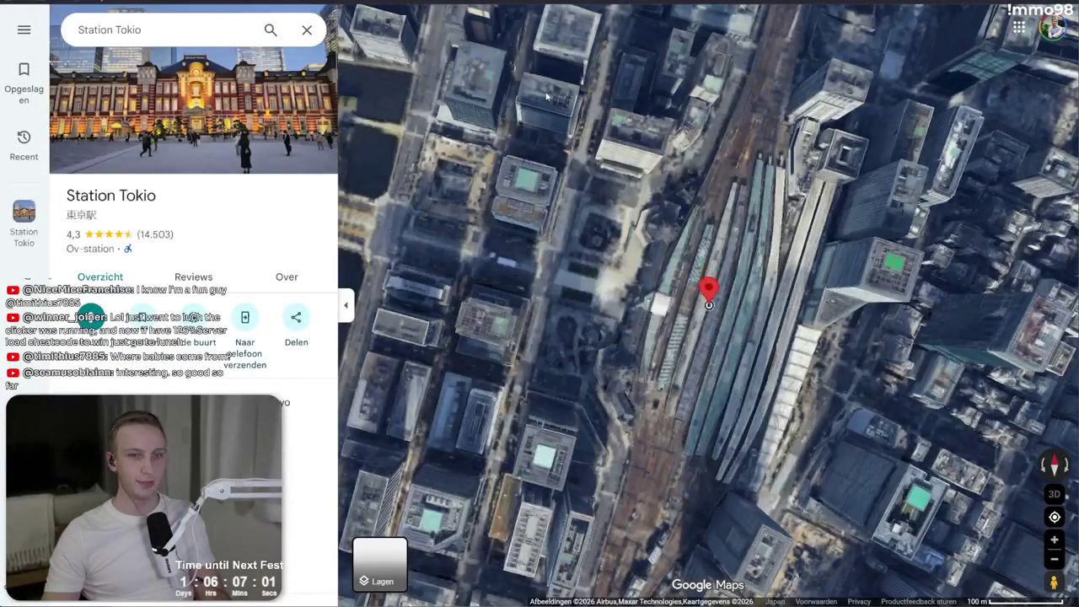
left_click(90, 317)
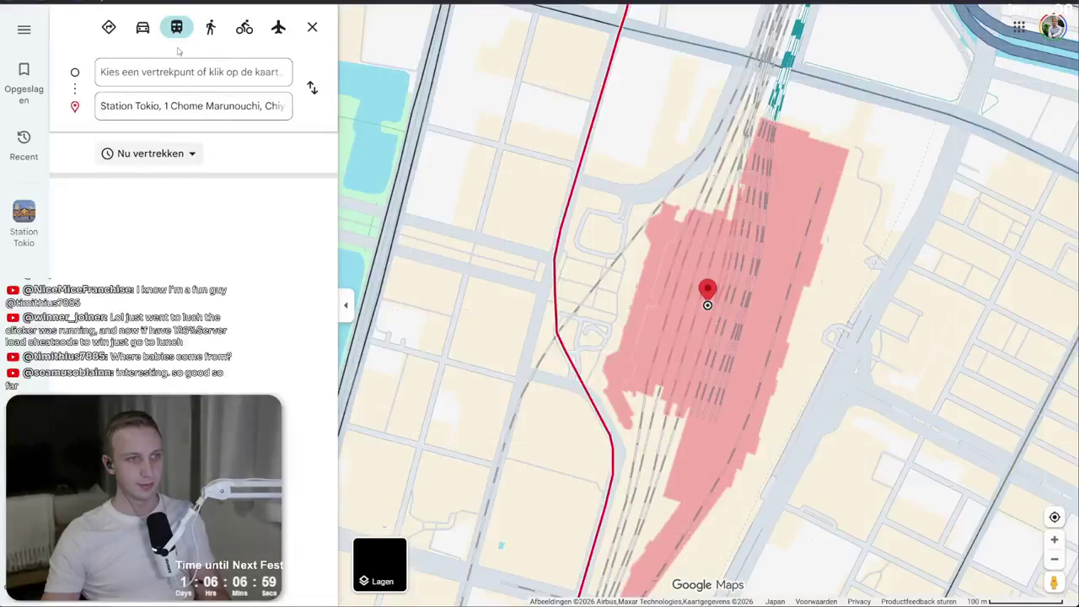
left_click(192, 77)
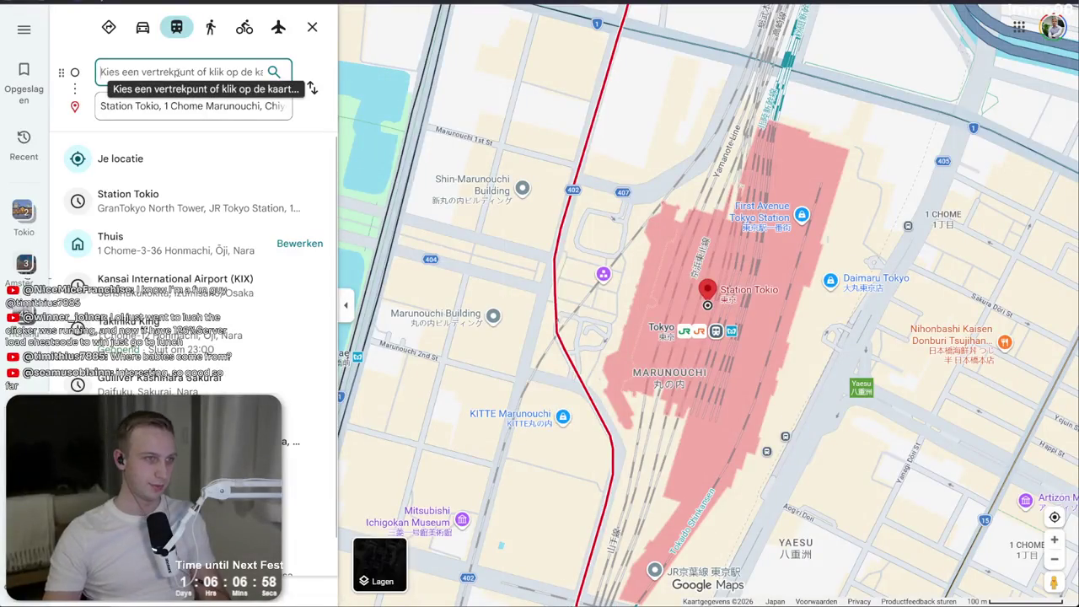
left_click(135, 243)
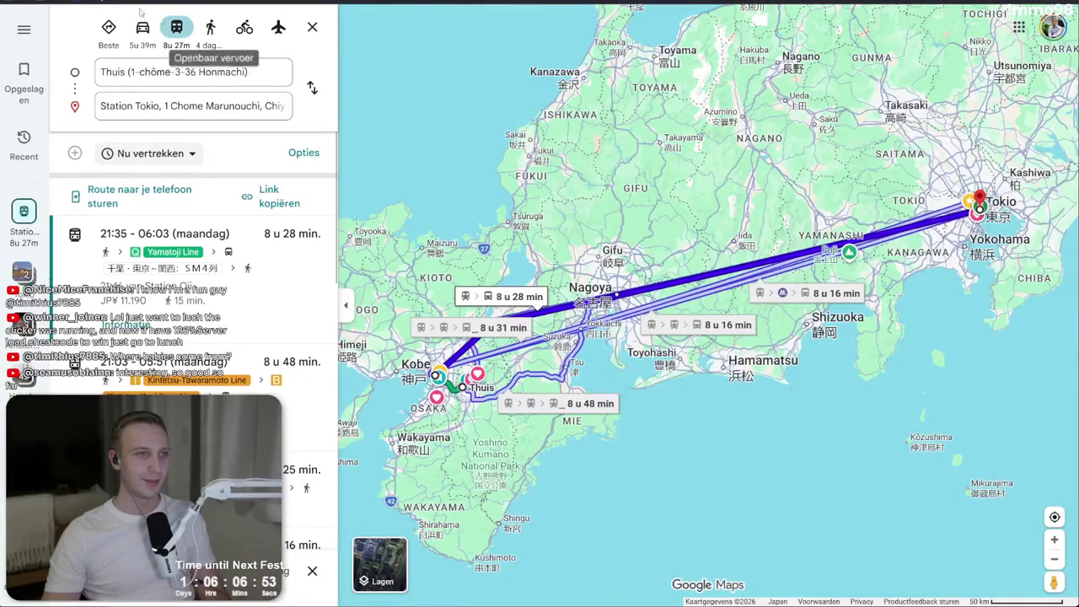
- Set an earlier specific departure time and review the routes, the fastest about 3 h 38 min
left_click(150, 154)
left_click(175, 208)
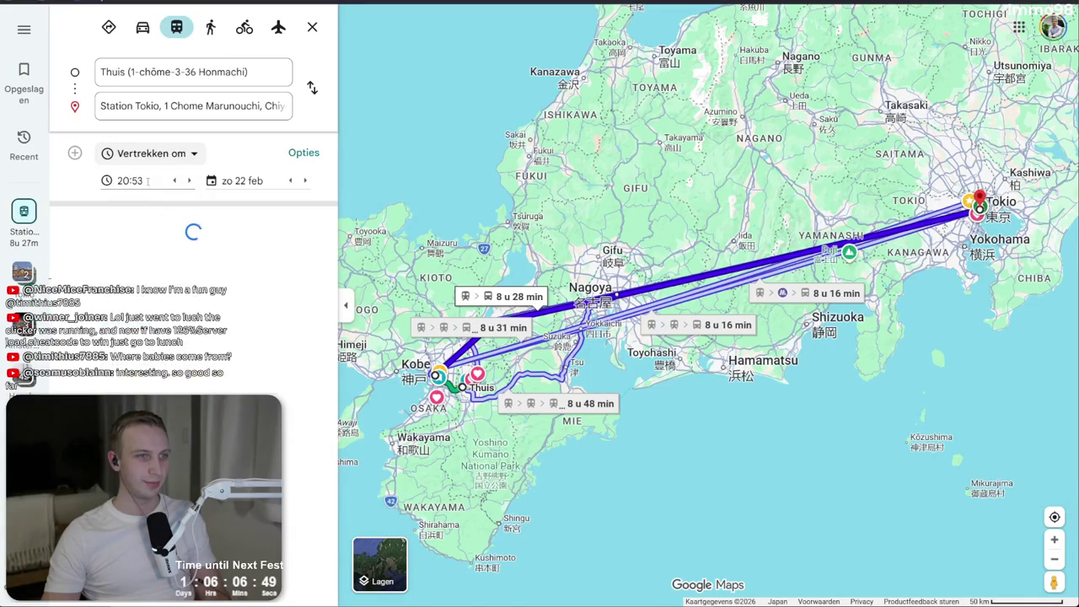
left_click(175, 180)
left_click(175, 180)
left_click(175, 181)
left_click(174, 181)
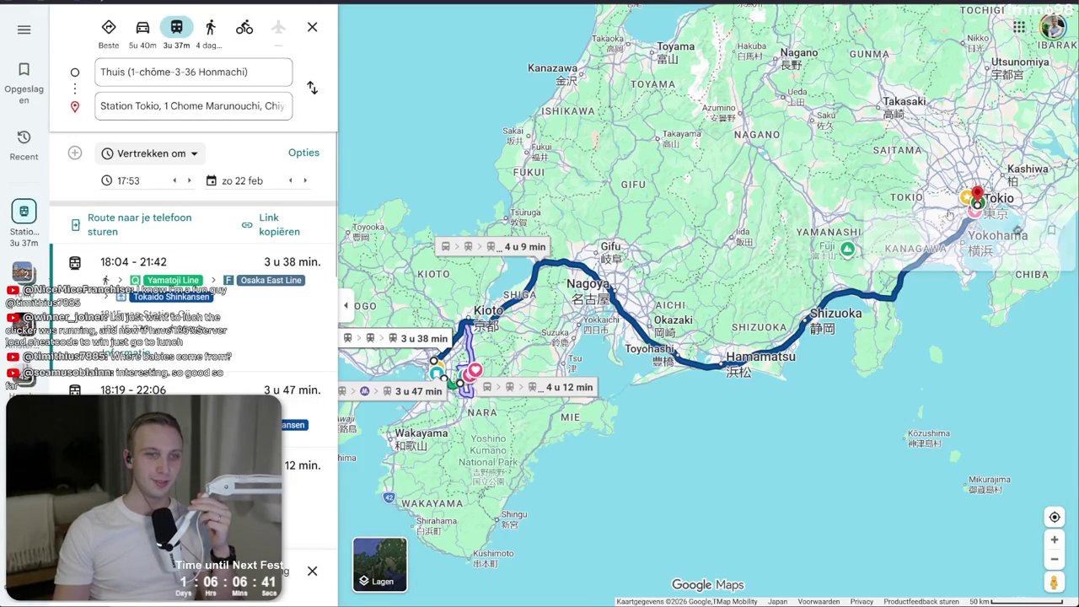
key("ctrl+Tab")
- Go to the summit's Game Exhibitors page and browse the exhibitor list
scroll(676, 162, "down", 2)
scroll(677, 162, "up", 2)
left_click(1060, 19)
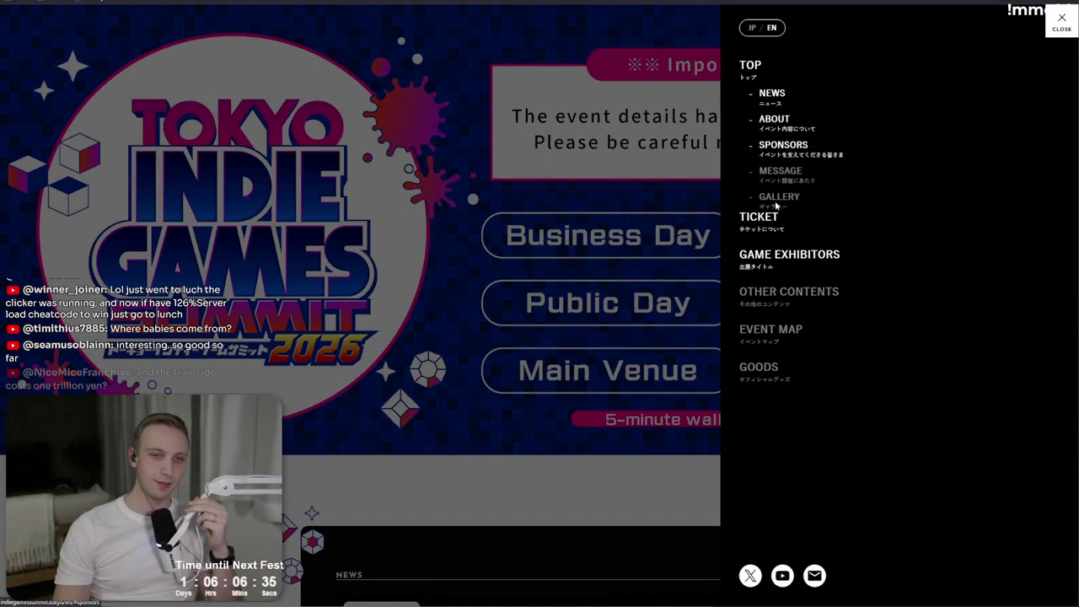
left_click(785, 262)
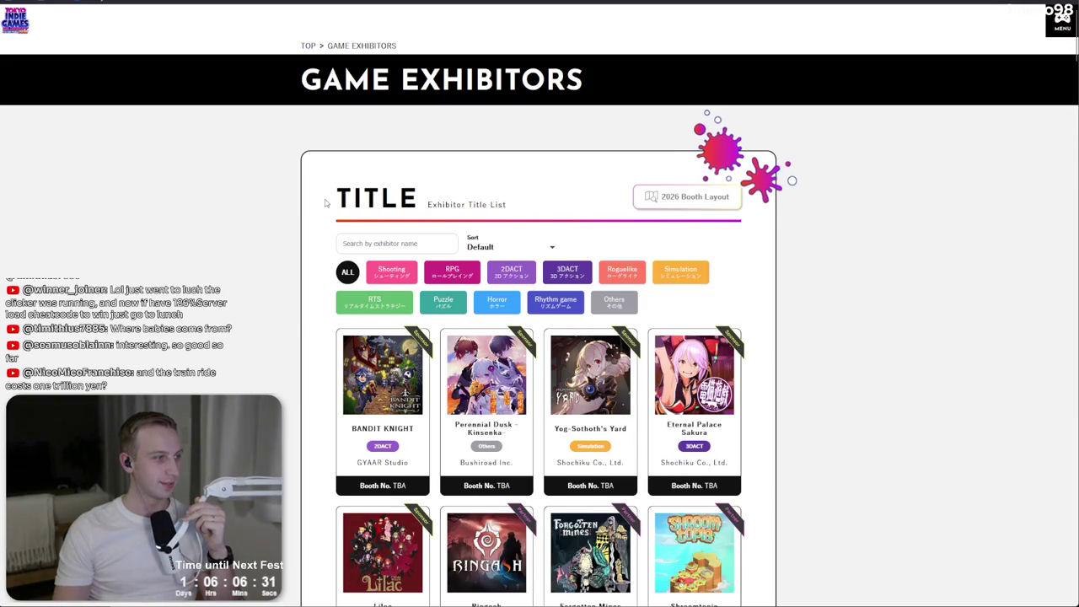
scroll(326, 200, "down", 2)
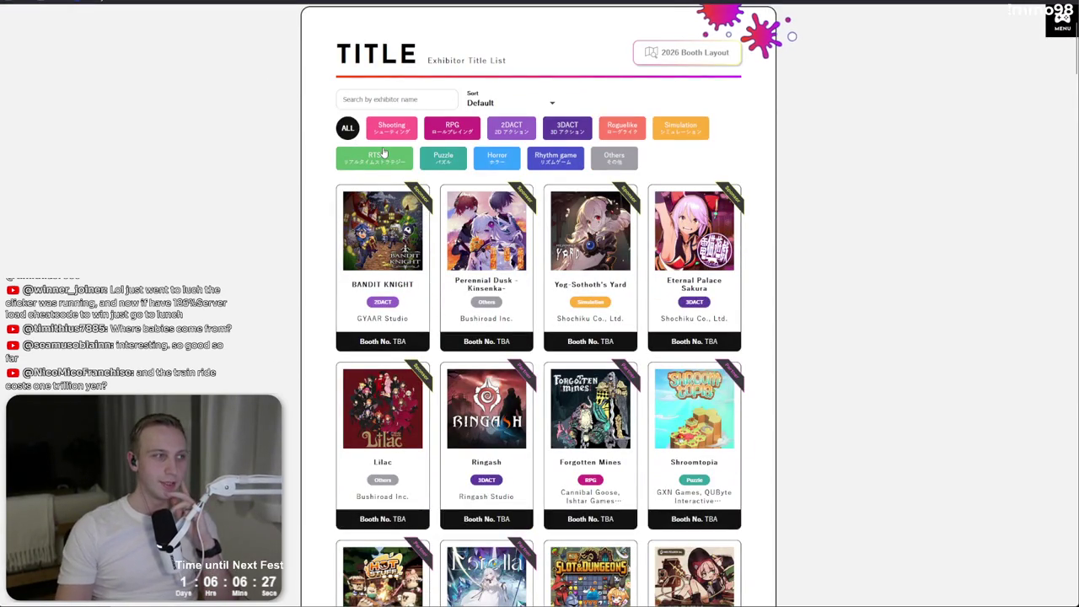
scroll(383, 153, "down", 6)
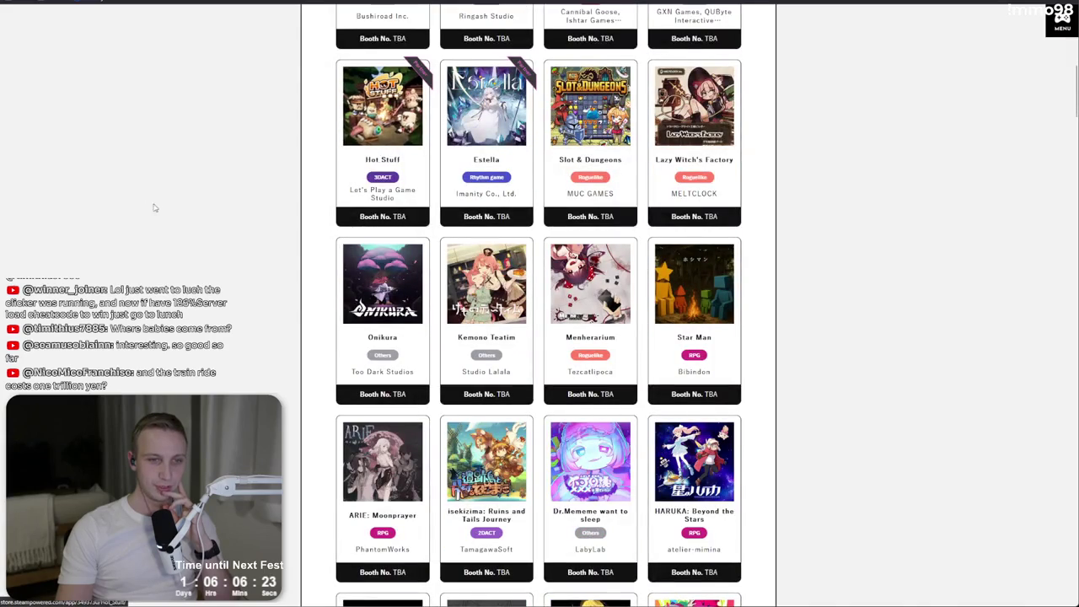
scroll(216, 207, "up", 2)
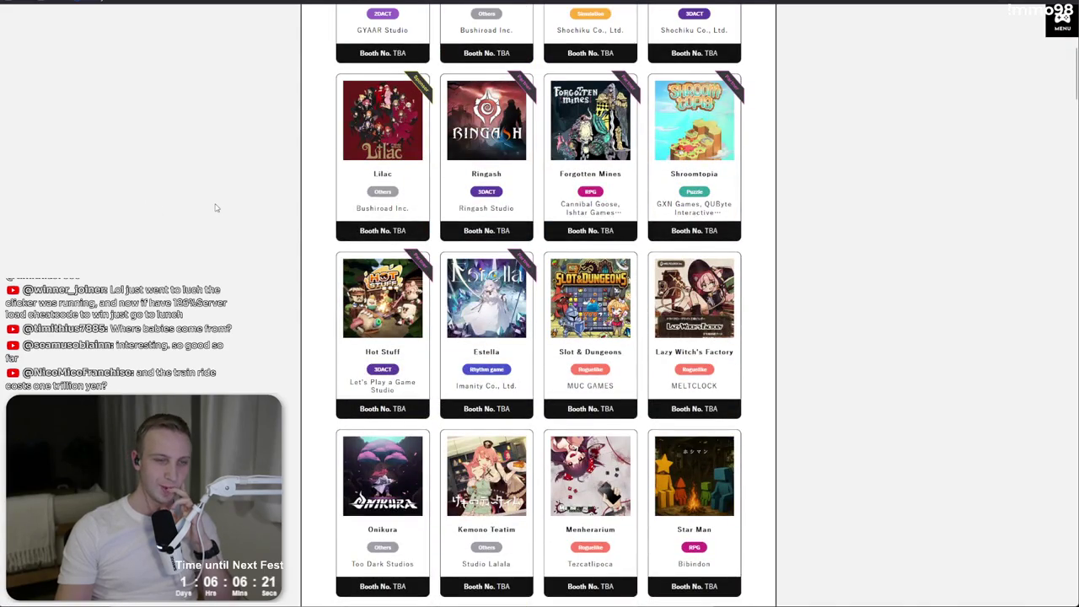
scroll(215, 208, "up", 1)
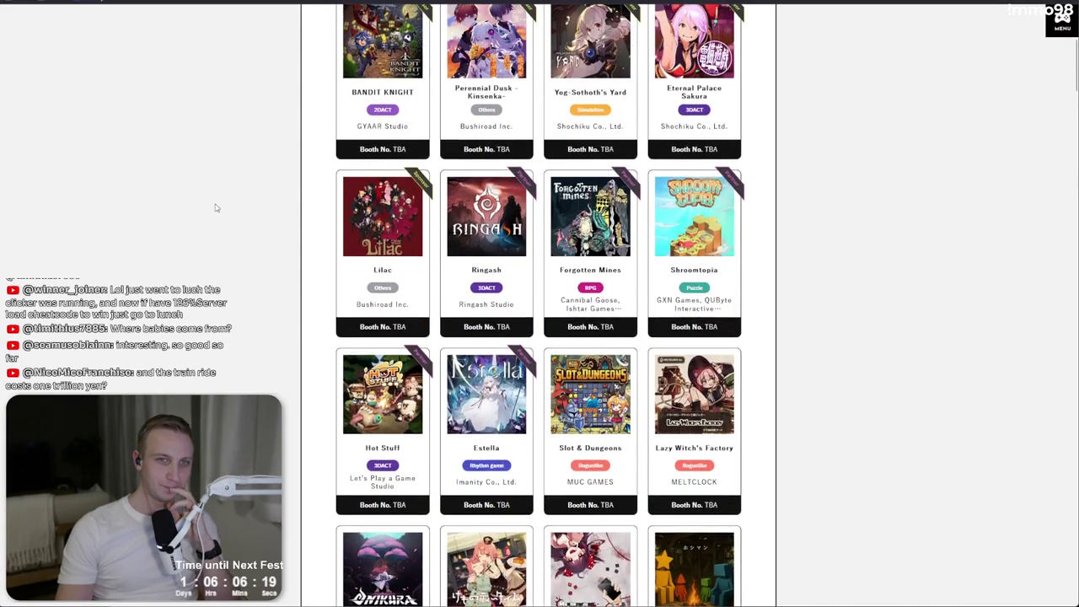
scroll(216, 207, "up", 1)
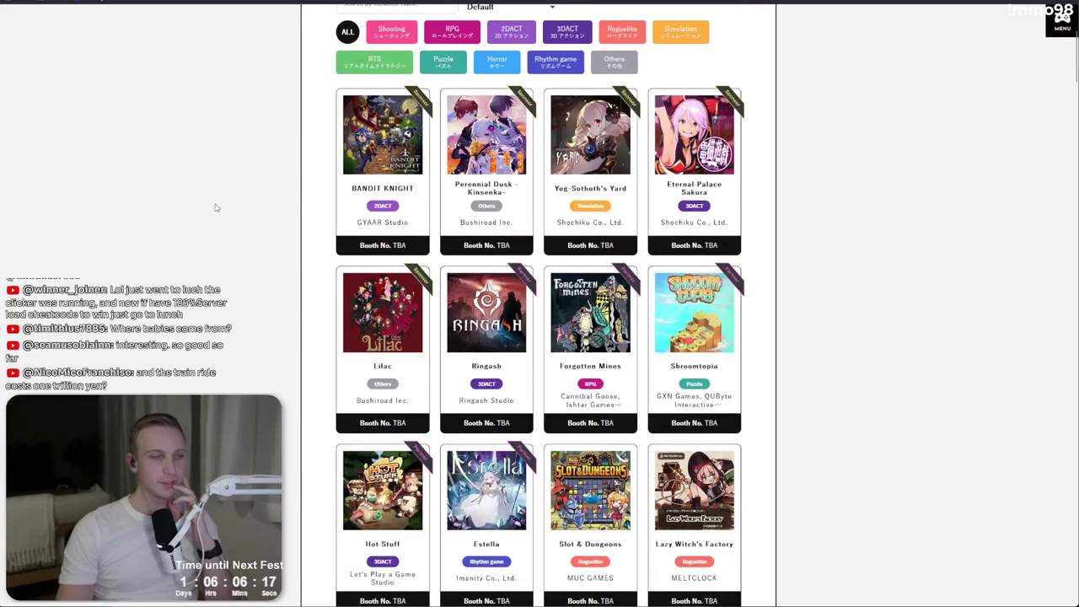
scroll(215, 208, "down", 3)
scroll(215, 208, "down", 4)
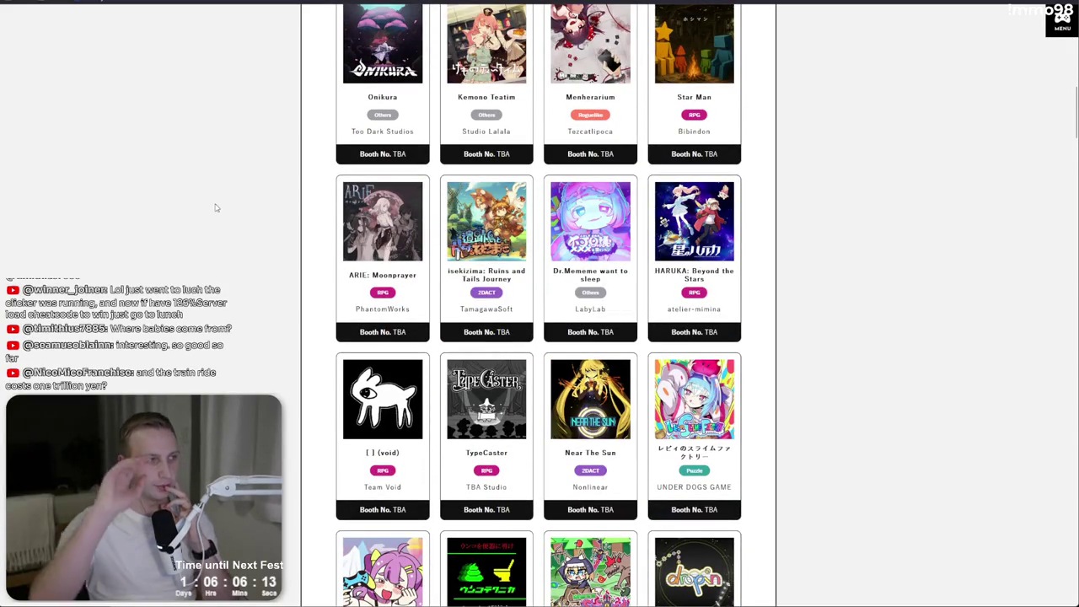
scroll(215, 208, "down", 2)
scroll(215, 208, "down", 4)
scroll(215, 208, "down", 8)
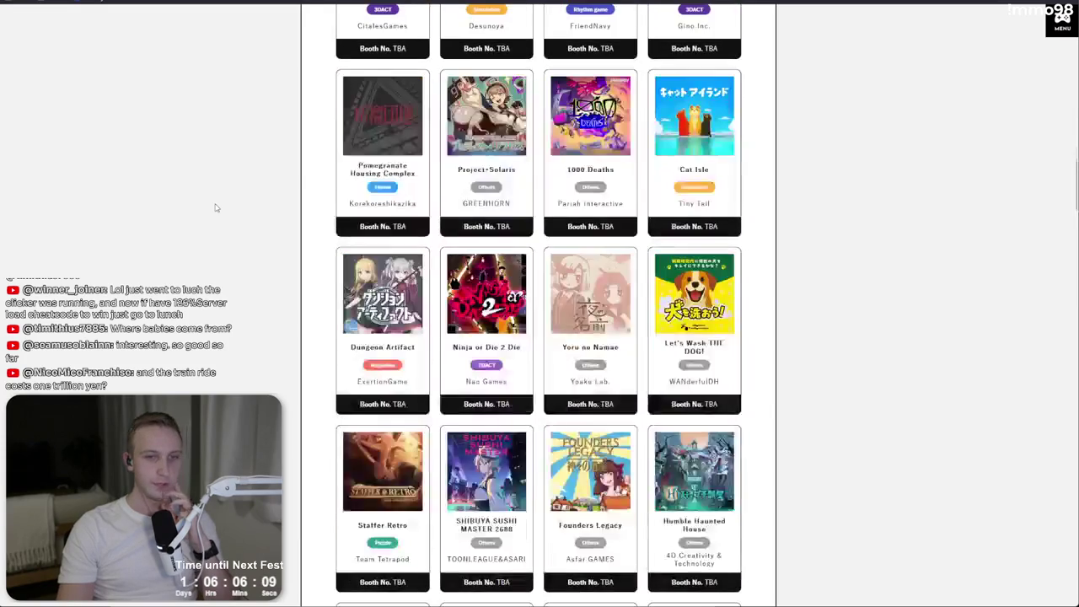
- Search the exhibitor page for 'demon' to find Demon Bluff
key("ctrl+f")
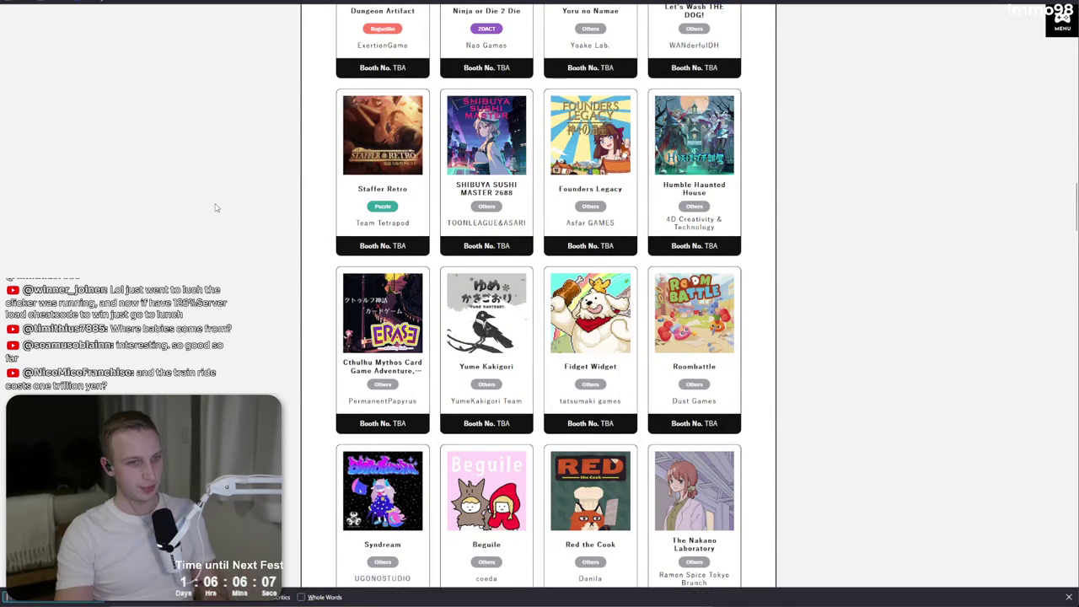
type("demon")
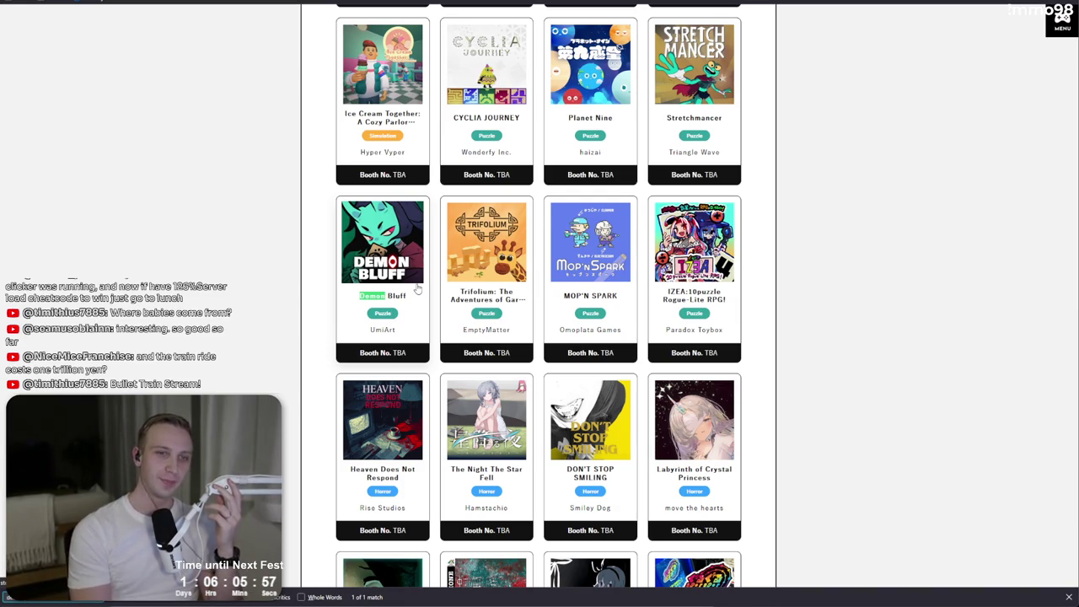
scroll(416, 290, "down", 5)
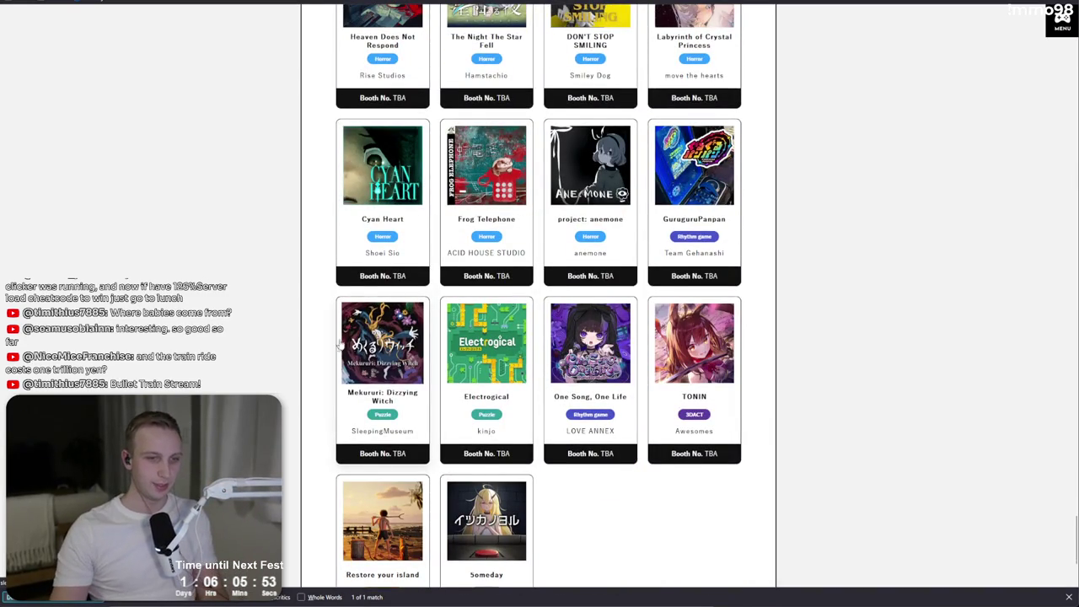
scroll(621, 473, "down", 1)
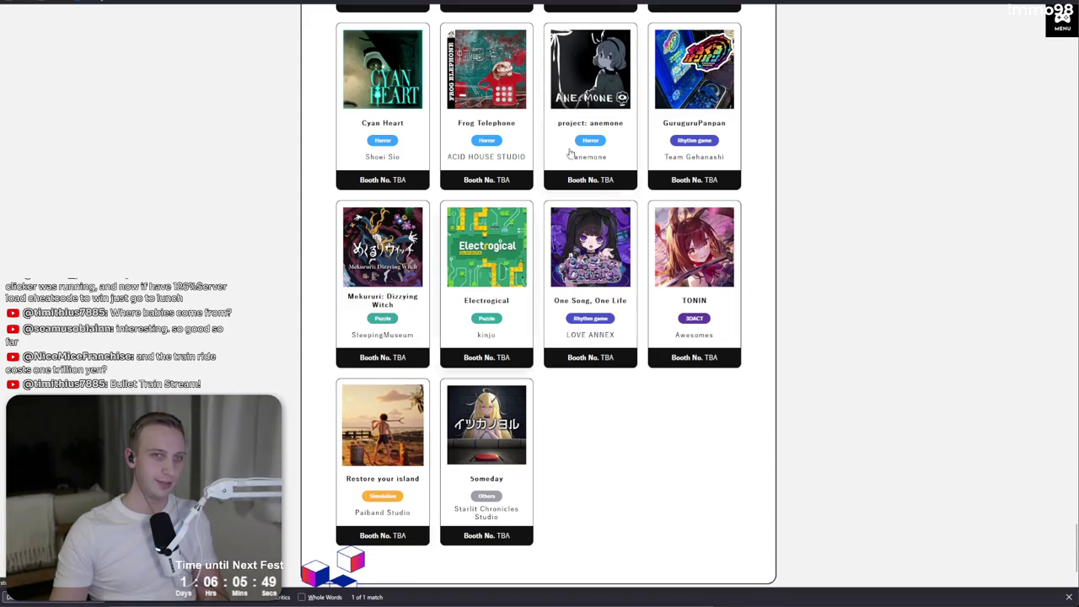
- Check the Steam pages of Restore Your Island and Insider Trading from the exhibitor cards
left_click(383, 426)
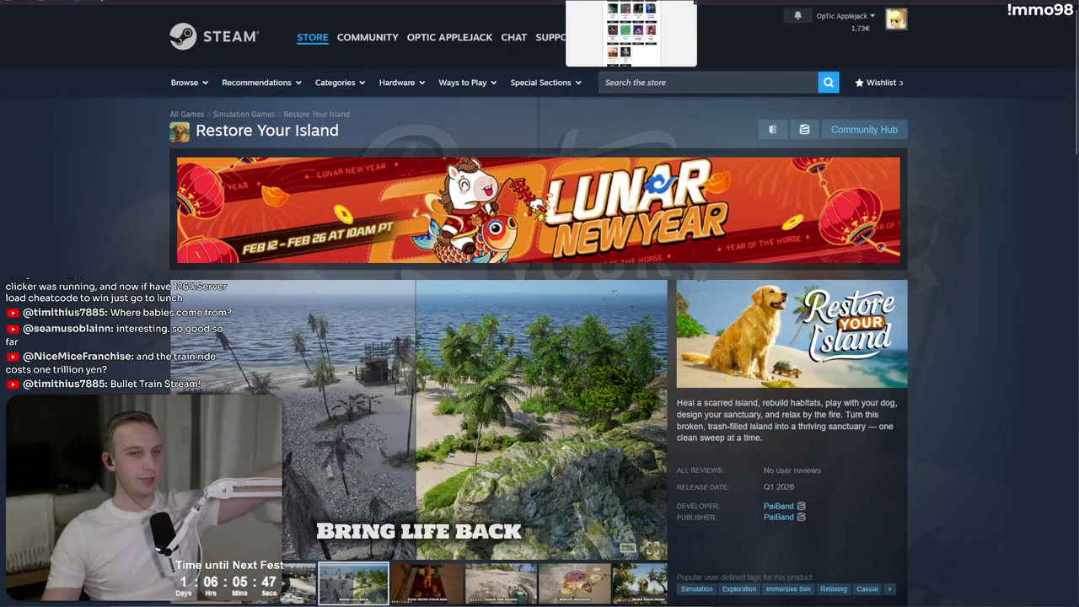
scroll(576, 31, "down", 4)
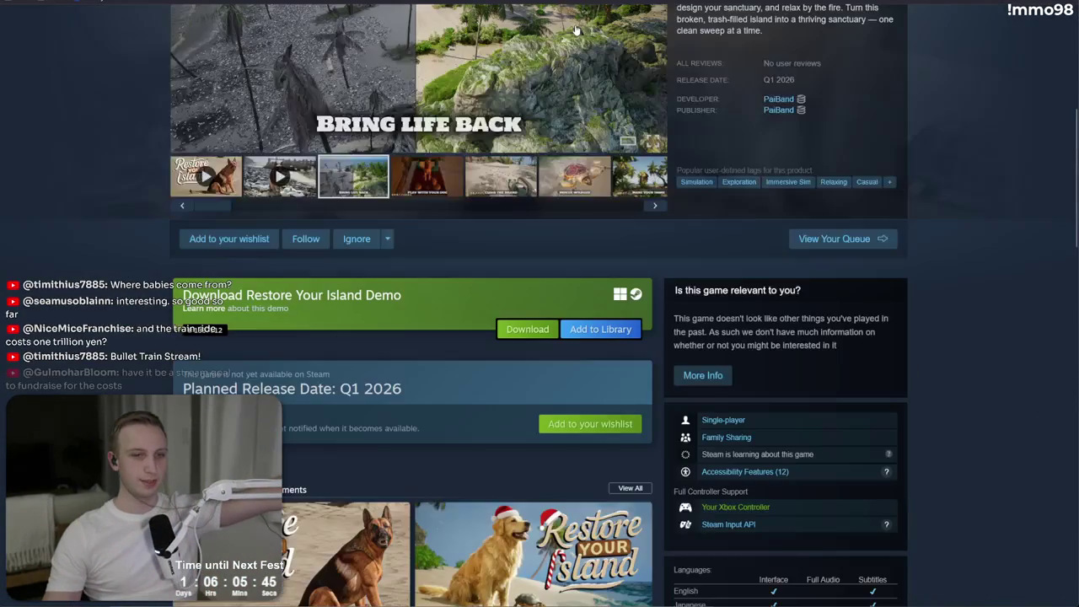
key("alt+Tab")
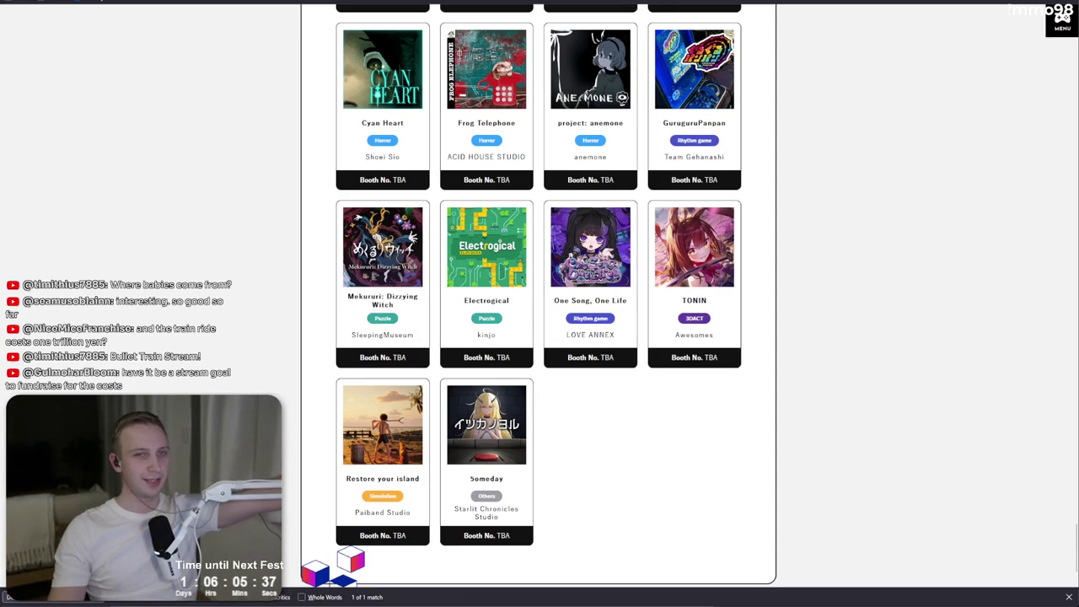
scroll(247, 326, "up", 10)
scroll(246, 331, "up", 3)
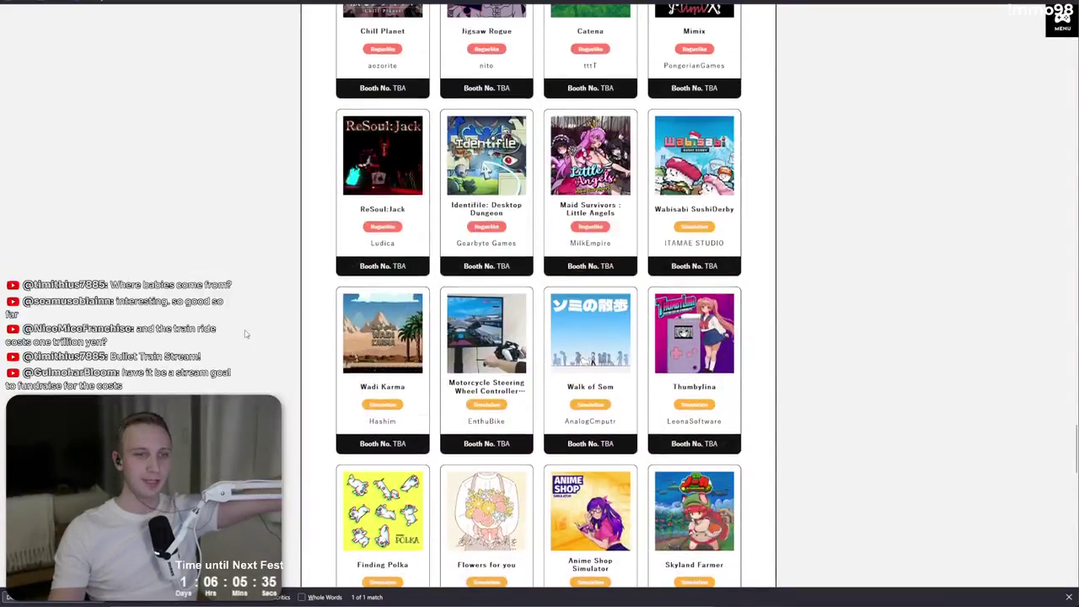
scroll(244, 336, "up", 5)
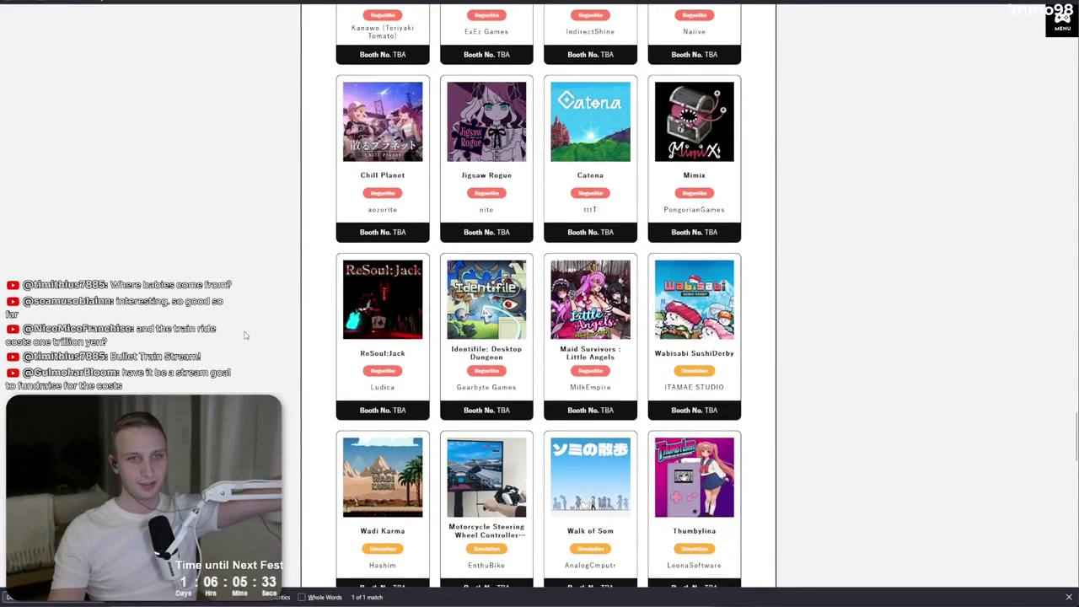
scroll(242, 340, "up", 2)
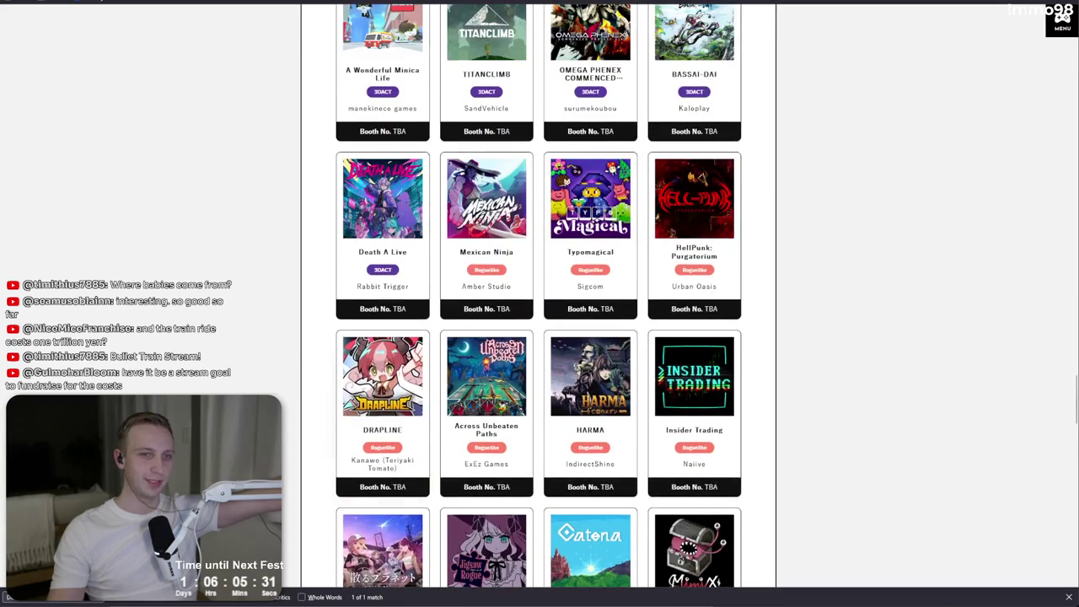
left_click(659, 373)
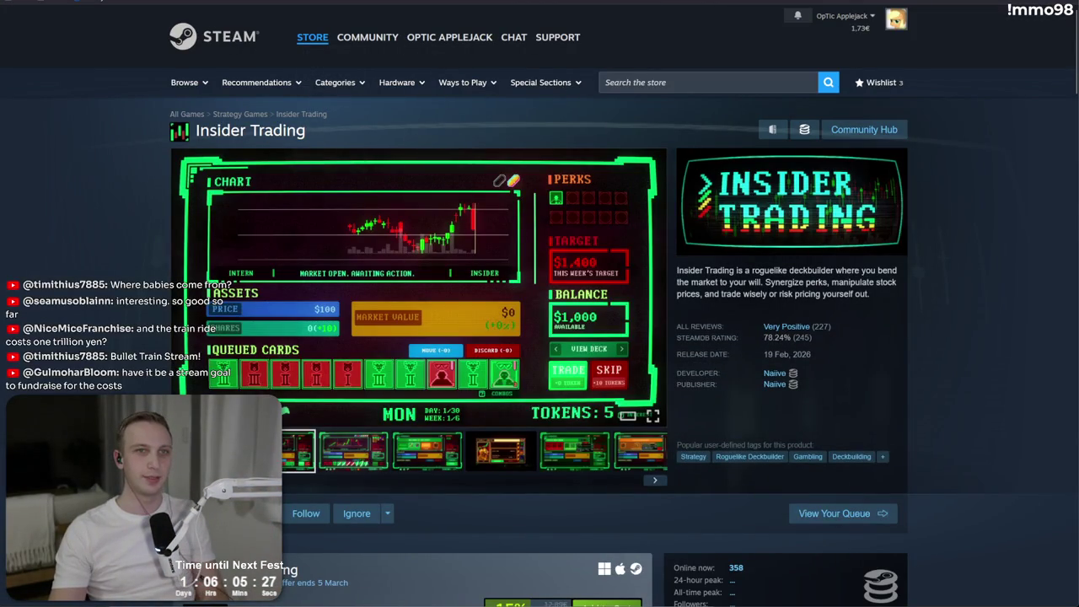
scroll(716, 236, "down", 5)
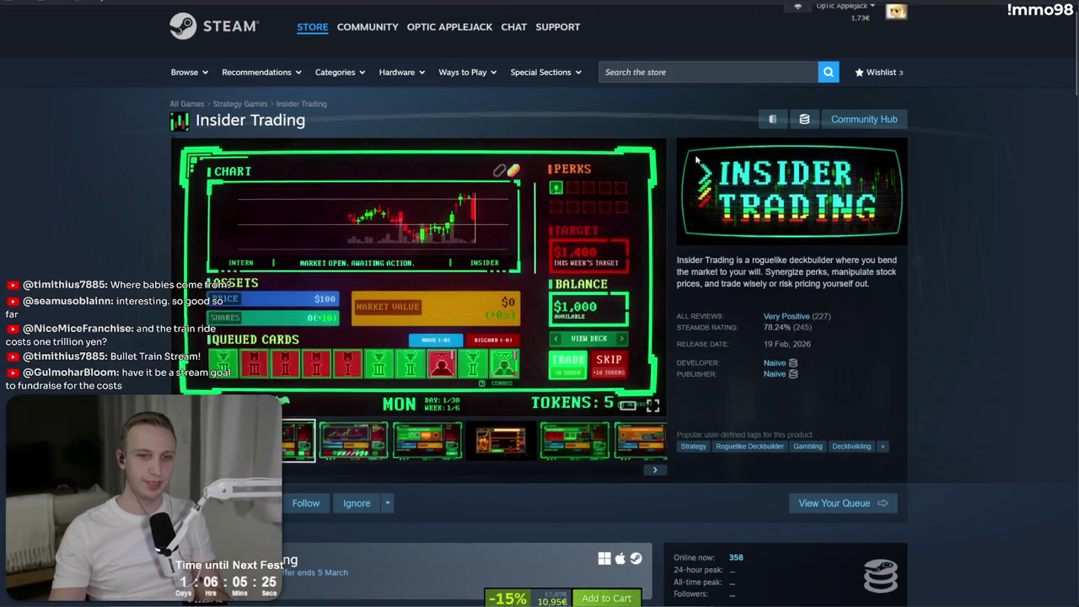
scroll(716, 236, "up", 5)
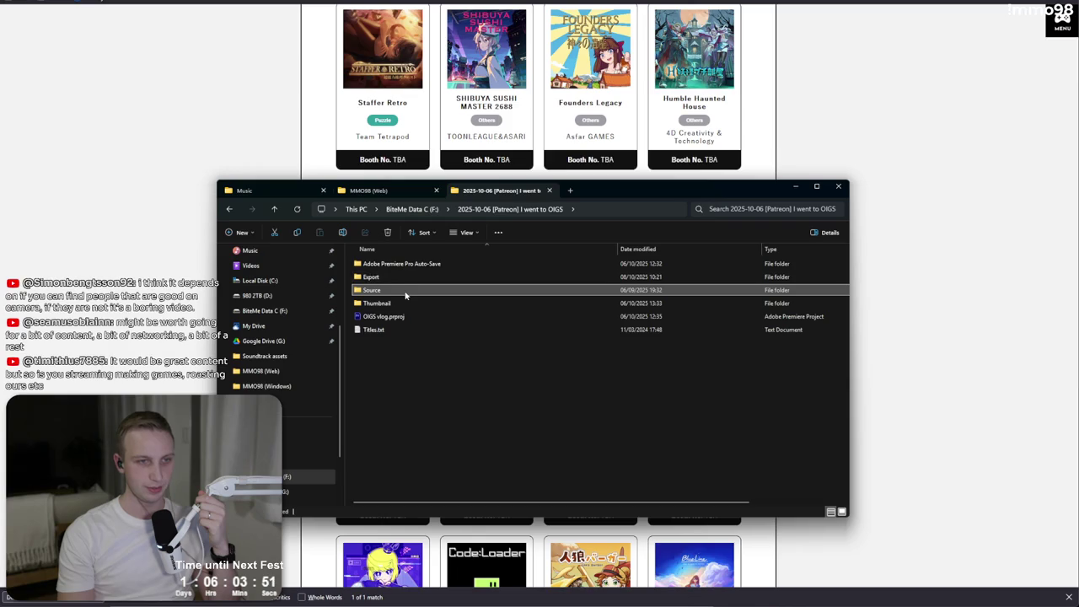
double_click(404, 279)
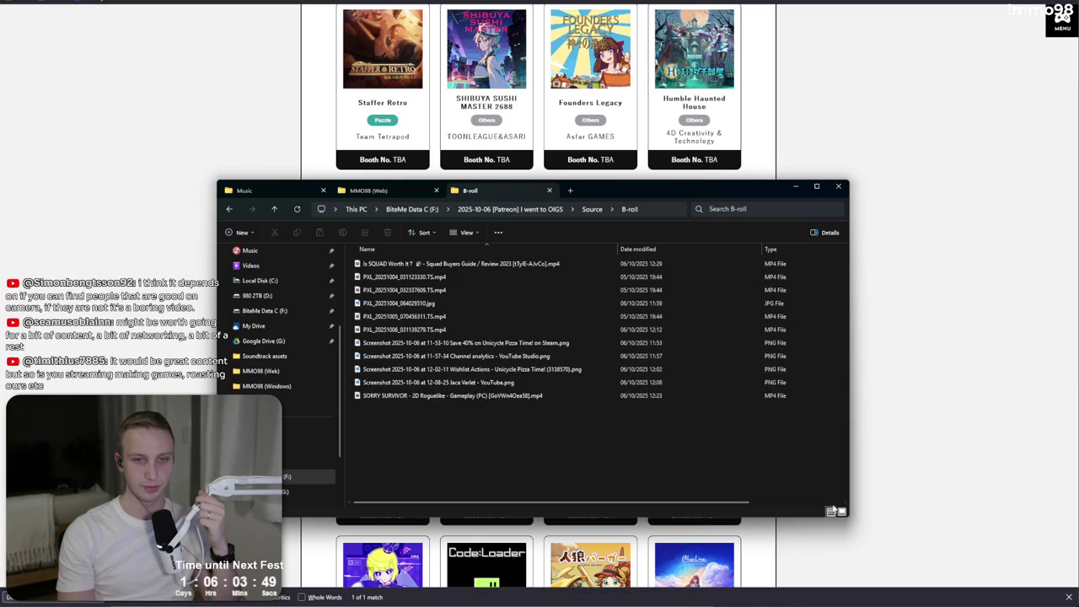
- Show B-roll as large icons, preview clip PXL_20251004_031123330.TS, then close the player and minimize Explorer
left_click(841, 512)
left_click(431, 279)
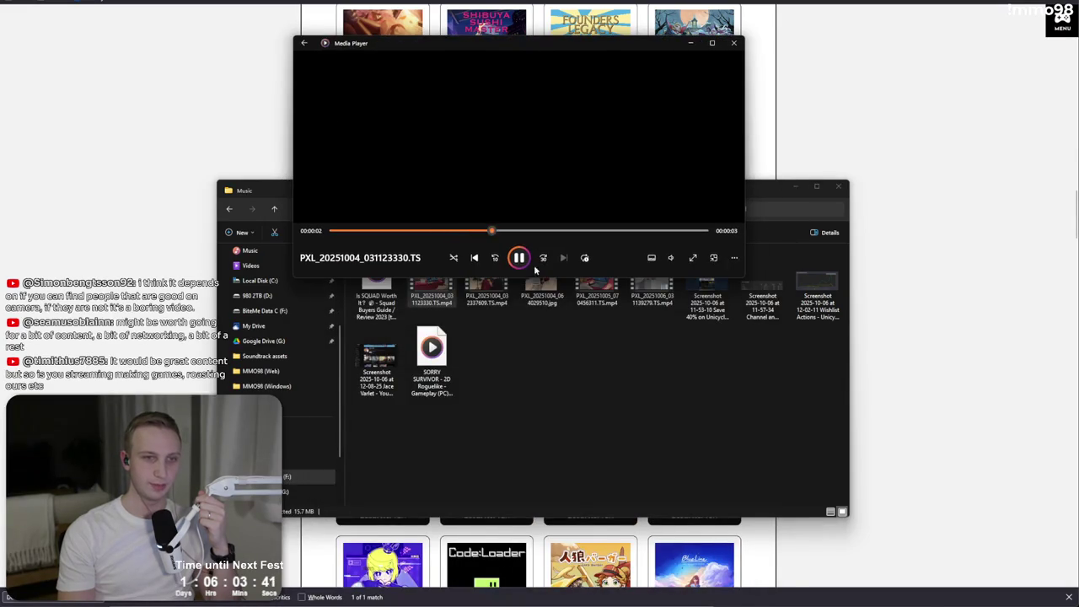
left_click(550, 150)
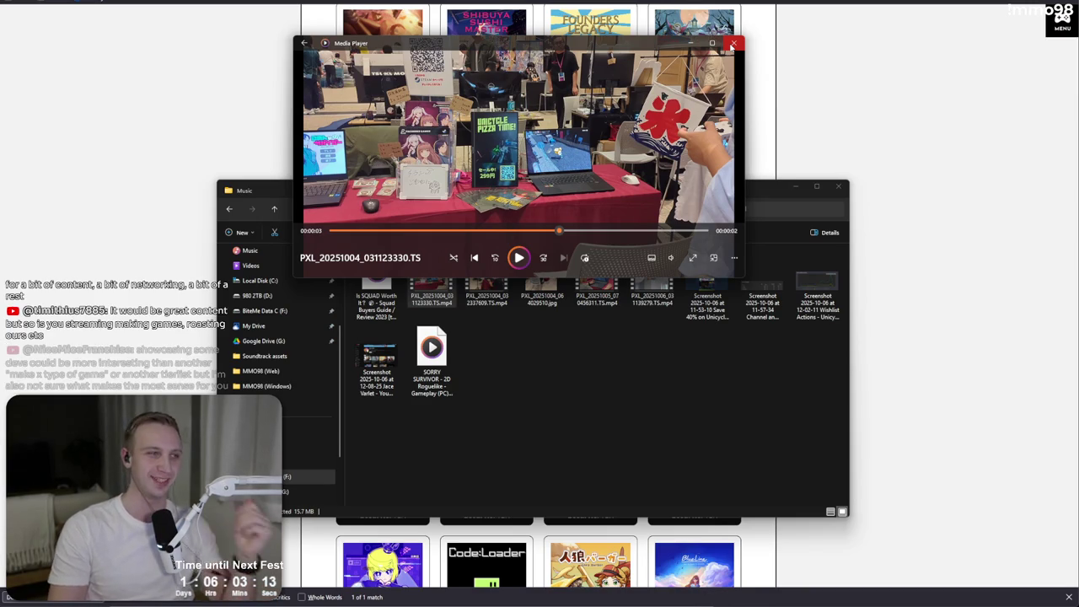
left_click(733, 45)
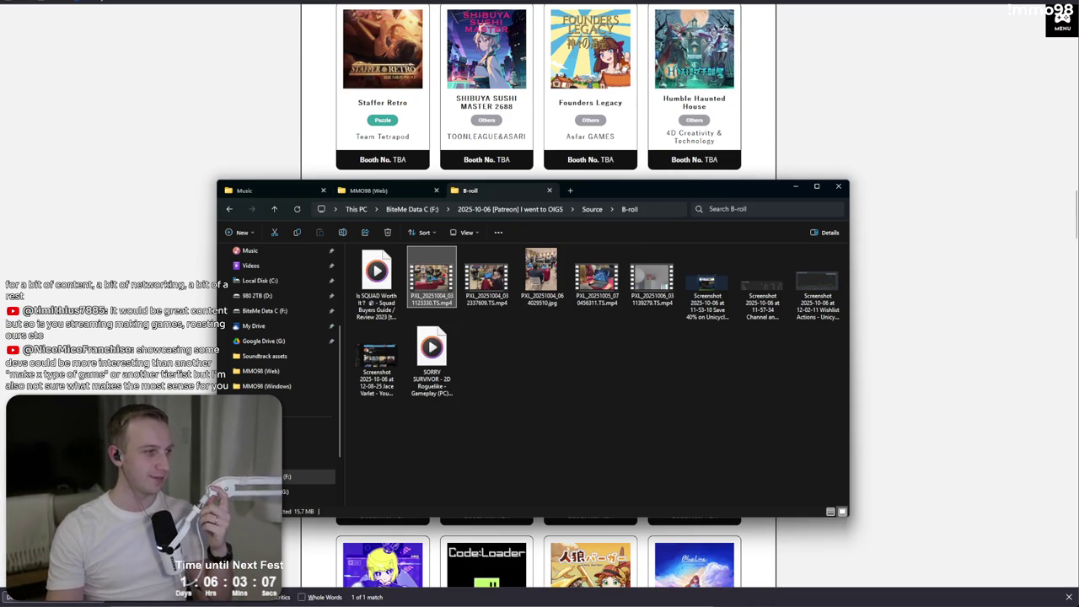
left_click(795, 187)
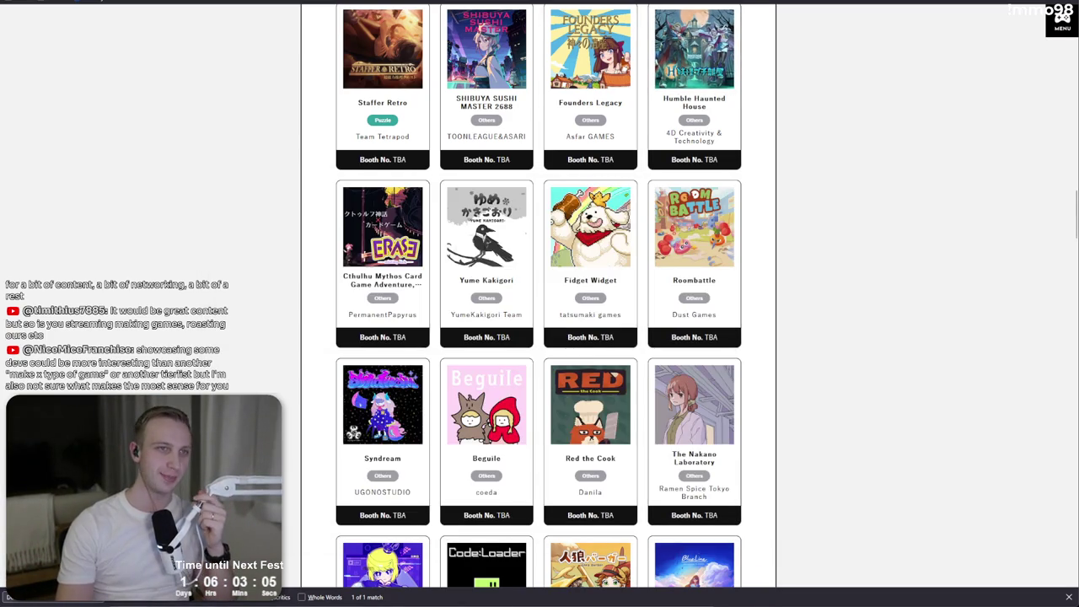
- From the Restore Your Island Steam page, load studio.youtube.com by typing 'studio' in the address bar
key("ctrl+Tab")
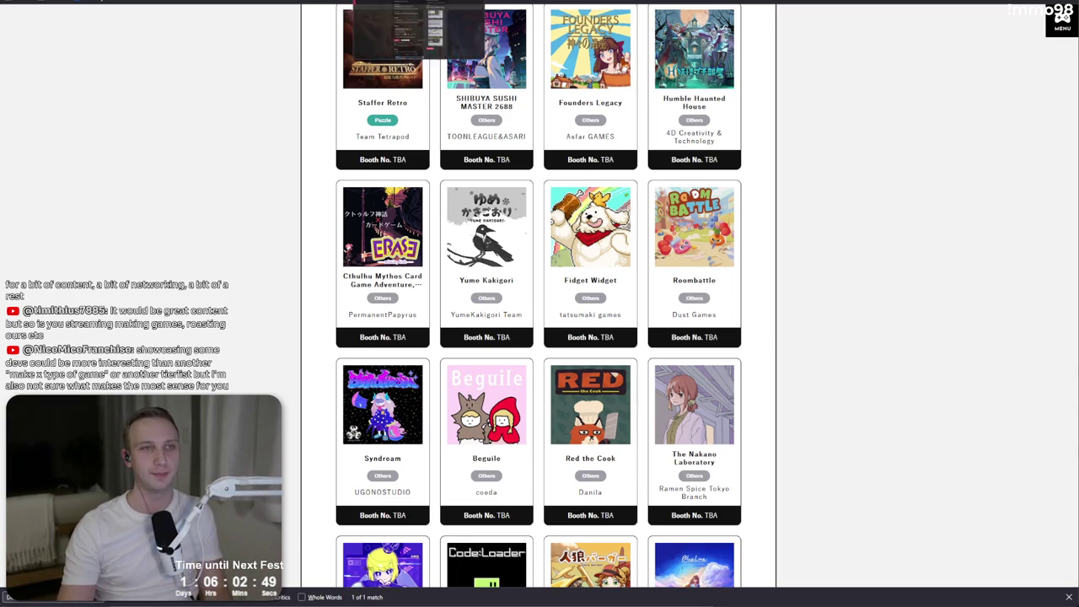
left_click(346, 1)
scroll(349, 53, "up", 10)
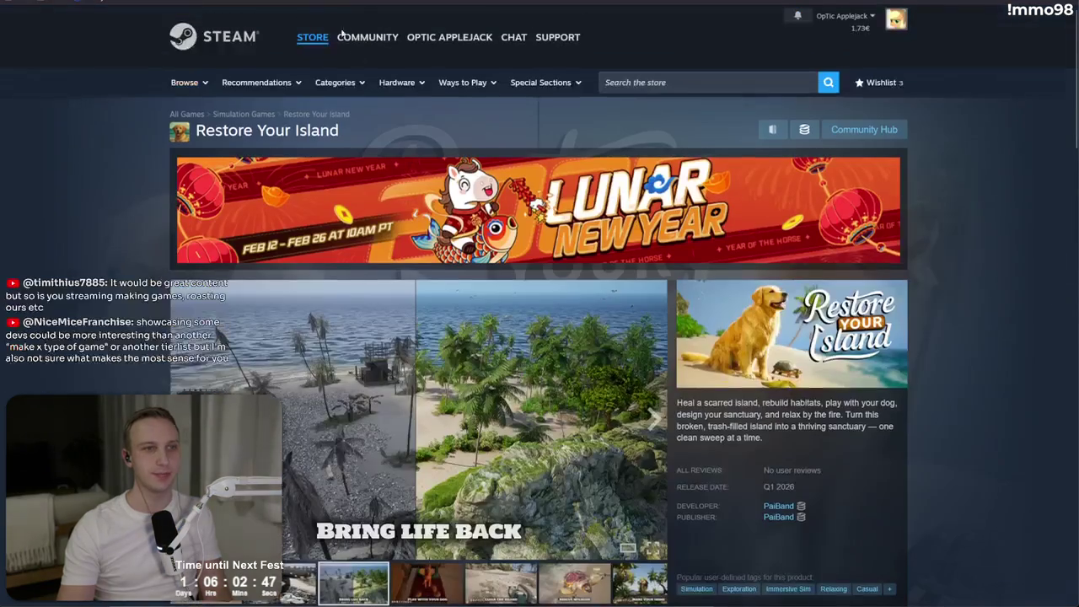
key("ctrl+l")
type("studio")
key("Return")
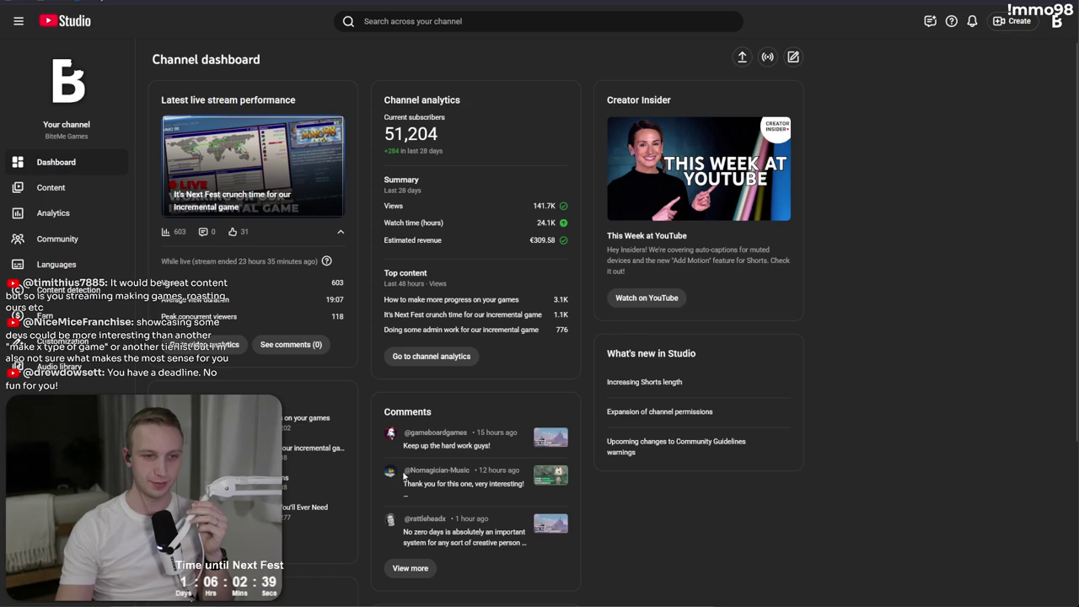
- Open the comments on the Japanese indie games studio video, then play and pause it on YouTube
left_click(79, 236)
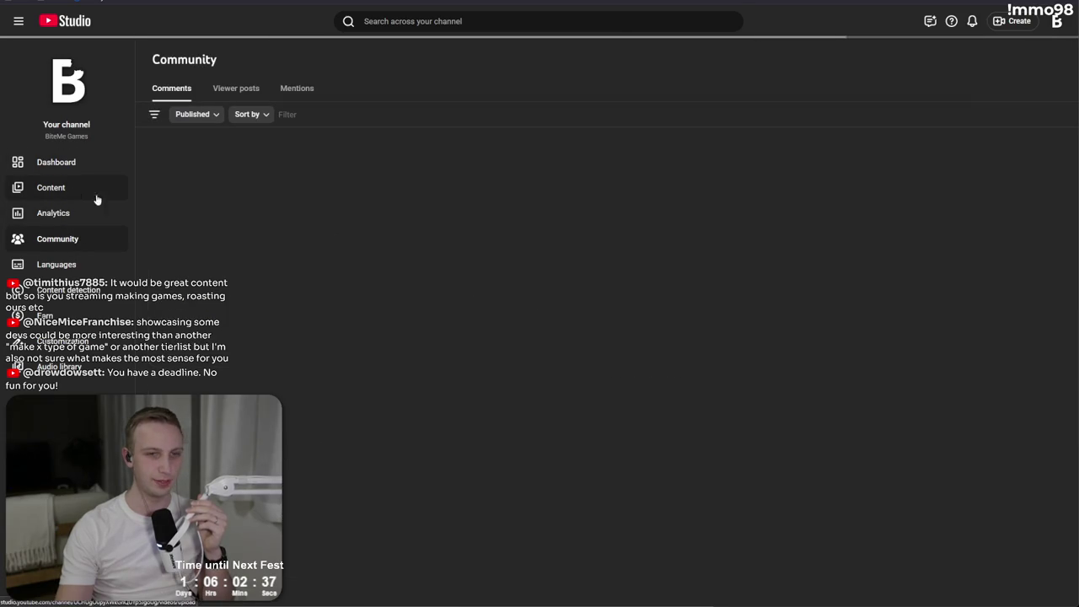
left_click(978, 253)
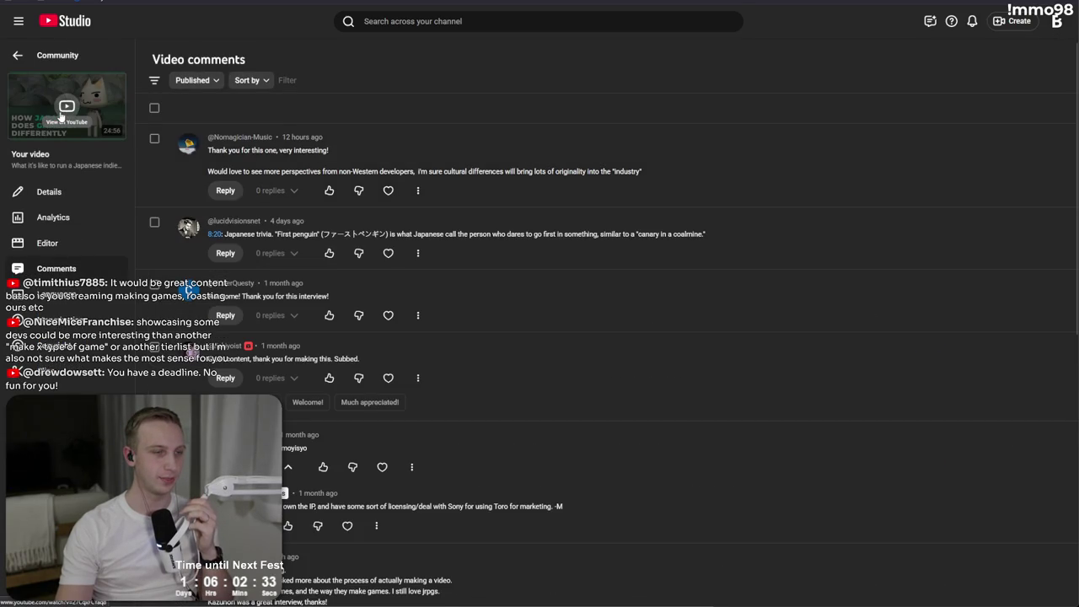
left_click(68, 122)
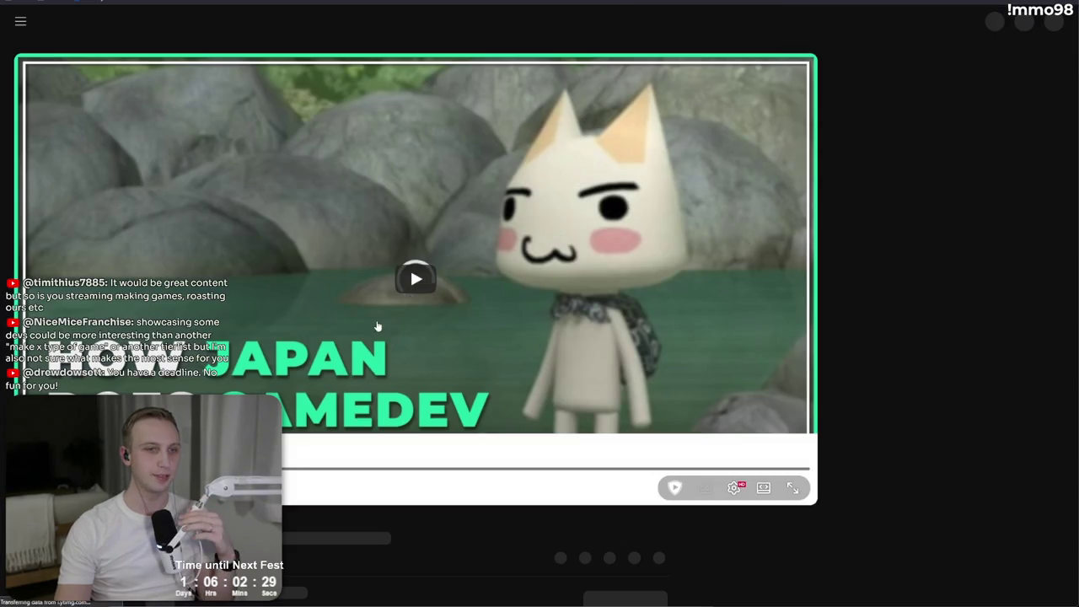
left_click(386, 292)
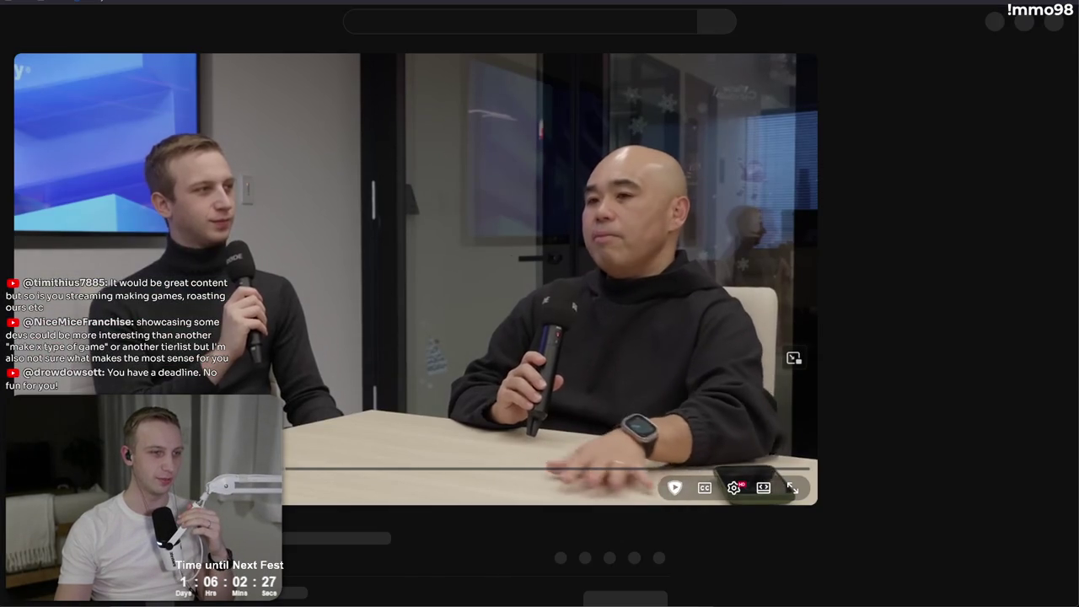
left_click(536, 276)
- Compare the watch page with the Studio comments, then go back to the MMO 98 Steam store page
scroll(537, 276, "down", 2)
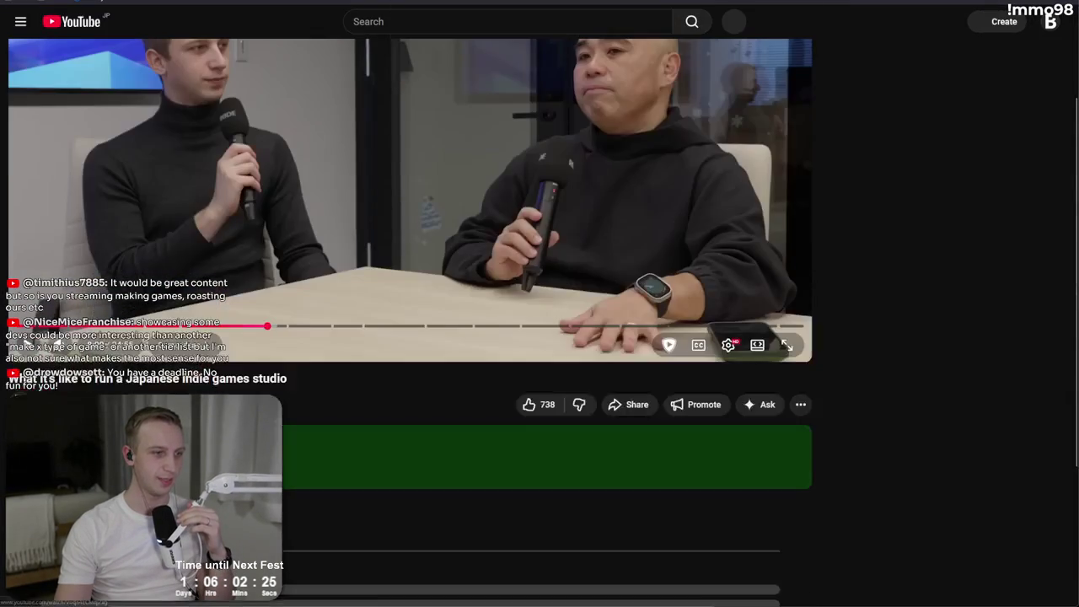
scroll(443, 485, "up", 2)
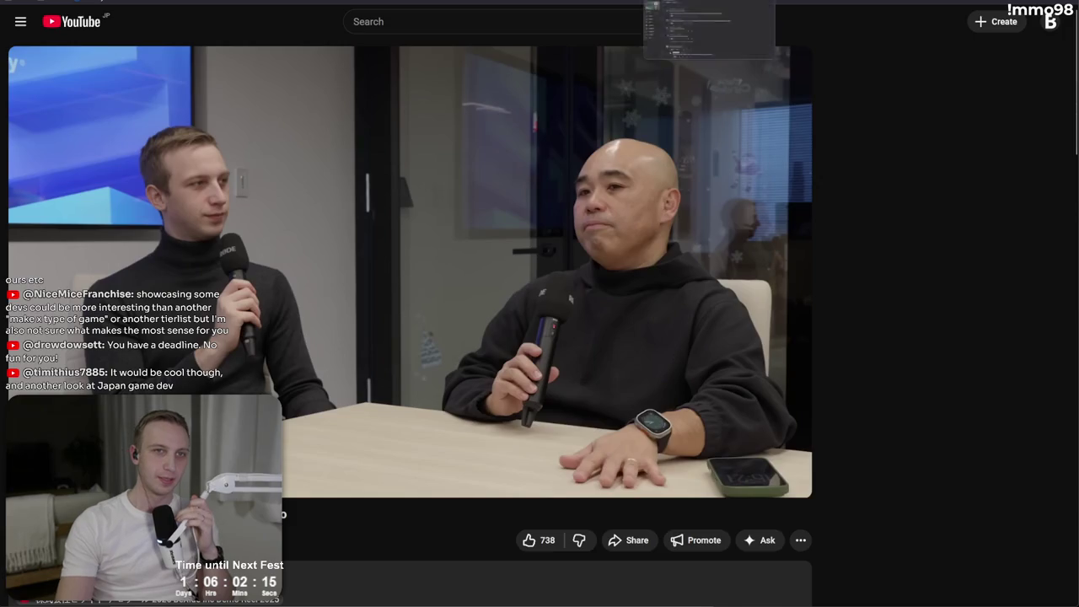
key("alt+Tab")
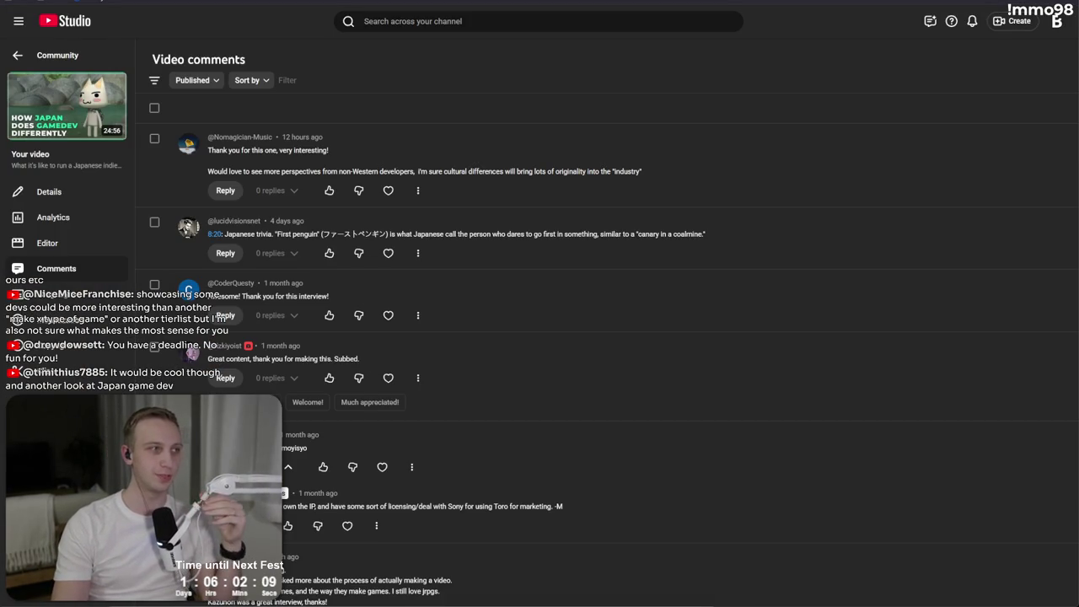
key("alt+Tab")
key("alt+Tab")
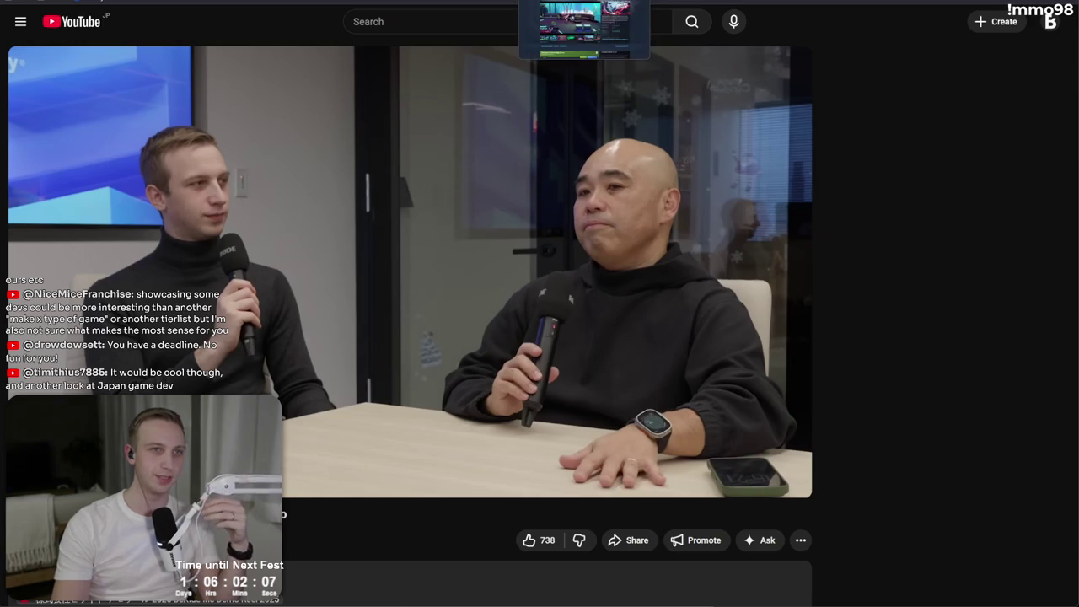
key("alt+Left")
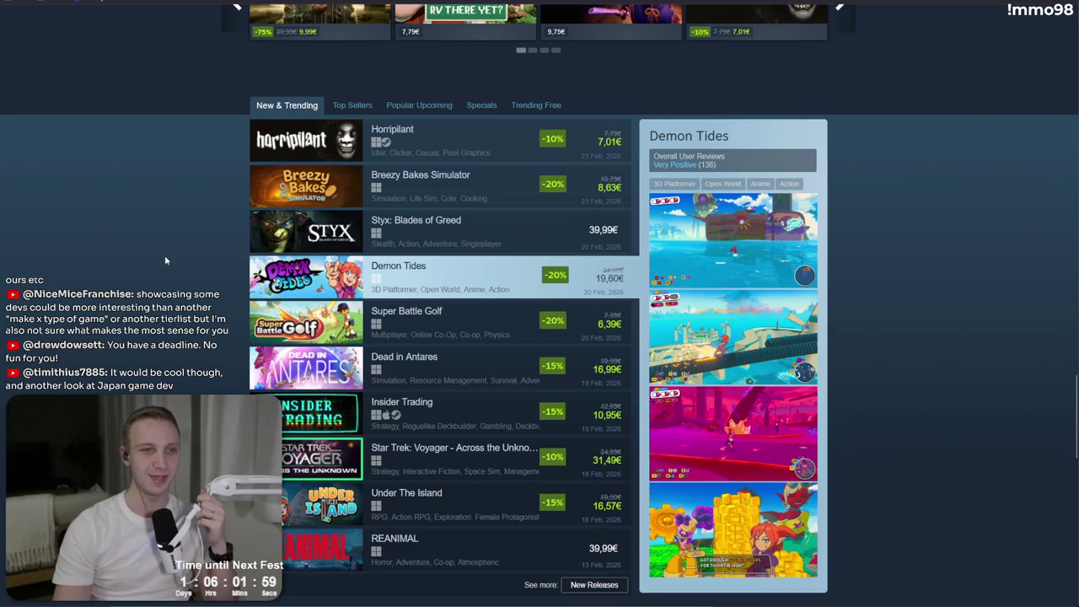
scroll(164, 255, "up", 2)
key("alt+Left")
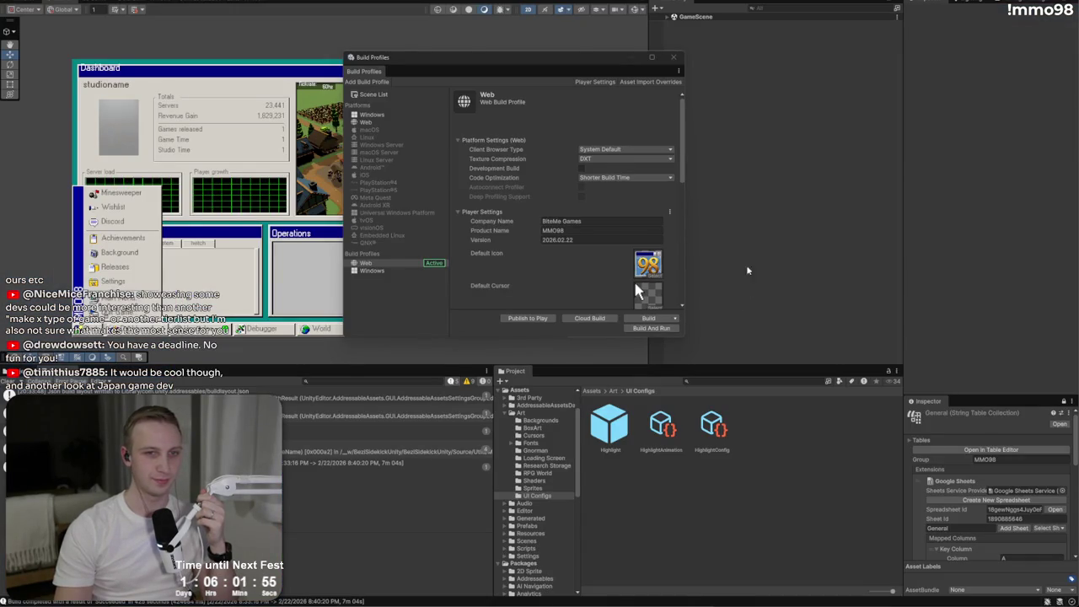
- Switch the active build profile from Web to Windows and minimize the editor during import
left_click(396, 271)
left_click(643, 329)
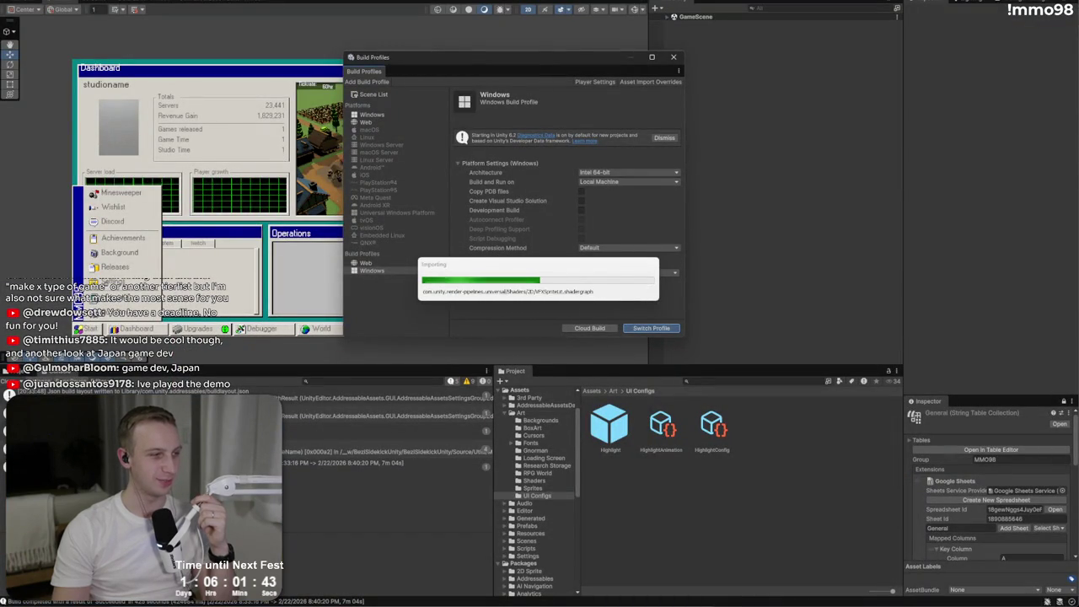
key("super+d")
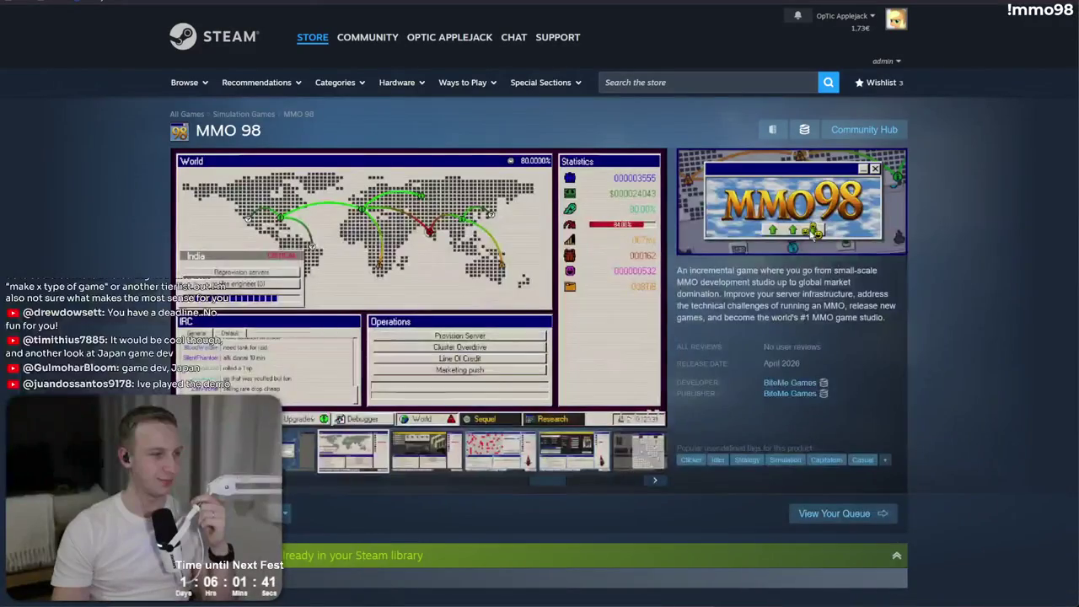
- Open the 'Steam overlay issue?' post in the MMO 98 bug forum and view its screenshot and clip
key("alt+Tab")
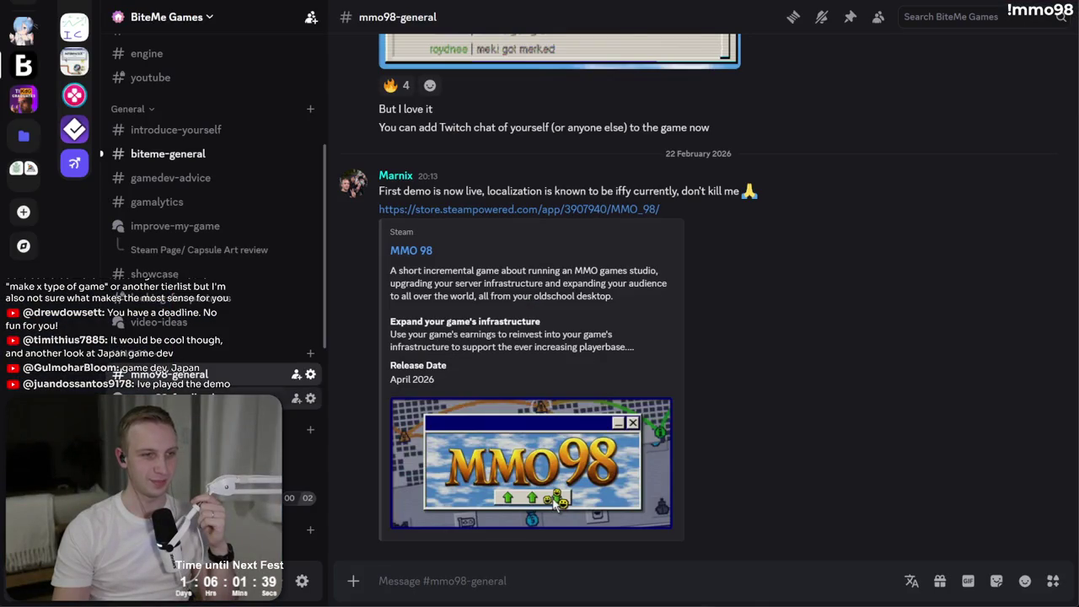
left_click(296, 397)
left_click(421, 169)
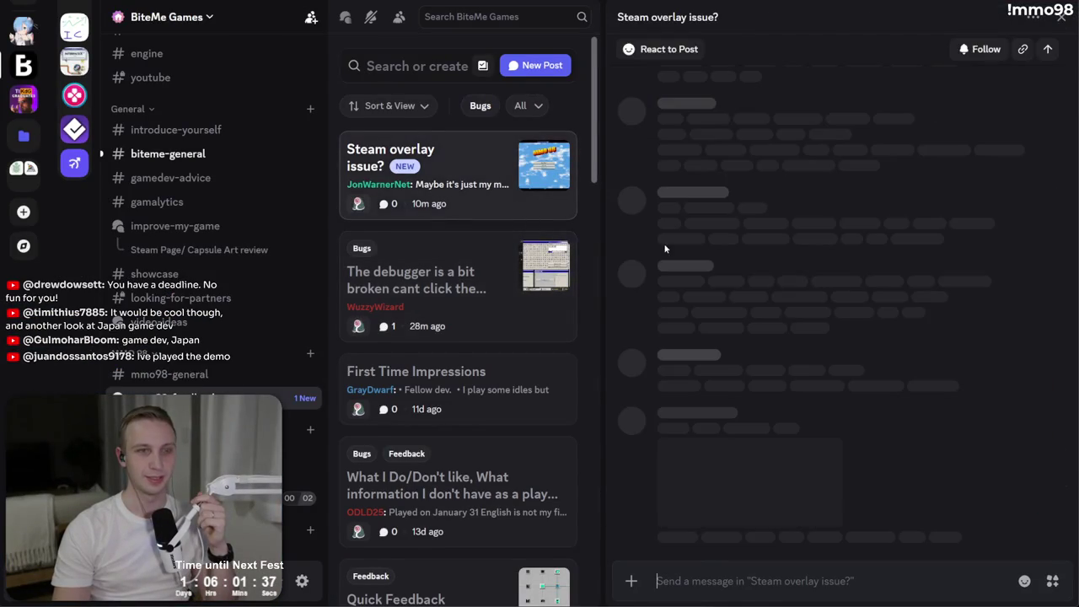
left_click(775, 332)
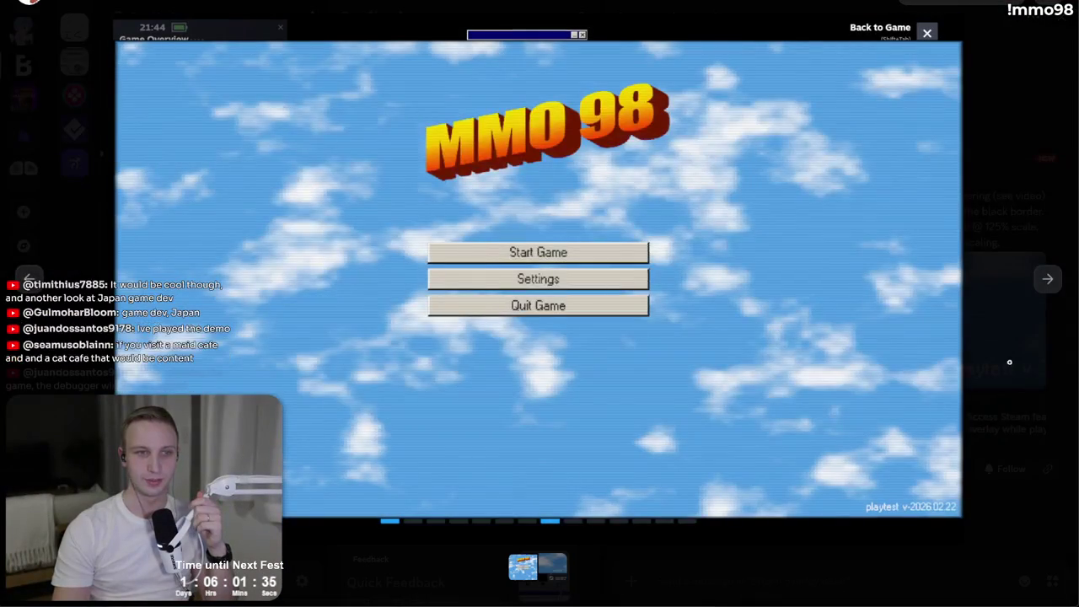
left_click(1048, 280)
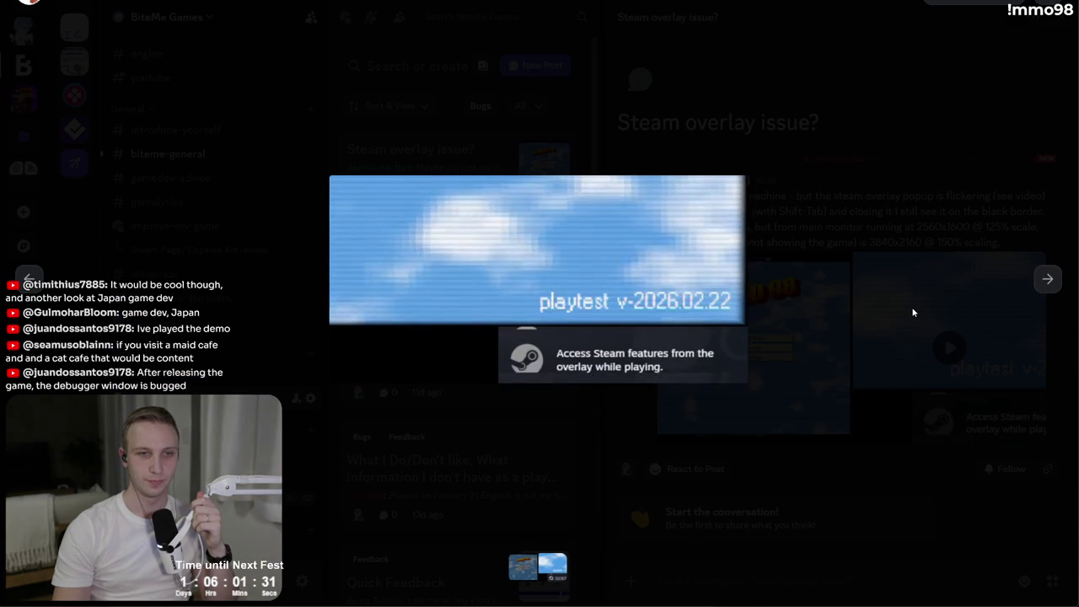
left_click(912, 313)
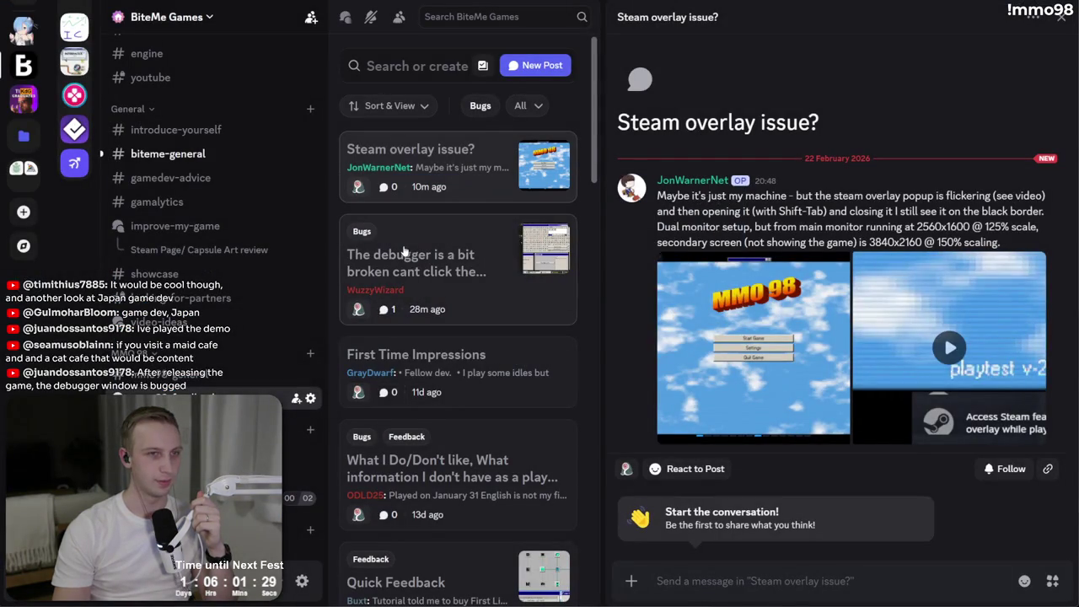
- Read through the overlay flicker description, then move to the debugger bug post
left_click_drag(886, 200, 887, 229)
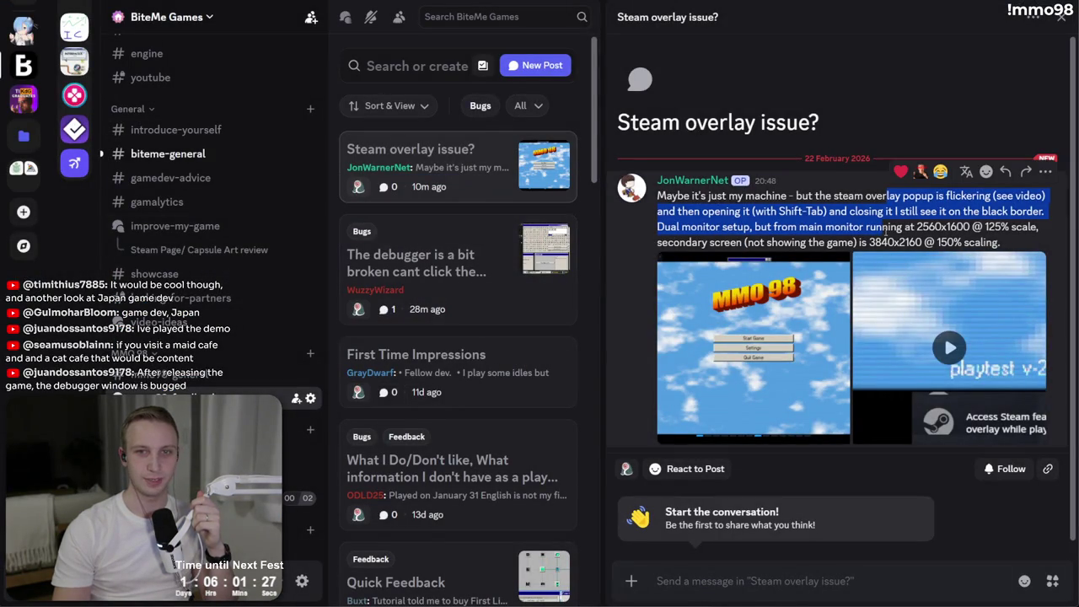
left_click_drag(805, 195, 836, 246)
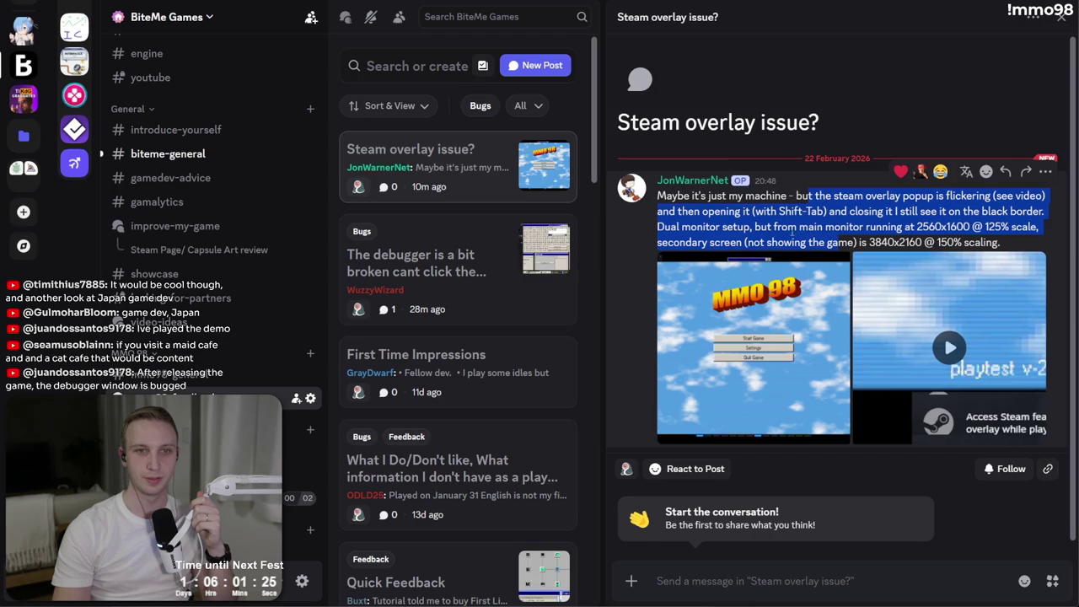
left_click_drag(682, 211, 881, 211)
left_click(770, 226)
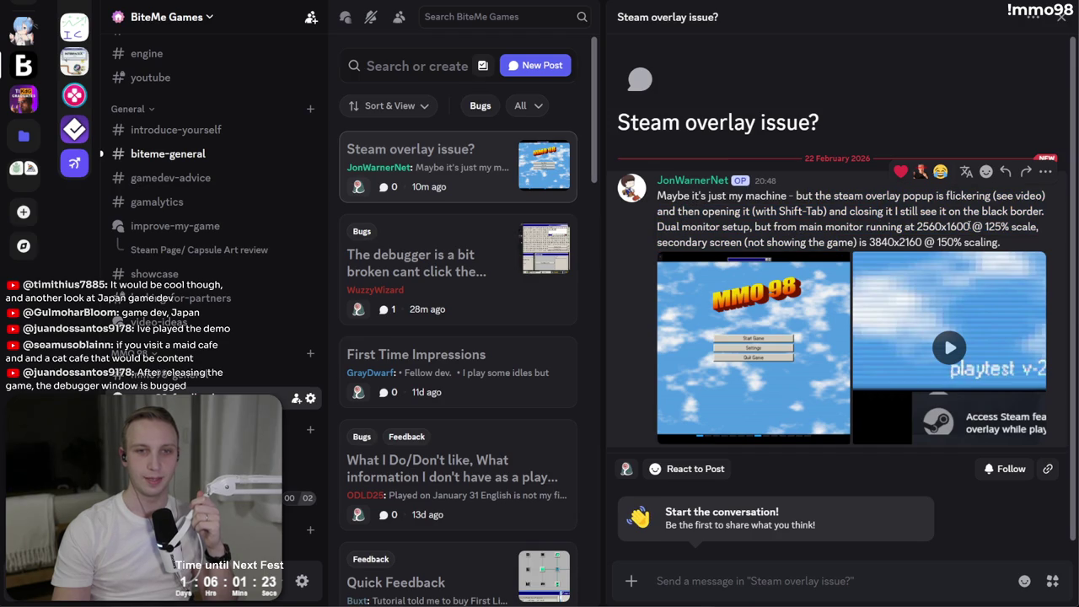
mouse_move(1009, 252)
left_mouse_down()
mouse_move(659, 213)
mouse_move(659, 196)
left_mouse_up()
left_click(698, 226)
left_click(700, 221)
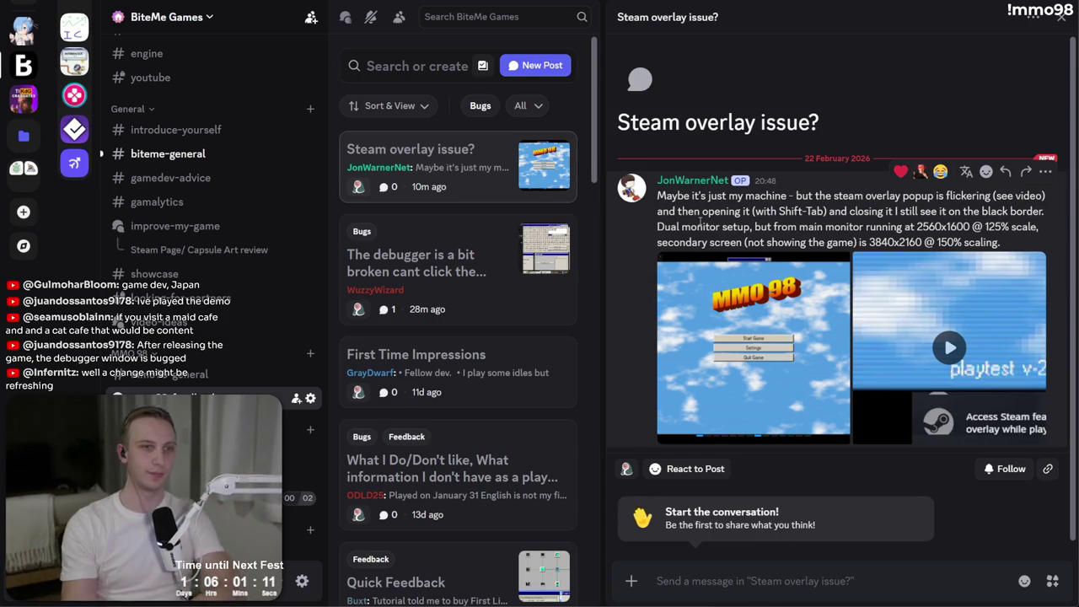
left_click(462, 310)
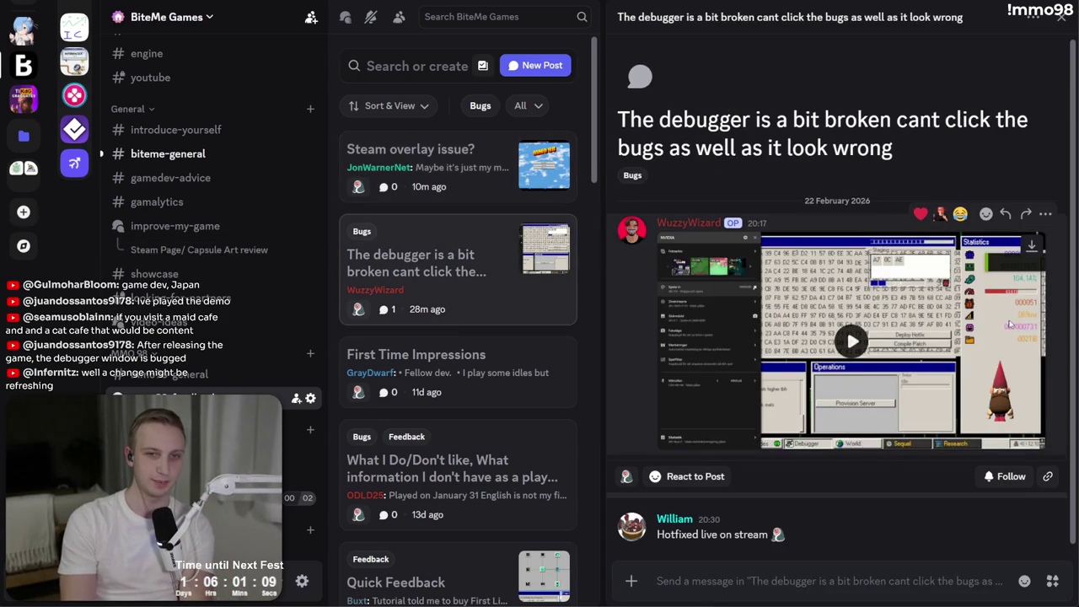
- Pause the debugger bug video, go back to #mmo98-general via #biteme-general, then switch to the Todo notes
left_click(852, 341)
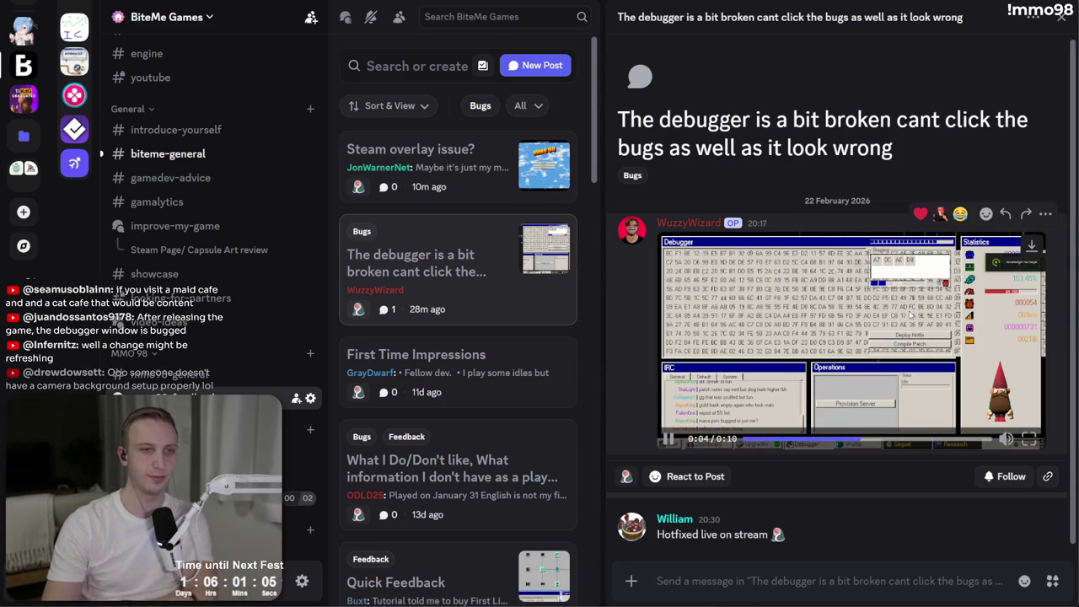
left_click(850, 280)
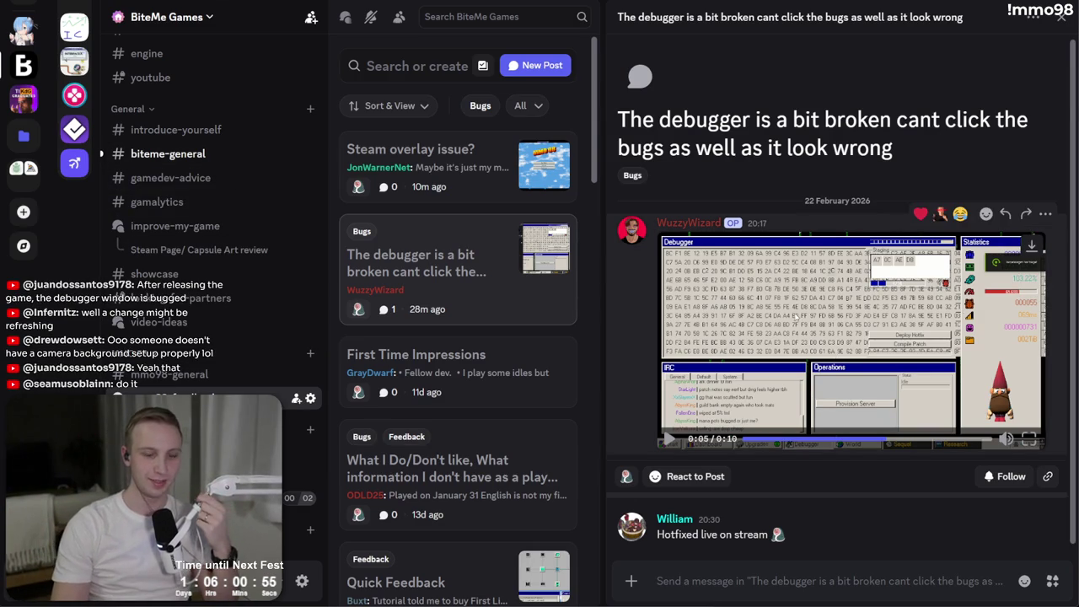
left_click(219, 159)
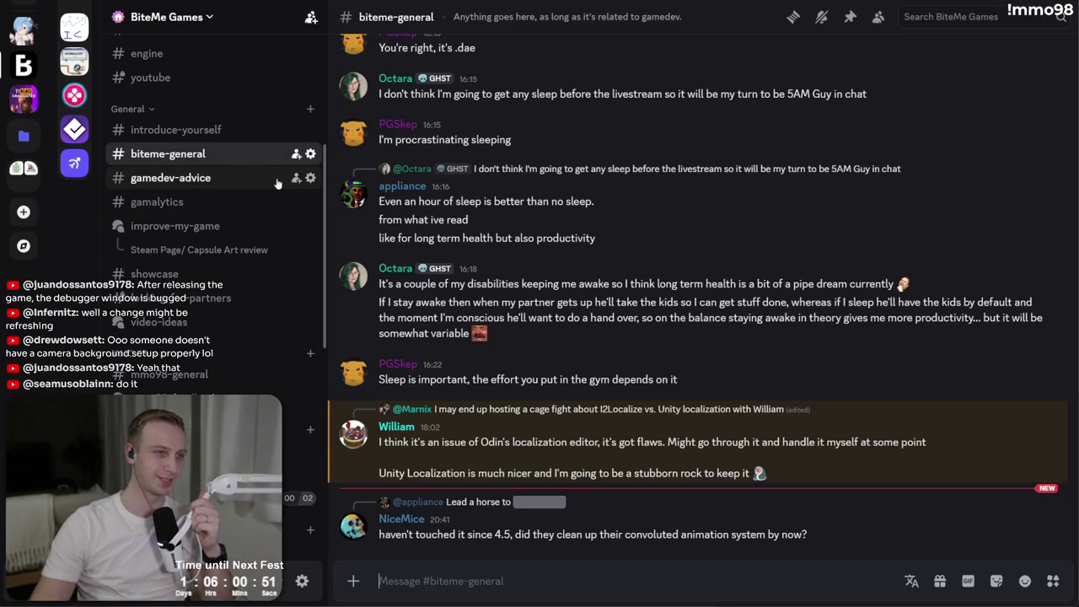
left_click(214, 371)
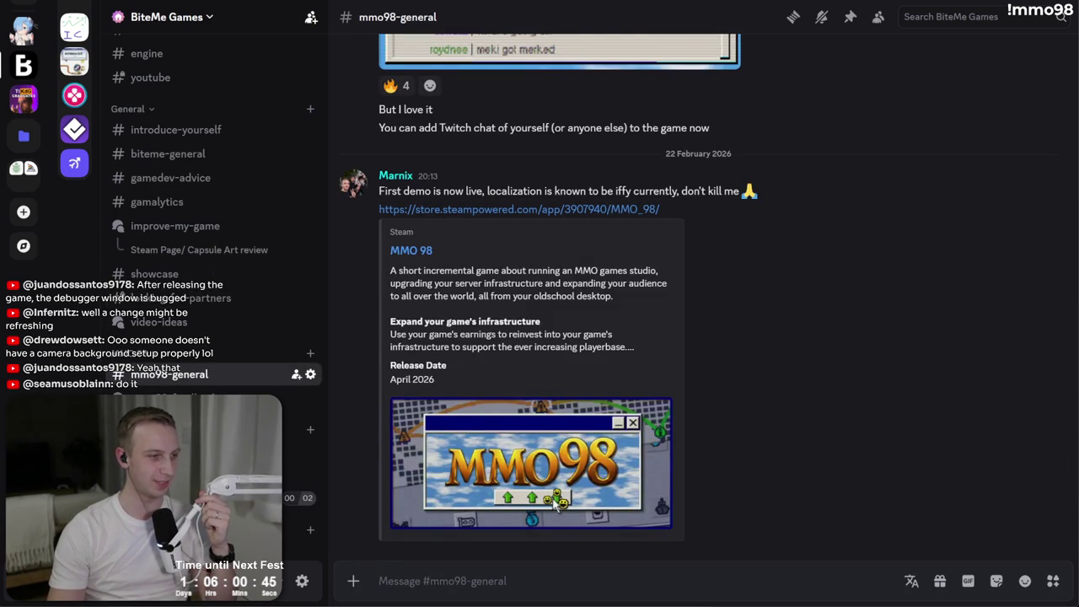
key("alt+Tab")
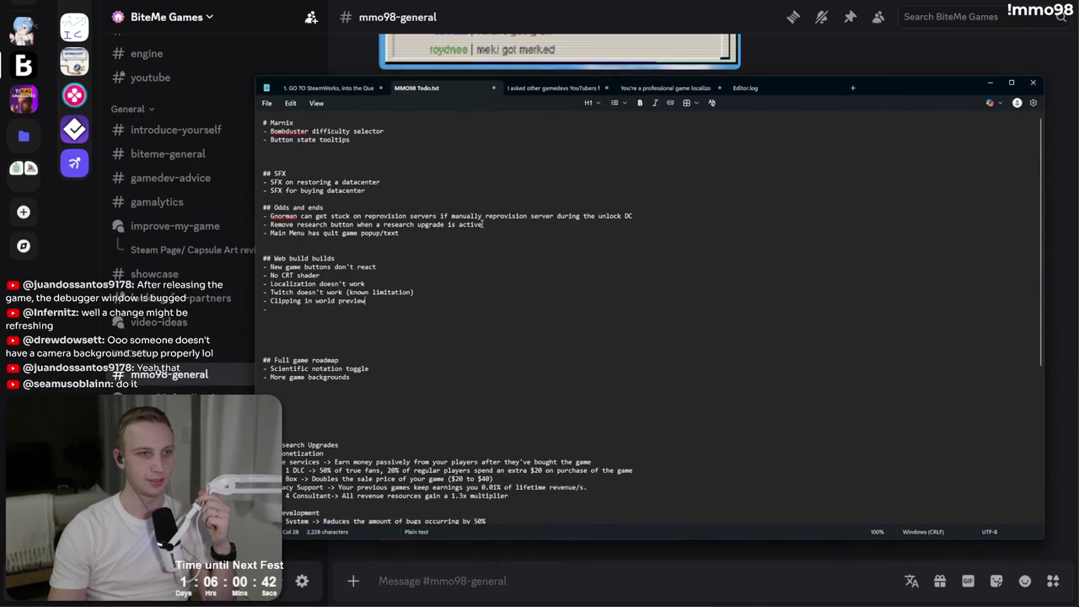
- Add '- Rework camera background to not be fucked' under Marnix's tasks, then bring up Ko-fi
left_click(492, 240)
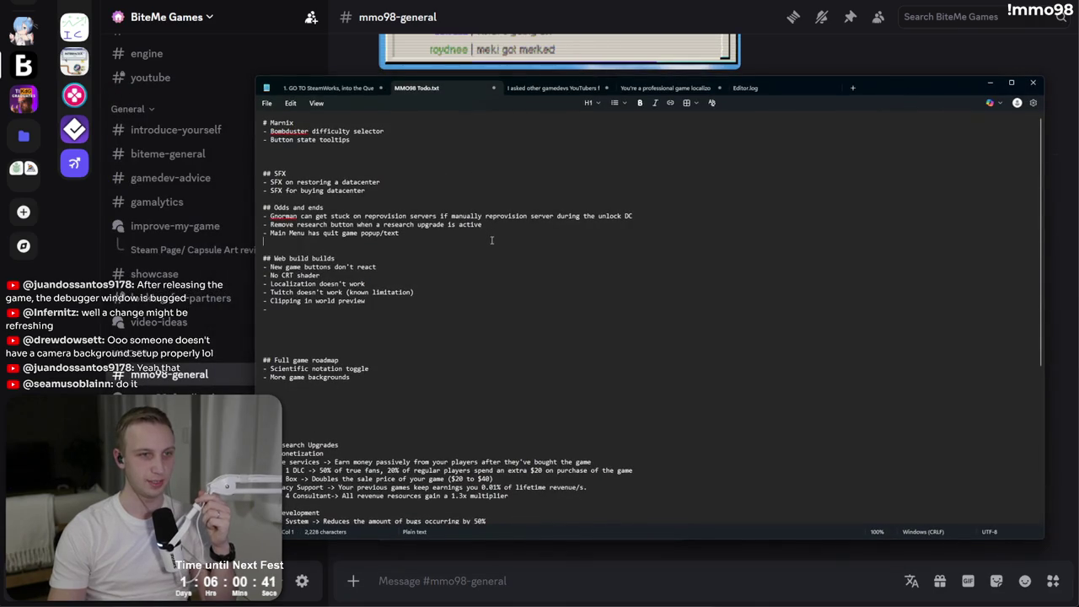
key("Return")
type("- ")
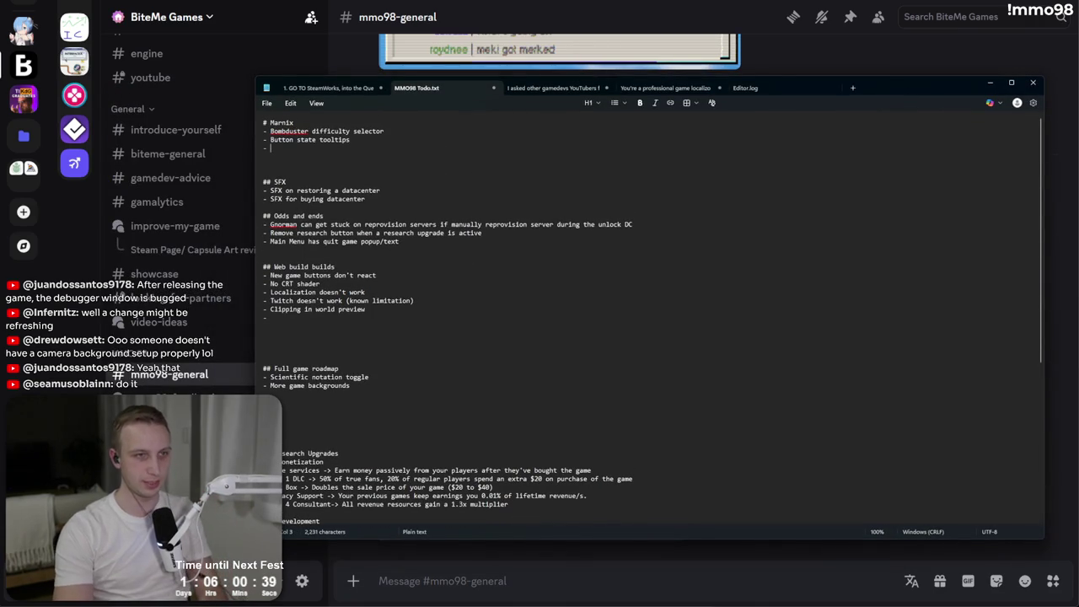
type("Rework camera back")
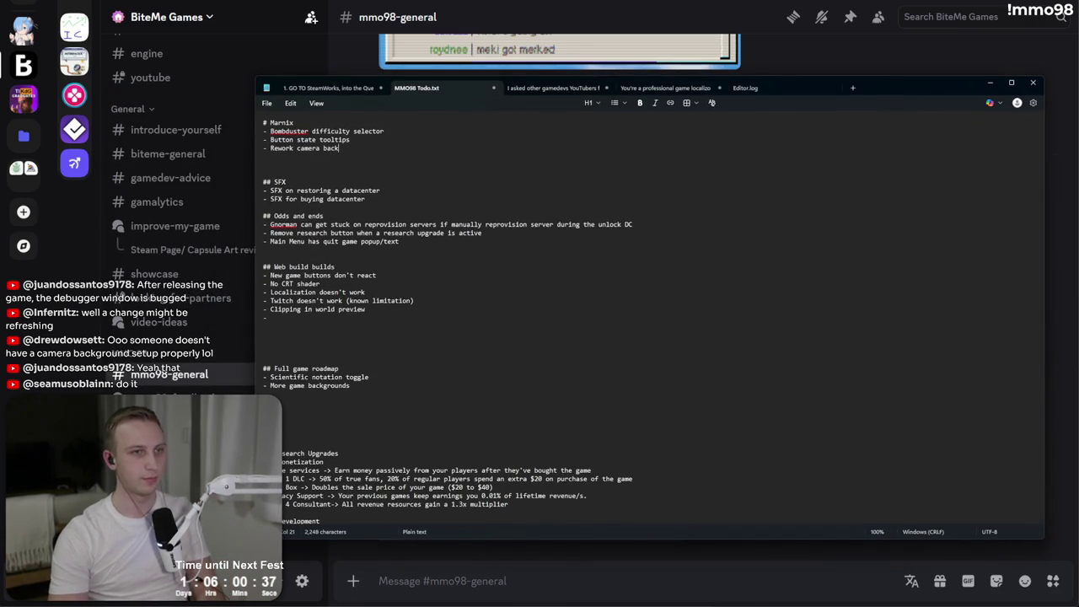
key("BackSpace")
key("BackSpace")
type("d to not be fucked")
key("Return")
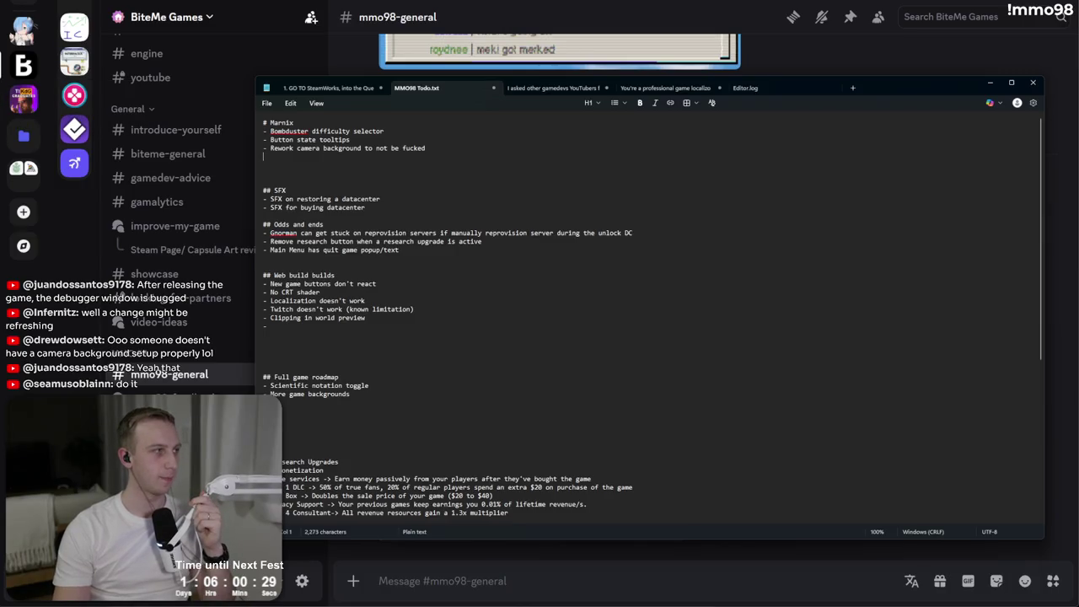
key("alt+Tab")
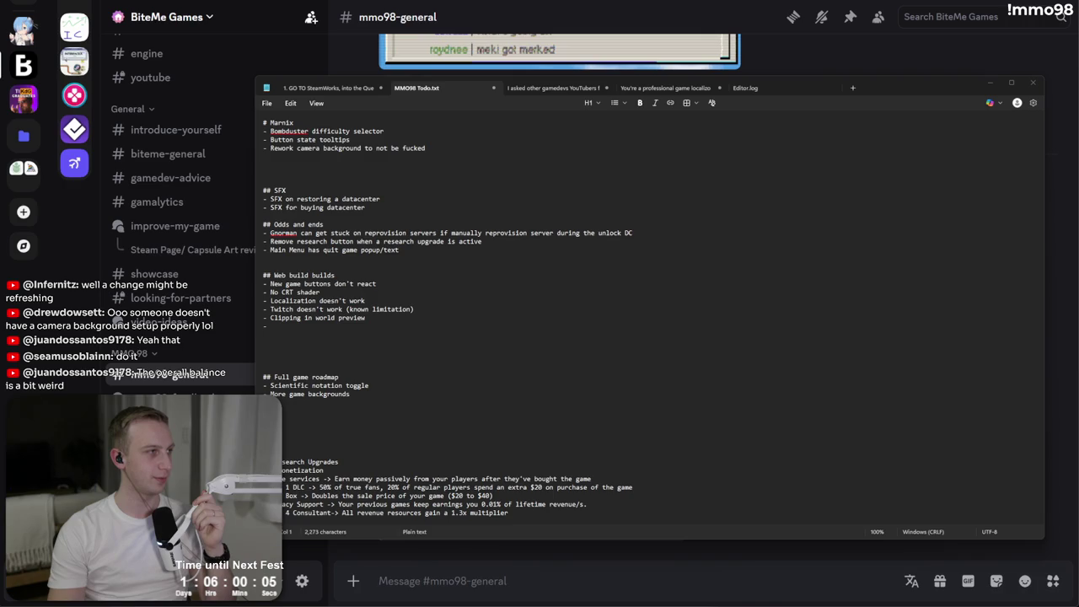
key("alt+Tab")
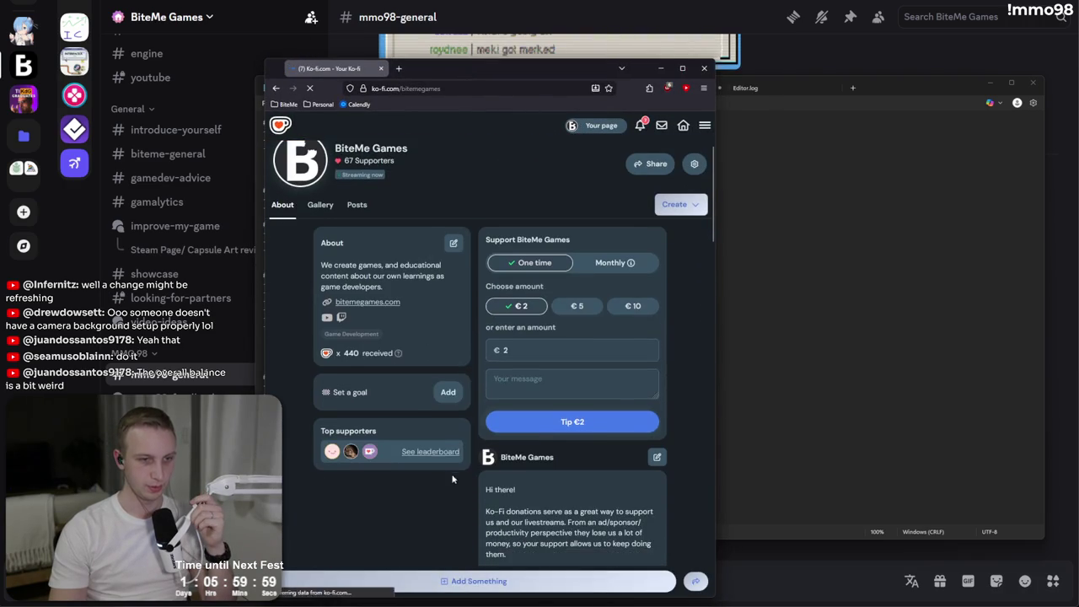
- Start a new Ko-fi goal titled 'Tokyo Indie Games Summit content'
left_click(440, 394)
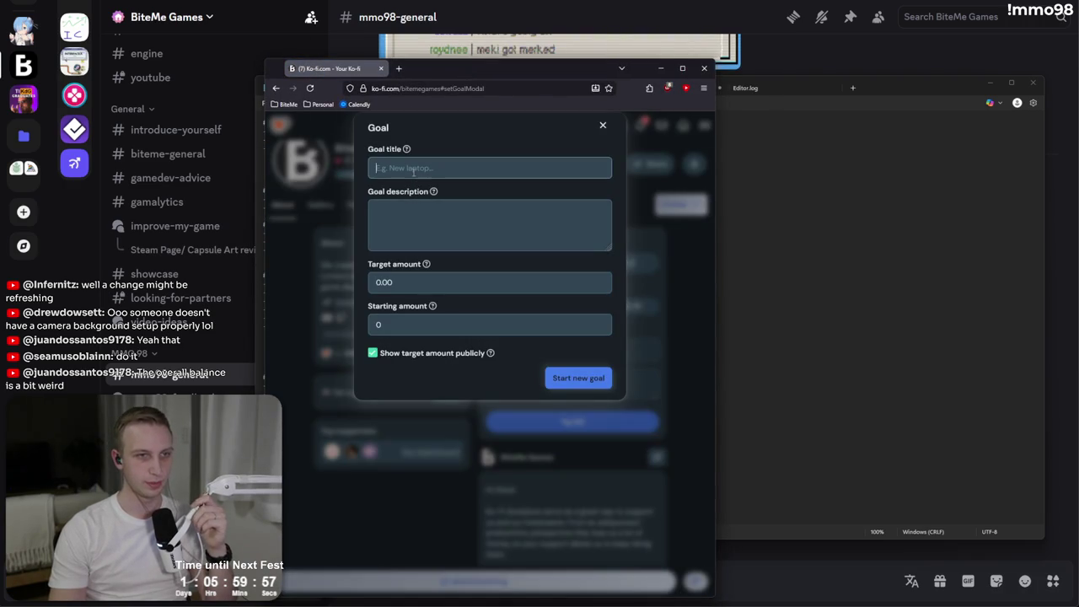
left_click(455, 168)
type("Tokyo")
key("Down")
key("Return")
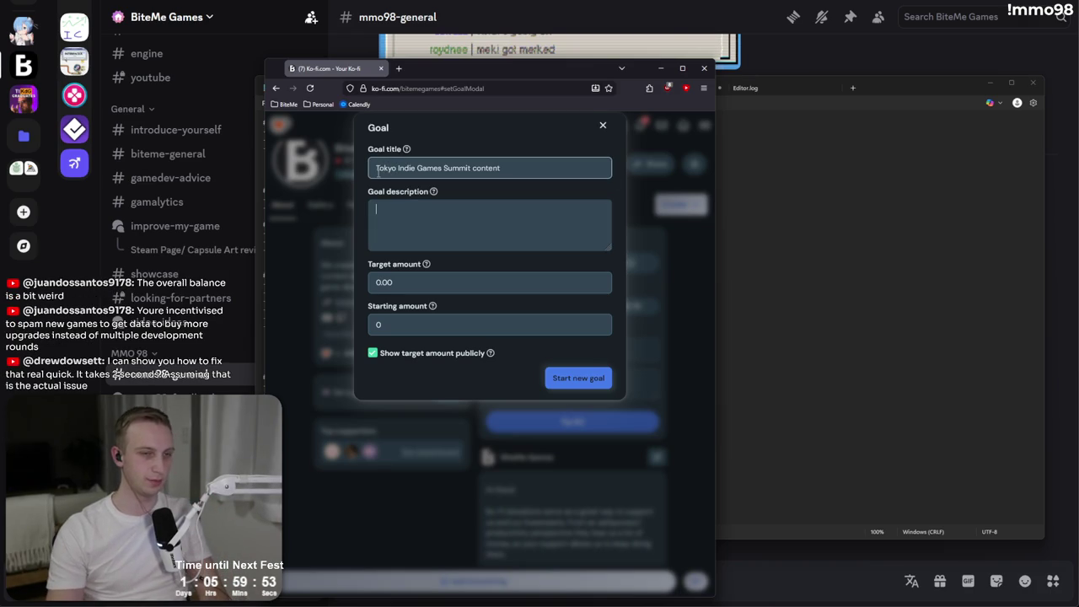
key("Tab")
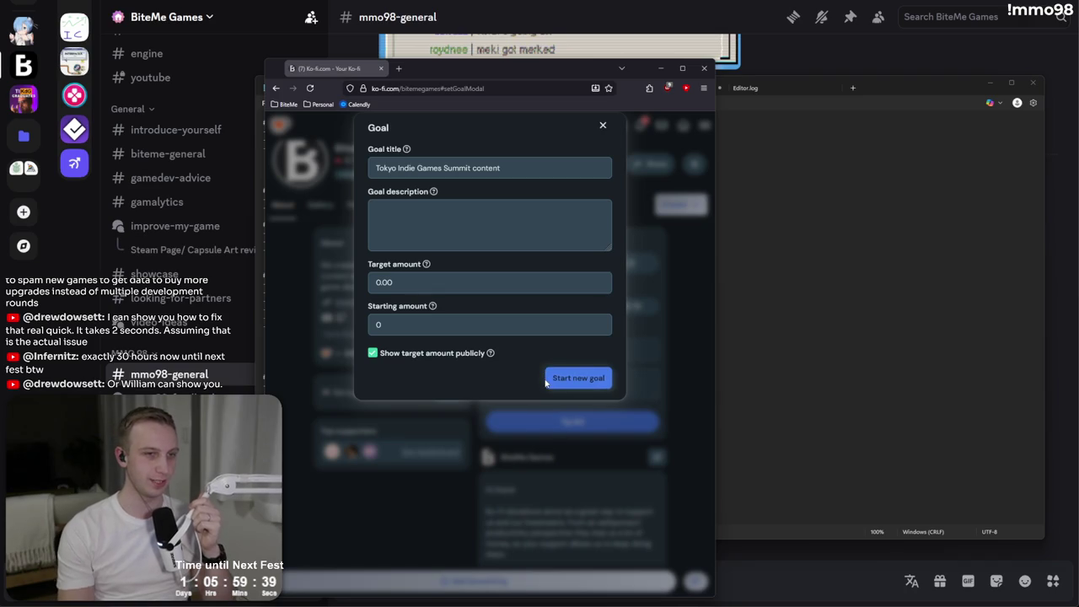
- Set the goal's target amount to 250 and create the goal
left_click(578, 377)
key("BackSpace")
key("BackSpace")
key("BackSpace")
type("250")
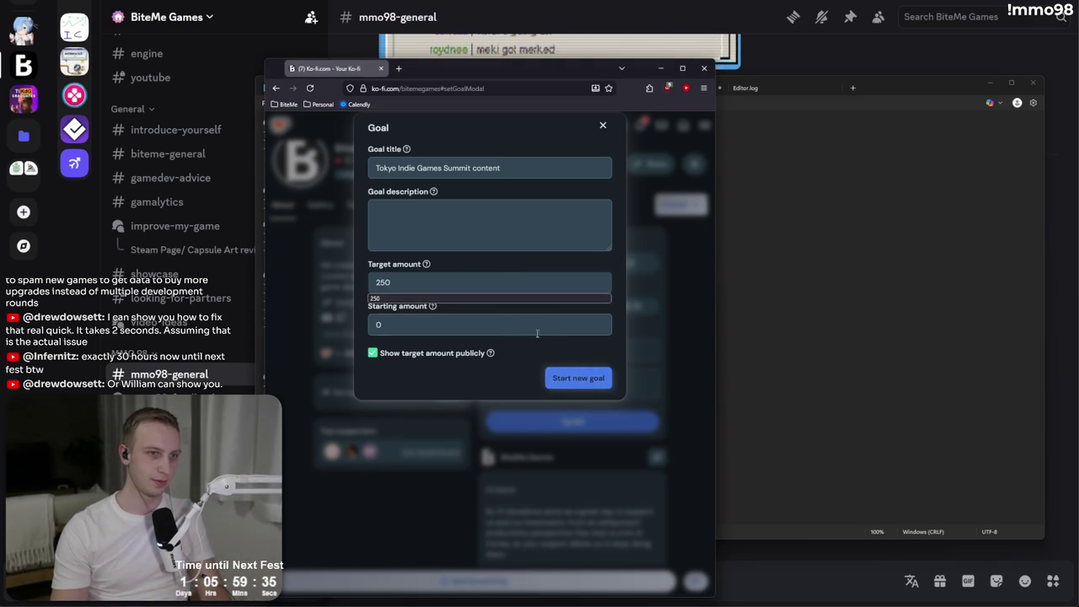
left_click(579, 378)
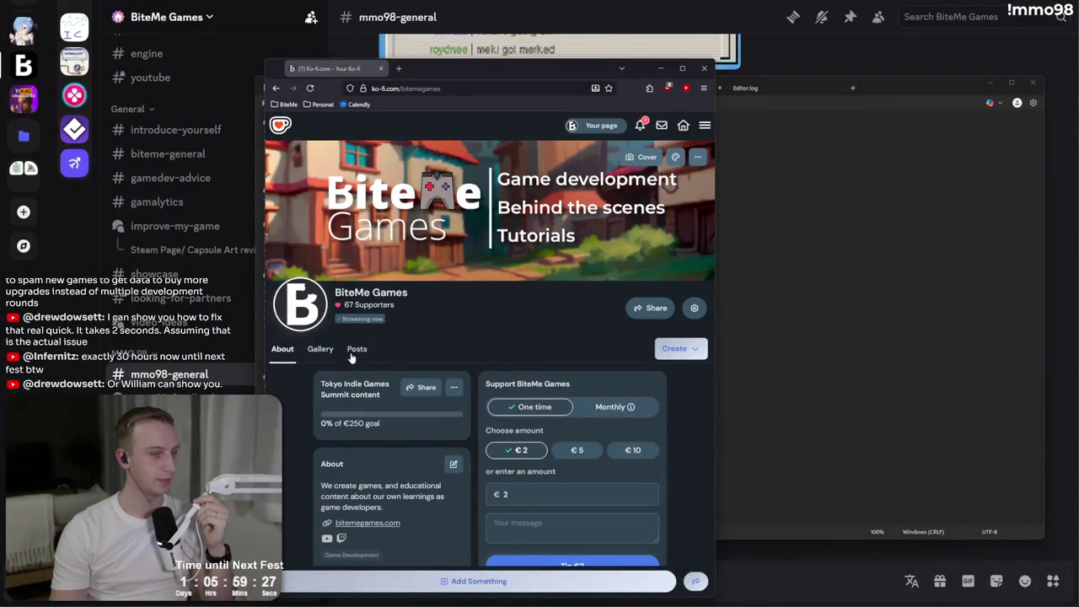
- Copy the Goal overlay link from Ko-fi's Stream alerts settings and minimize the browser
left_click(694, 308)
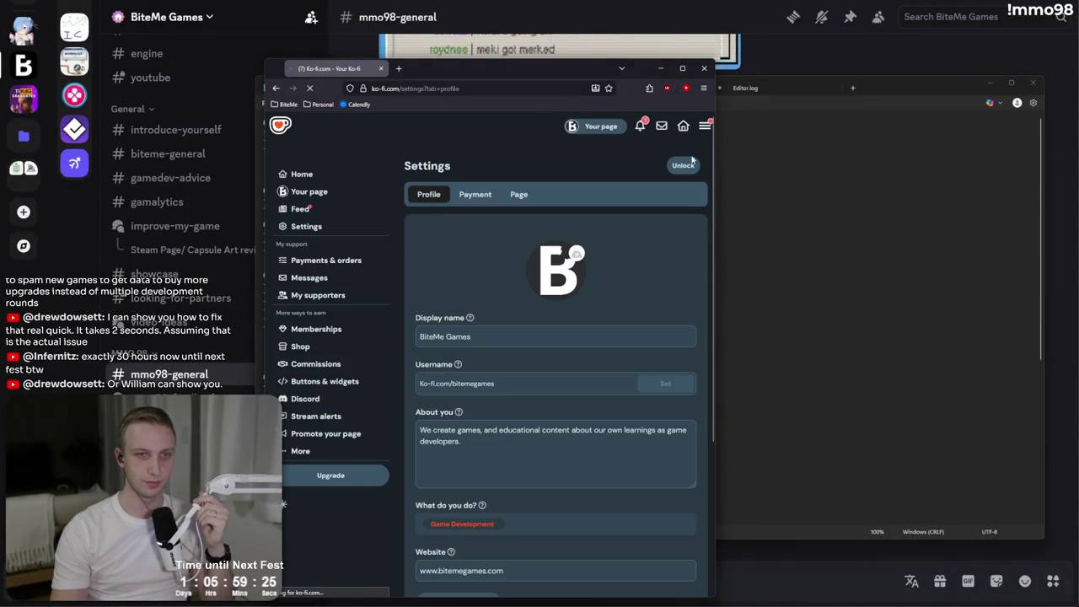
left_click(316, 415)
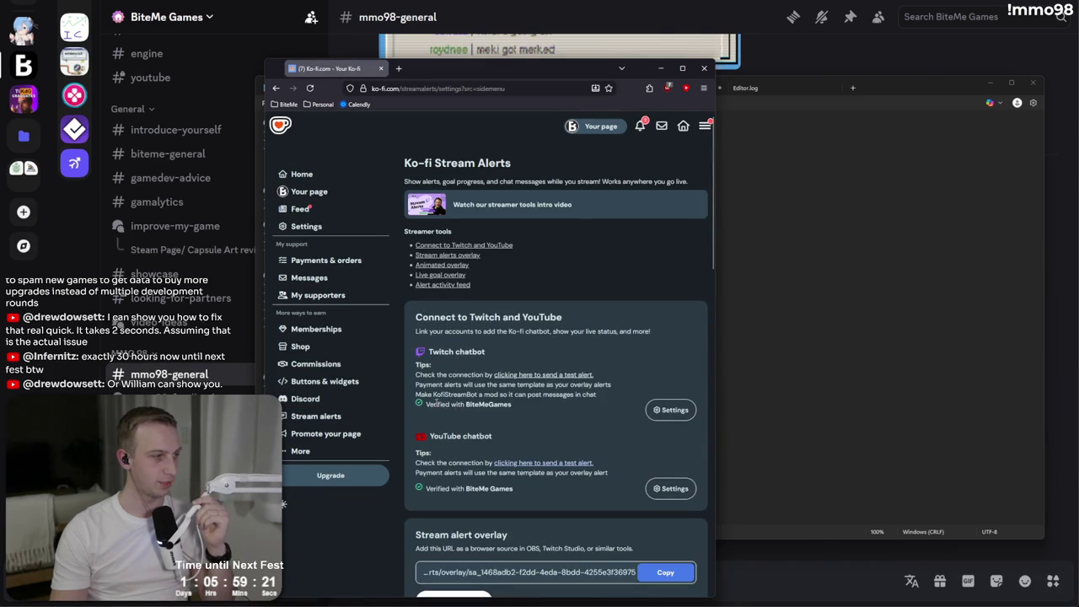
scroll(608, 403, "down", 5)
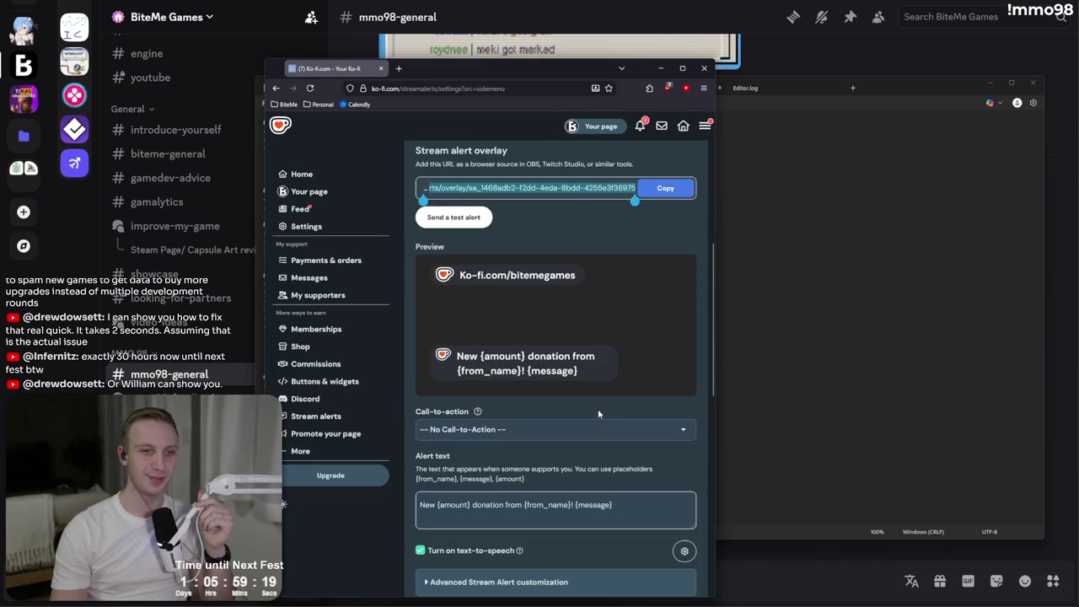
scroll(598, 410, "down", 3)
scroll(553, 451, "up", 1)
scroll(552, 452, "up", 4)
scroll(600, 440, "down", 8)
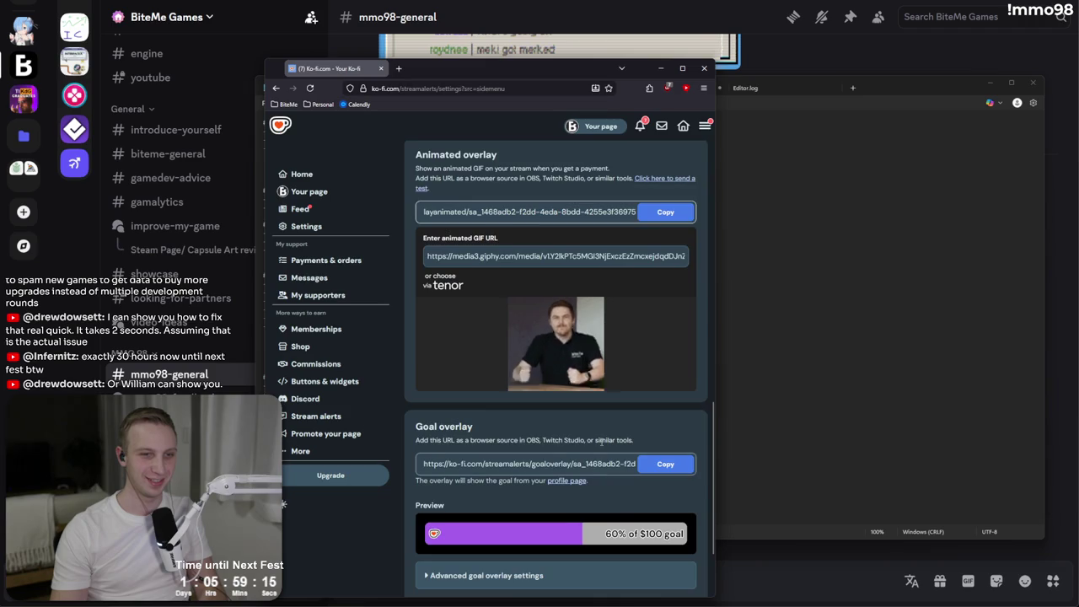
scroll(600, 440, "down", 2)
left_click(665, 351)
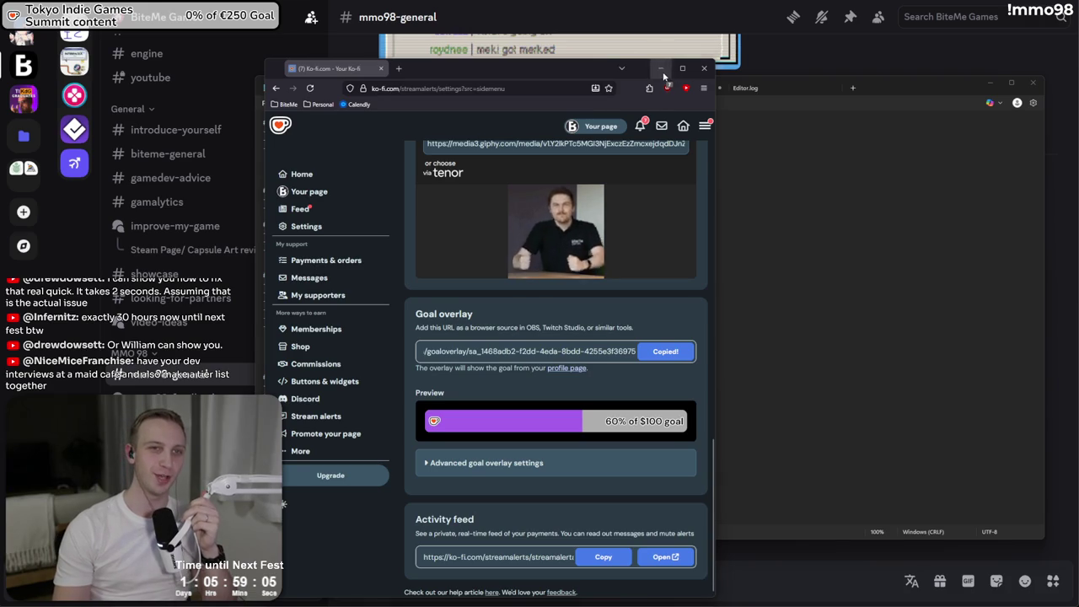
left_click(659, 67)
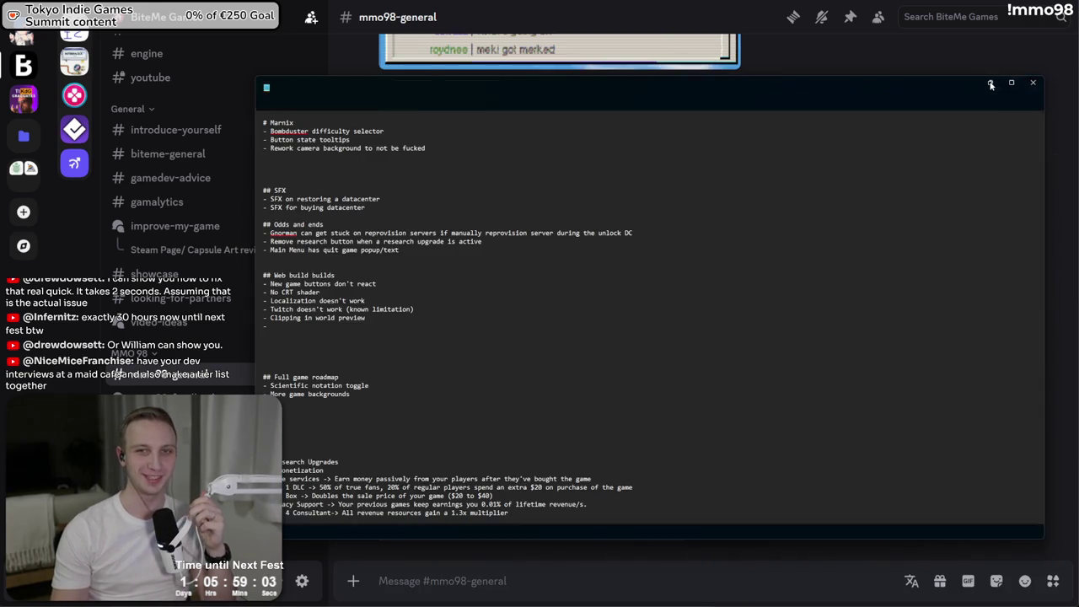
- Minimize the todo list, make Unity's Game view wider and taller, and expand GameScene in the Hierarchy
left_click(991, 85)
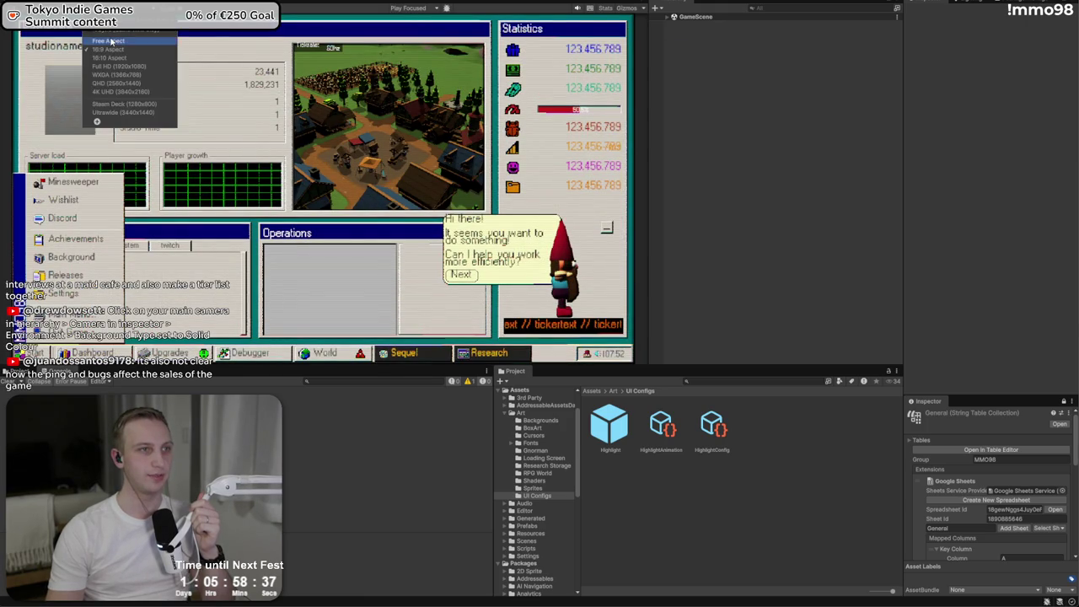
left_click_drag(662, 221, 819, 223)
mouse_move(408, 368)
left_mouse_down()
mouse_move(411, 559)
mouse_move(413, 489)
mouse_move(421, 575)
mouse_move(422, 472)
left_mouse_up()
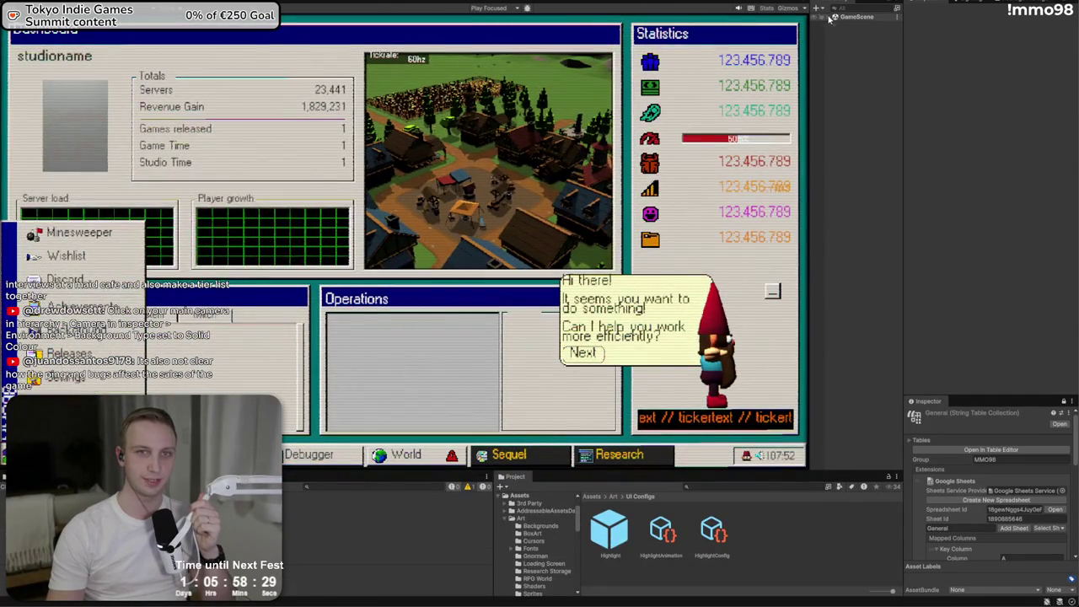
left_click(833, 17)
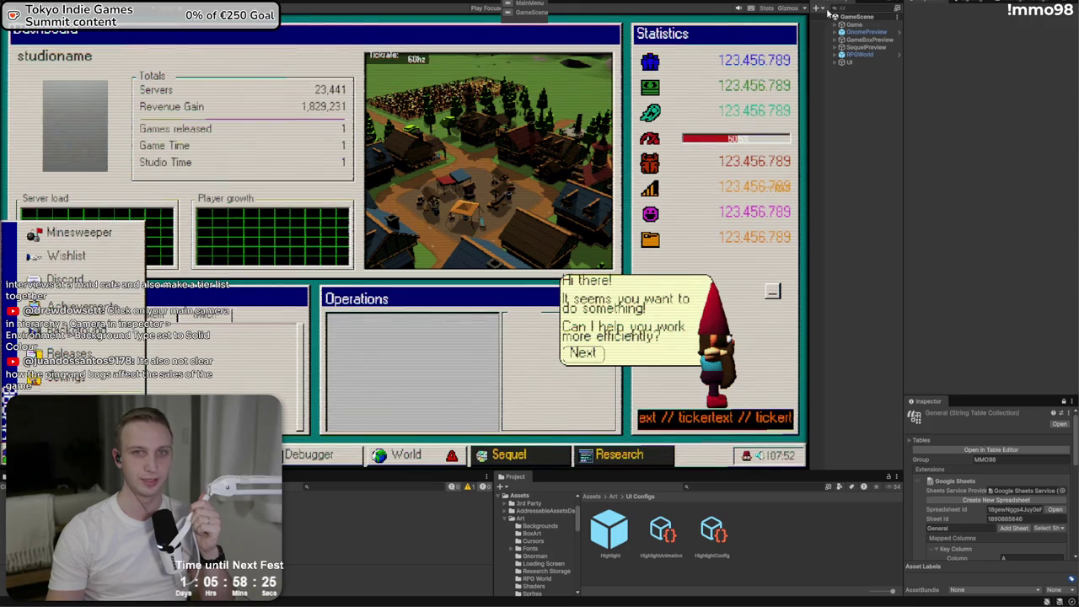
left_click(881, 11)
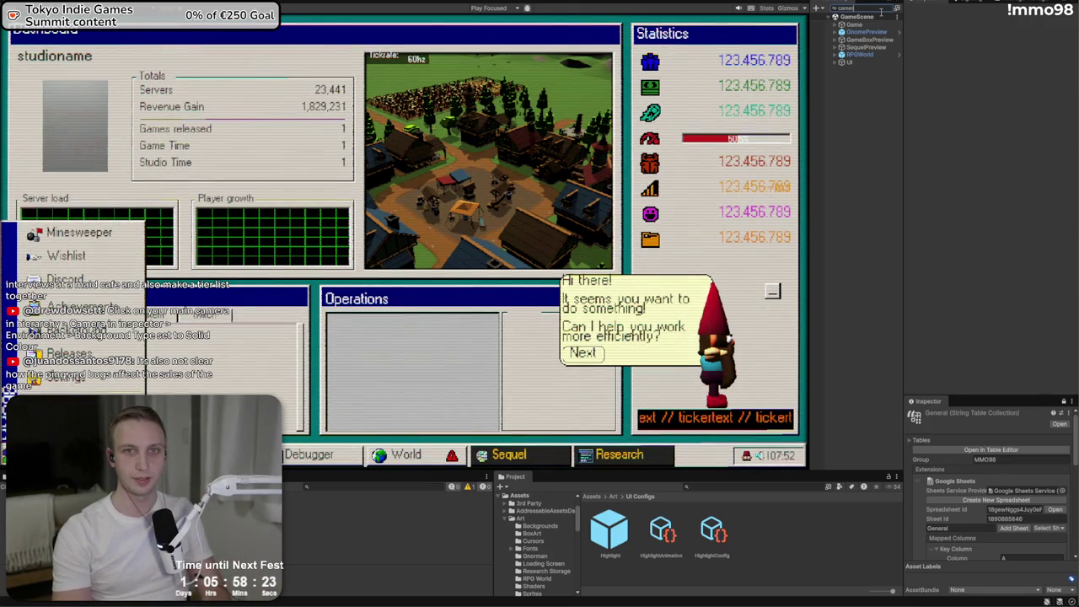
- Filter the Hierarchy for 'camer' and inspect the Main Camera's components
type("camer")
left_click(847, 23)
scroll(961, 161, "down", 4)
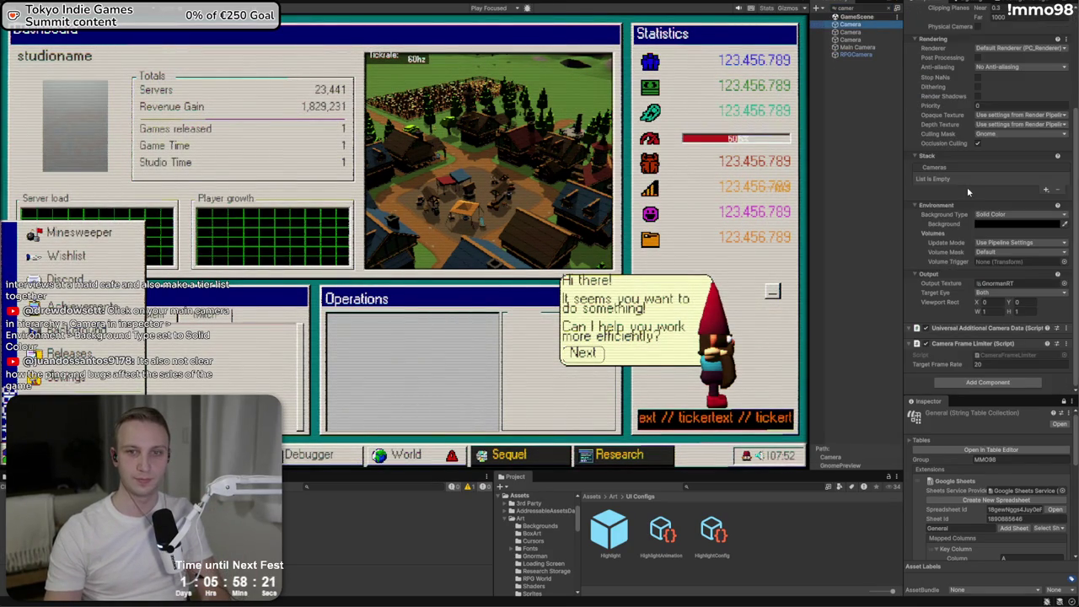
left_click(858, 47)
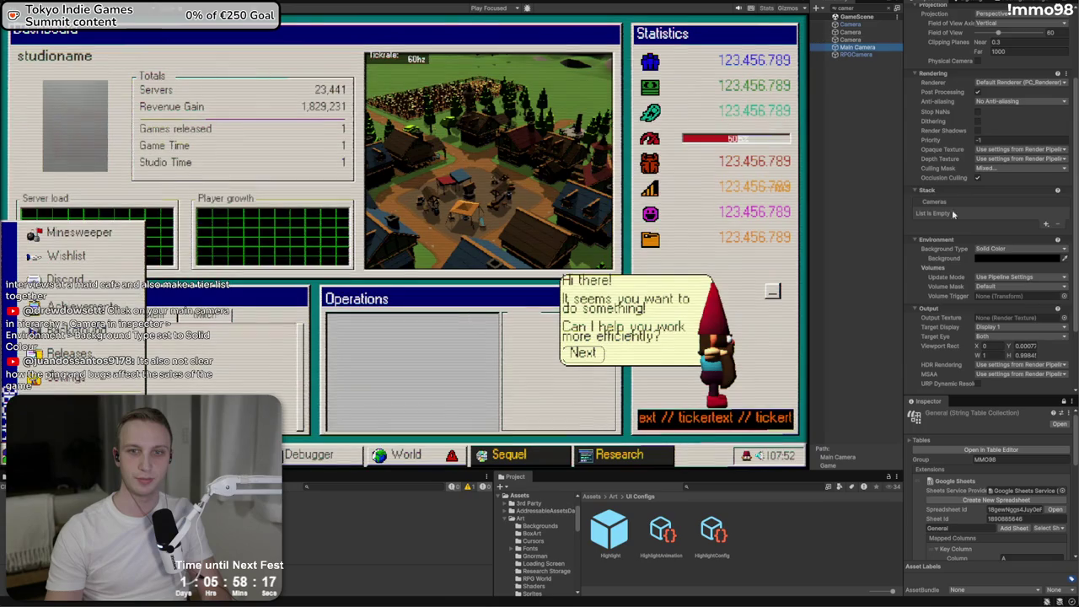
scroll(958, 184, "down", 3)
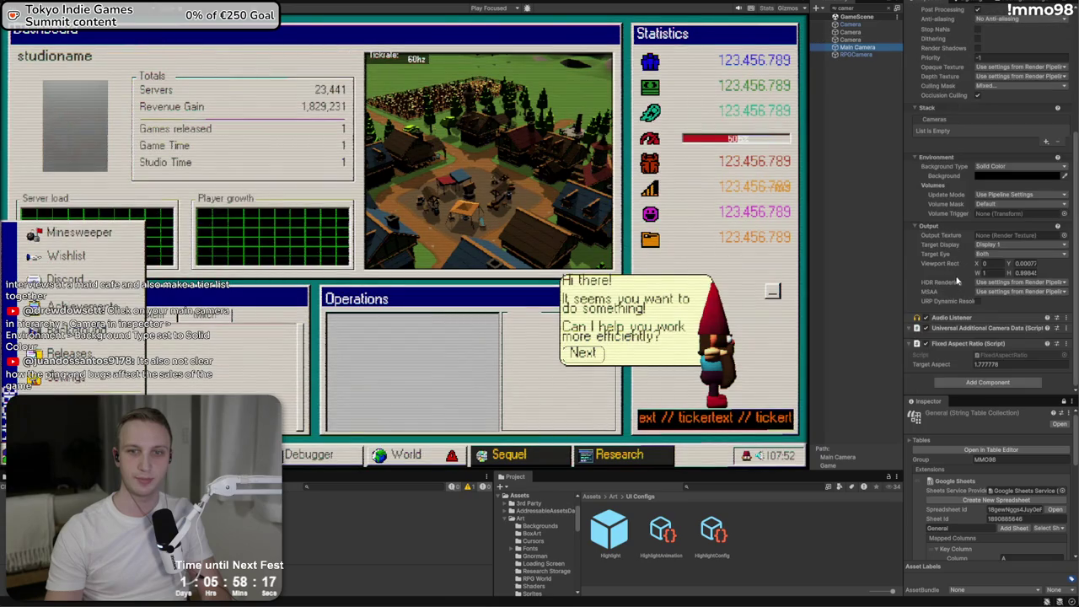
- Open the Fixed Aspect Ratio script in the code editor and shrink the Game view back
right_click(962, 345)
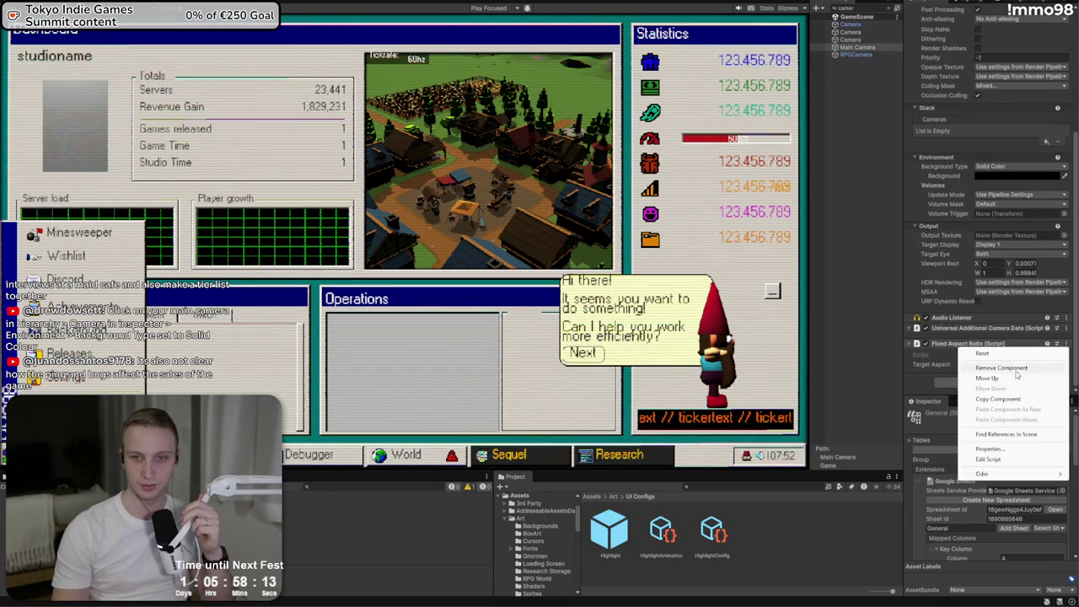
left_click(989, 459)
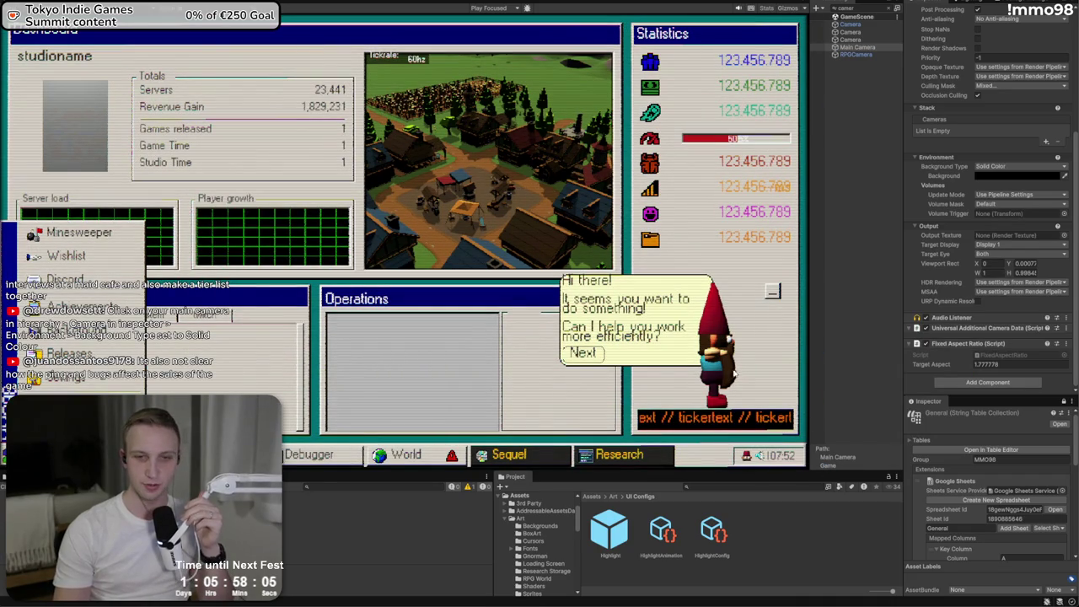
left_click_drag(714, 472, 713, 396)
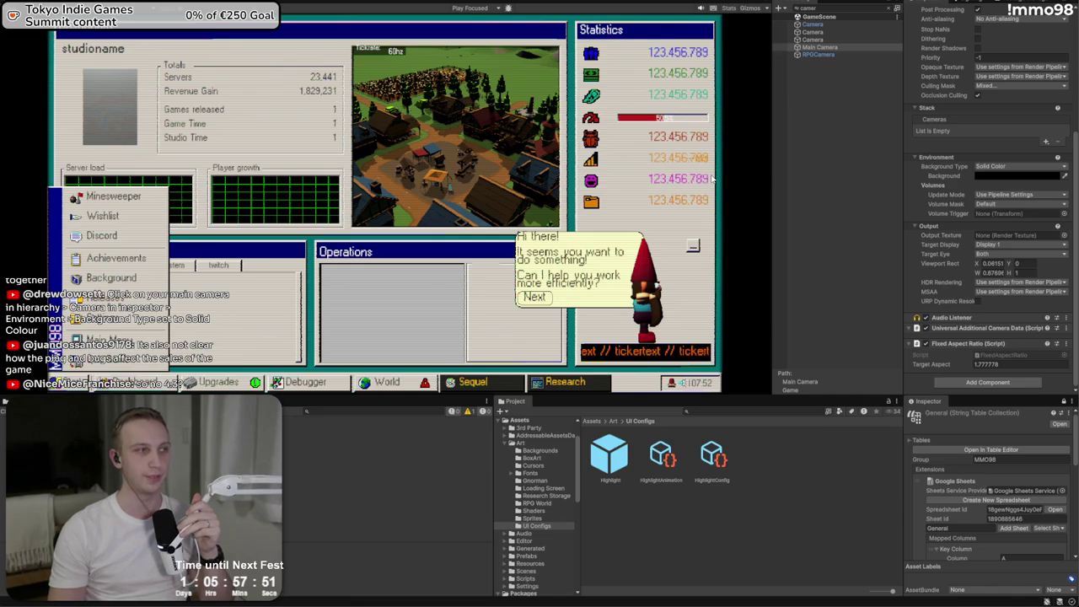
left_click(101, 236)
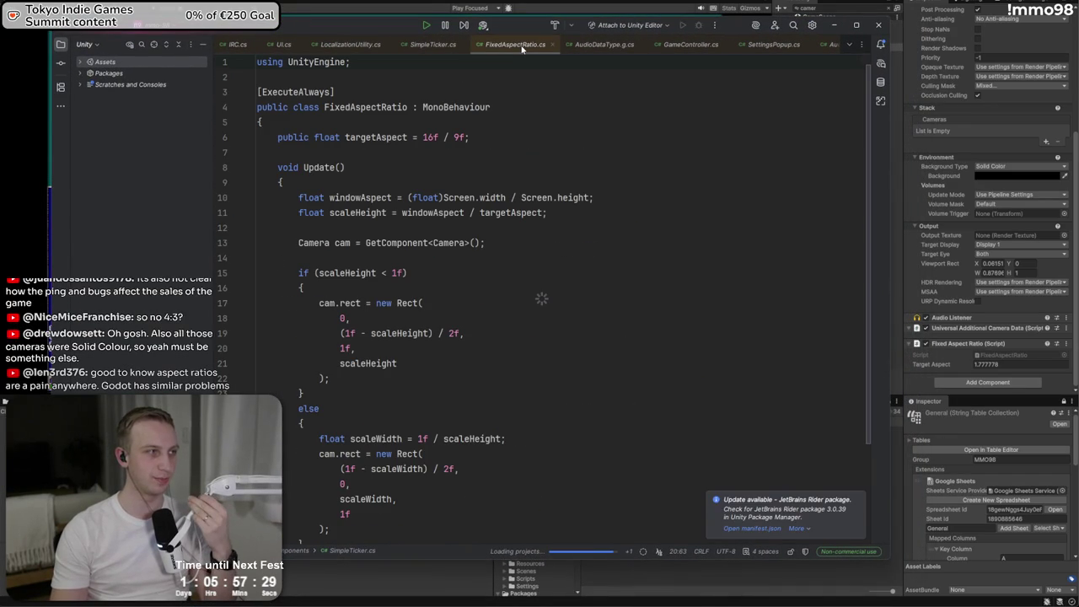
- Review FixedAspectRatio.cs's scale calculation, minimize Rider, and switch to Discord
left_click(498, 213)
left_click(522, 154)
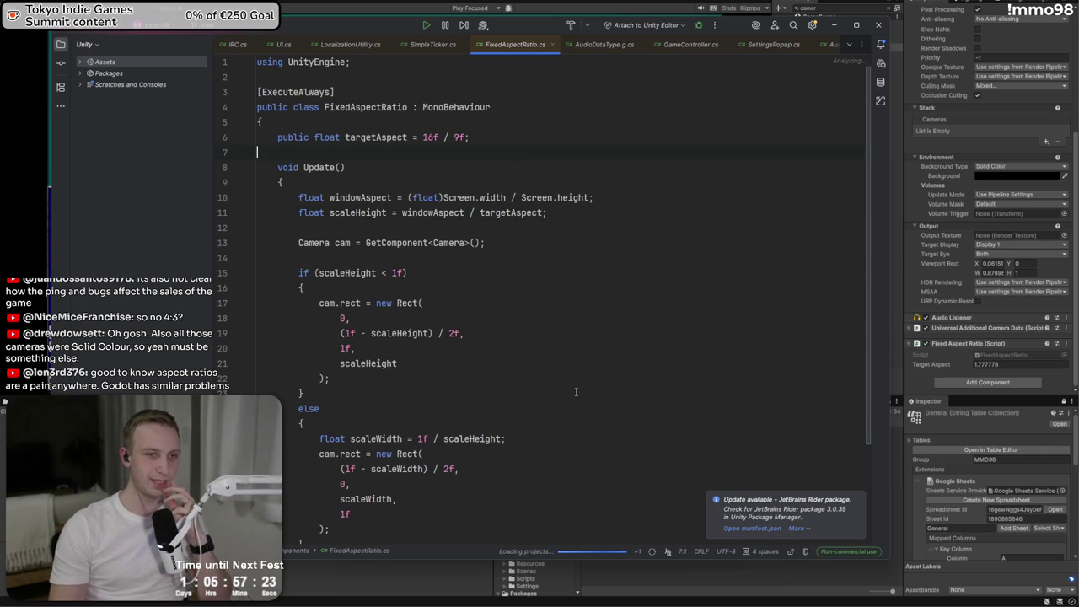
left_click(833, 24)
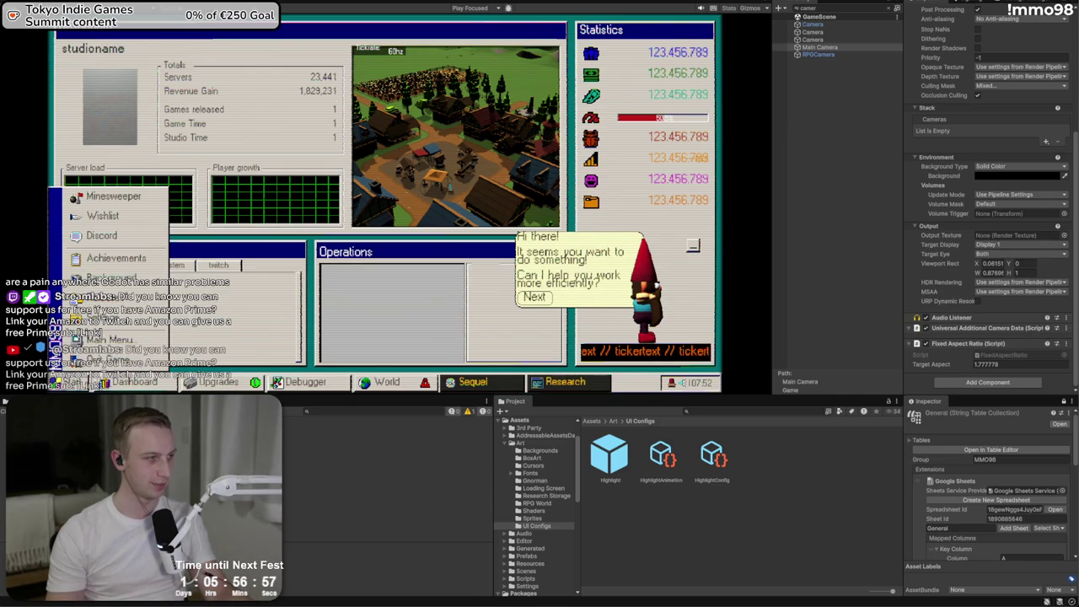
key("alt+Tab")
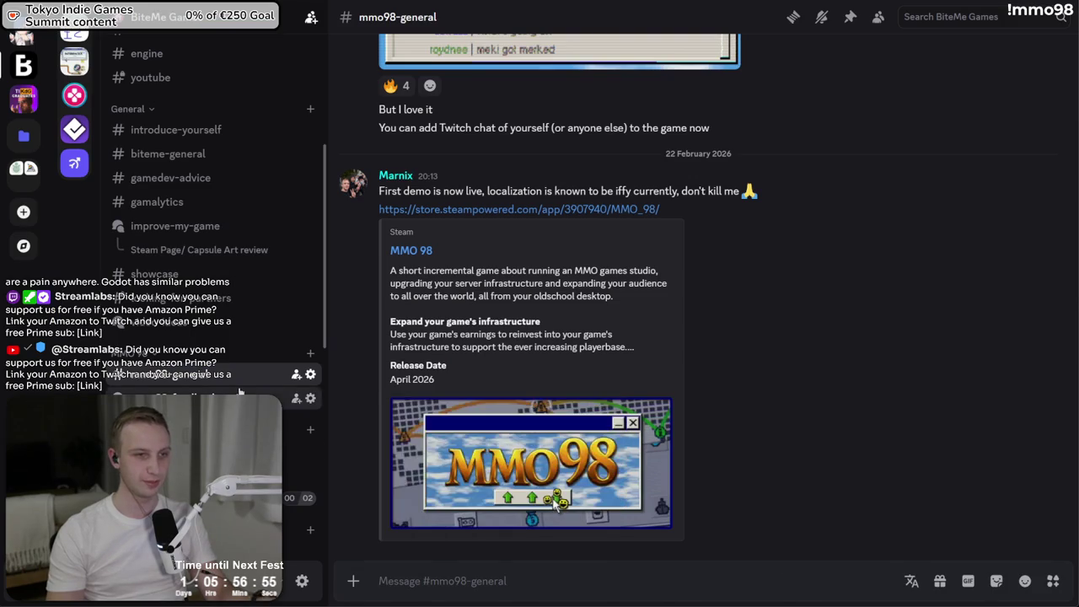
- Read the feedback forum post about German upgrade descriptions showing #error, then switch to the browser
left_click(203, 398)
left_click(435, 171)
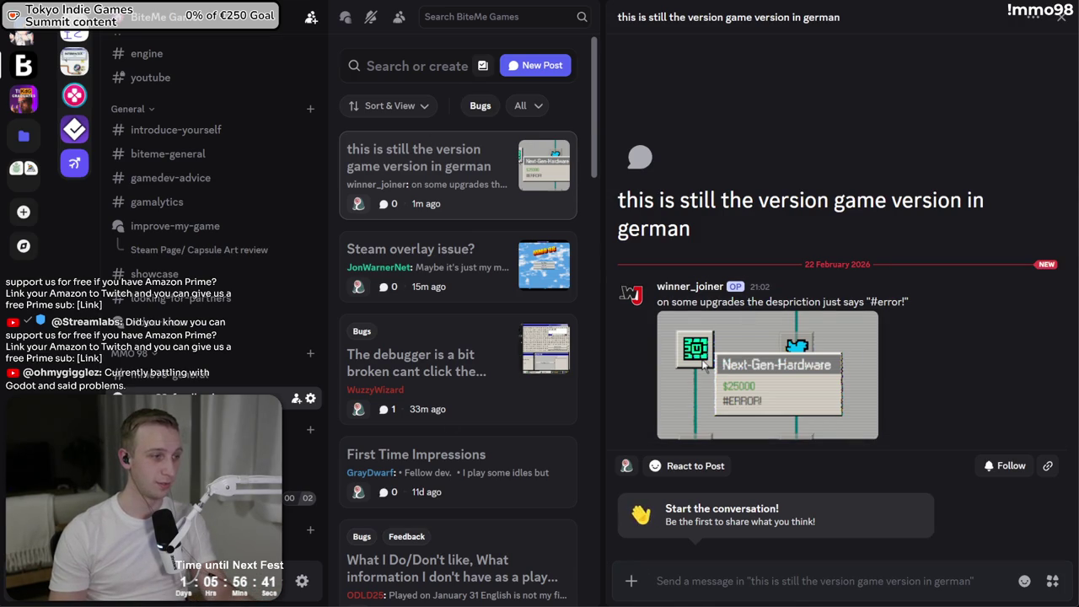
key("alt+Tab")
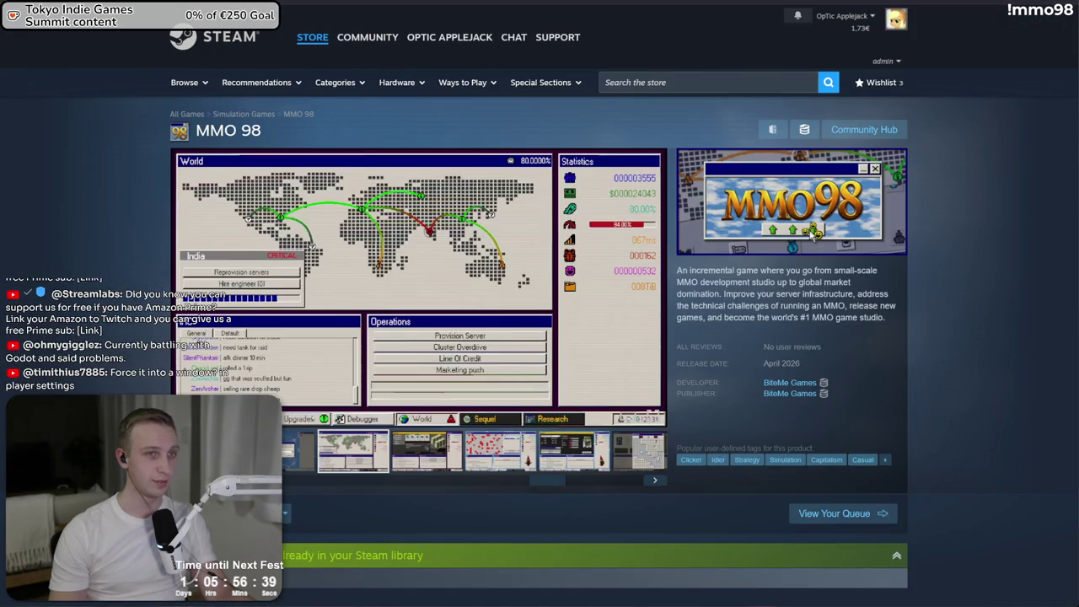
- Open the MMO98 localization spreadsheet via 'mmo' in the address bar and go to the tooltip translations sheet
key("alt+Tab")
key("ctrl+l")
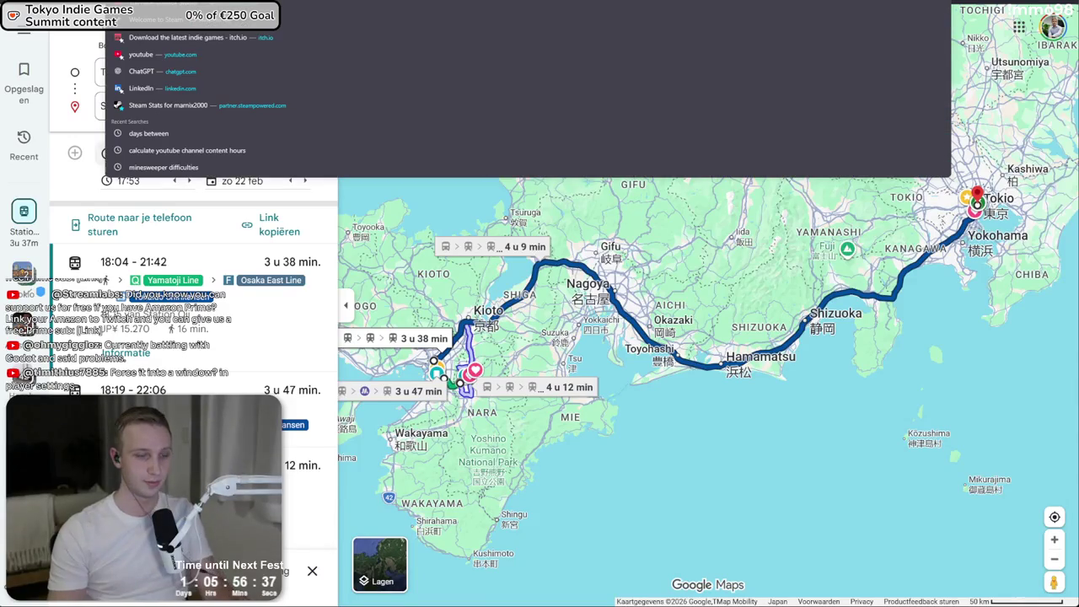
type("mmo")
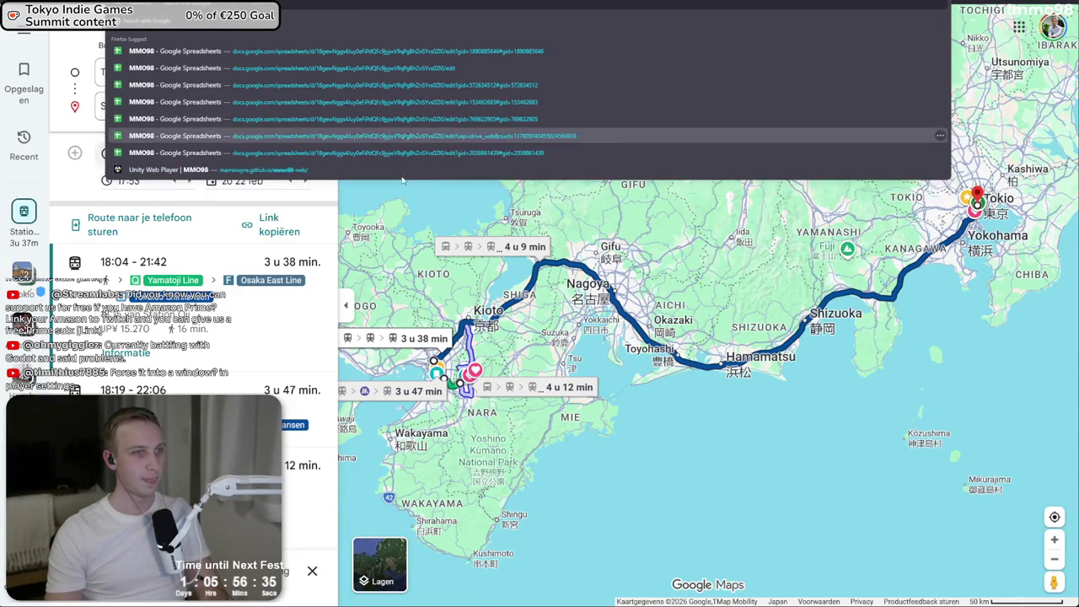
left_click(403, 171)
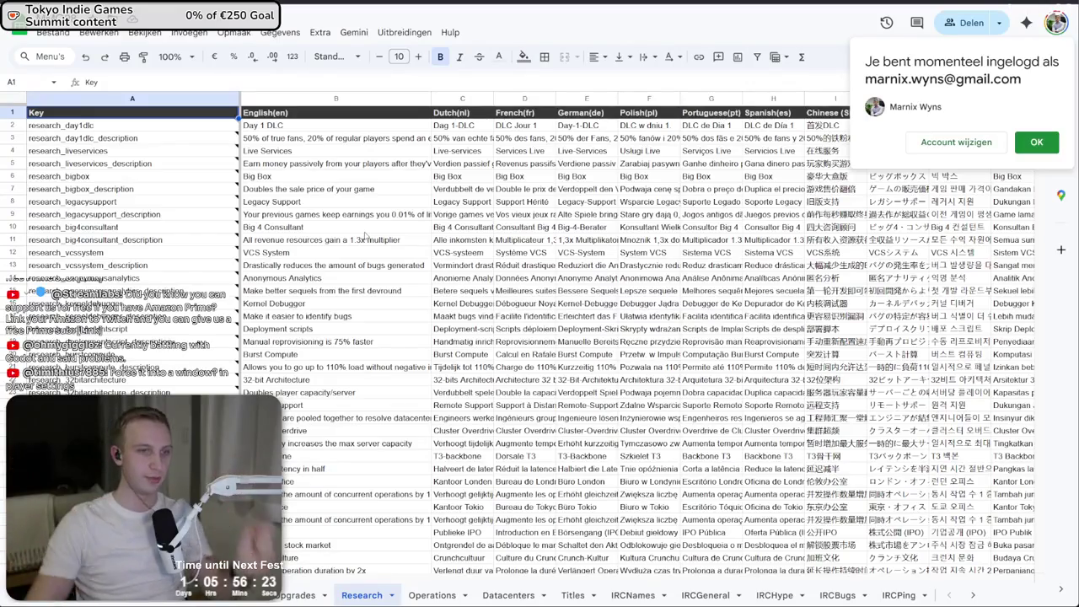
scroll(376, 348, "down", 4)
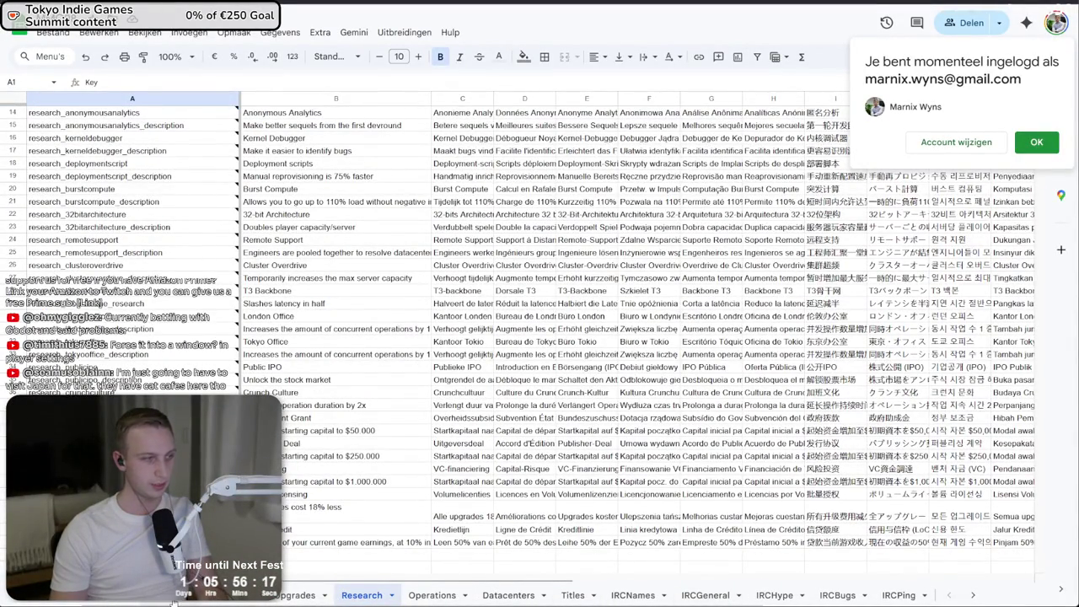
left_click(173, 595)
- Search the sheet for '#error', then for 'Next-gen', on the Upgrades tab
left_click(456, 360)
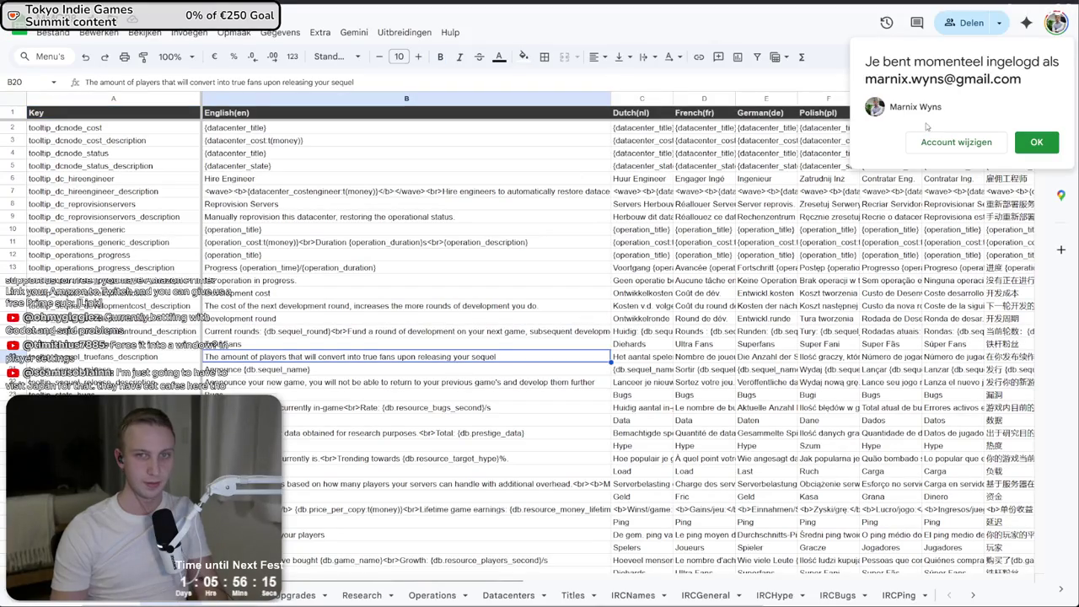
left_click(1036, 142)
key("ctrl+f")
type("#err")
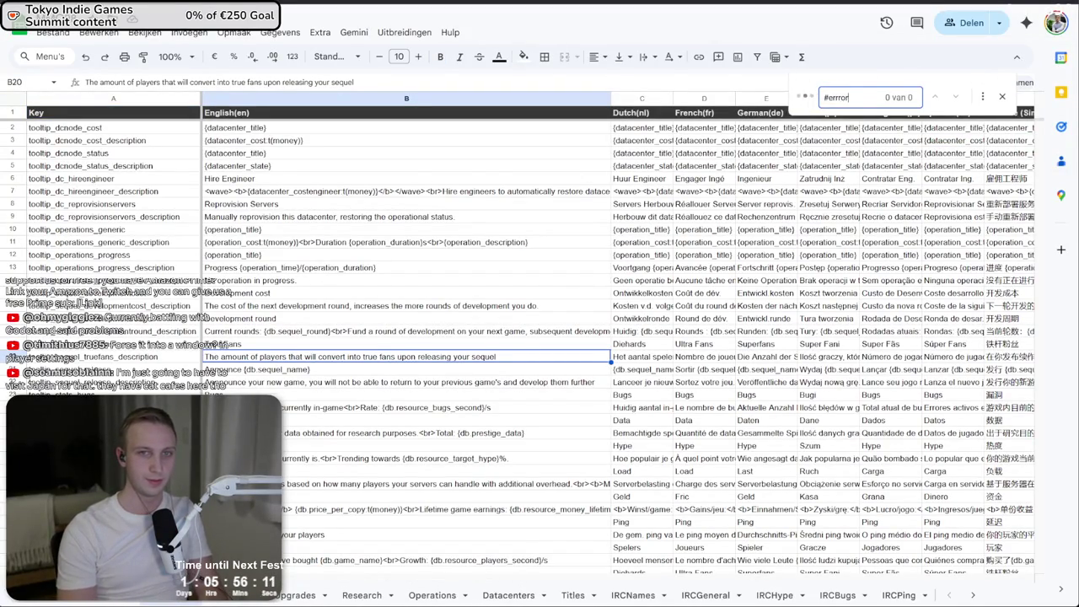
type("or")
key("ctrl+a")
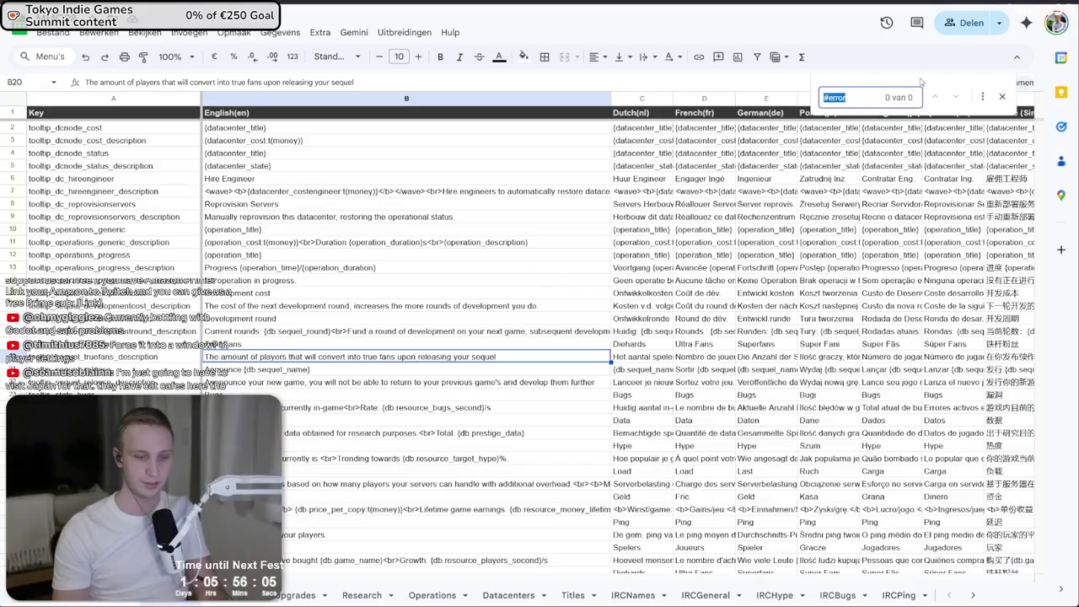
type("Next gen")
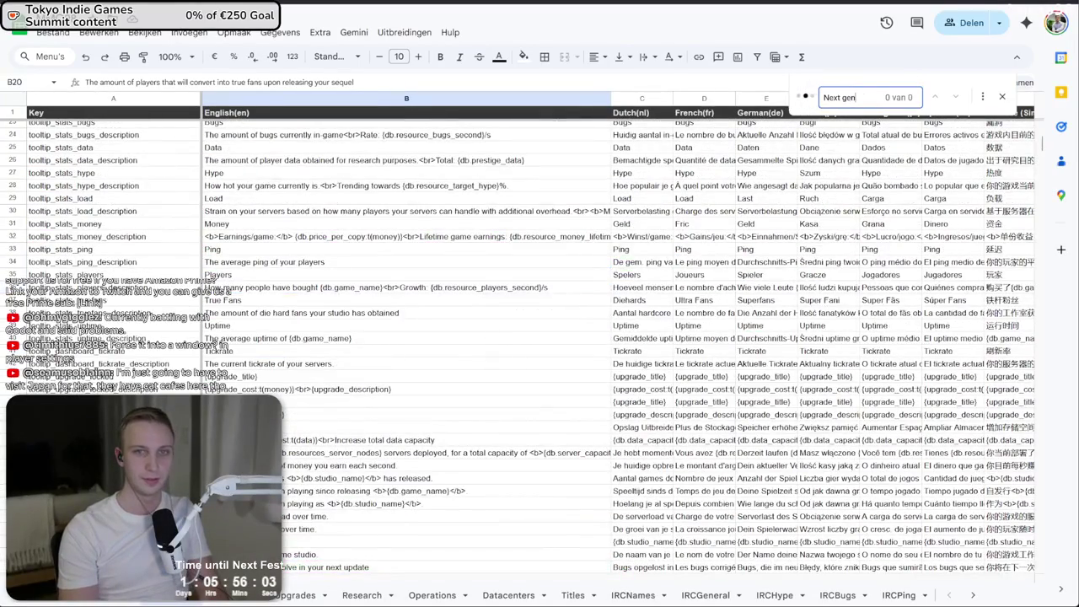
key("BackSpace")
key("BackSpace")
key("BackSpace")
type("-gen")
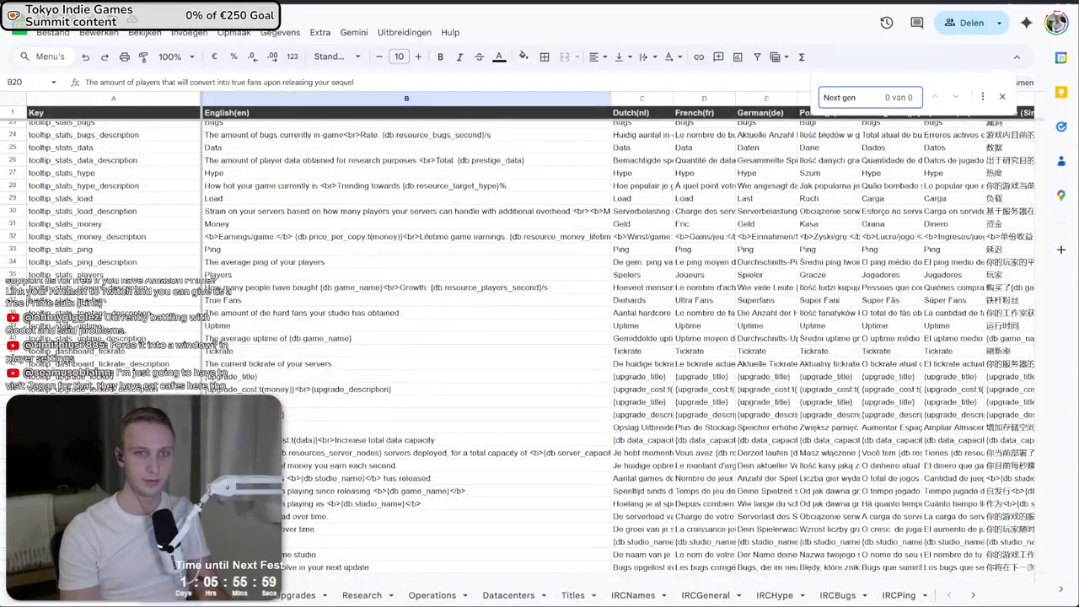
key("ctrl+f")
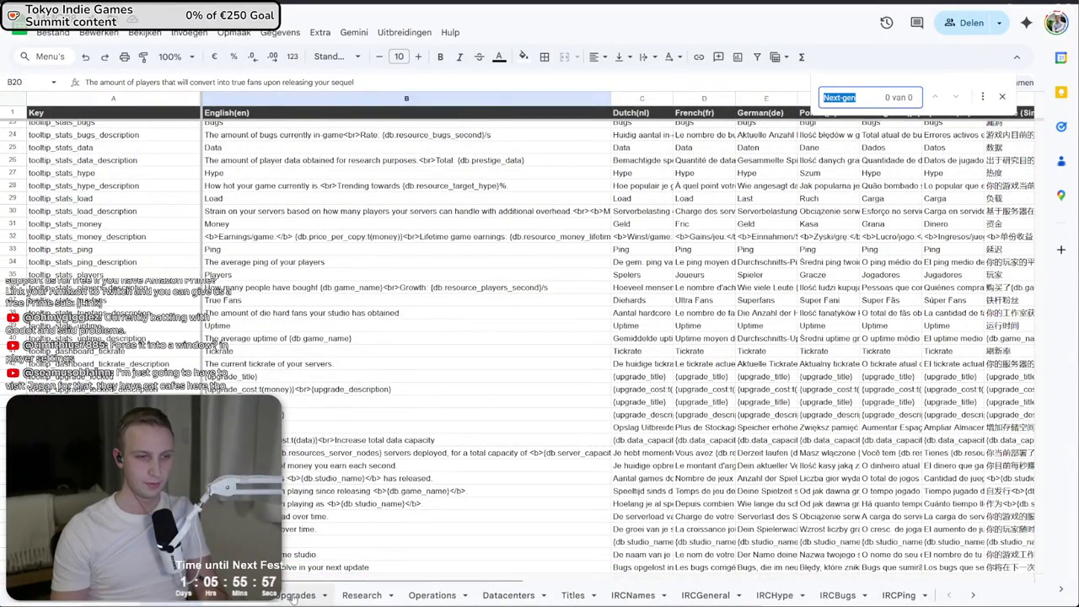
left_click(303, 595)
left_click(865, 96)
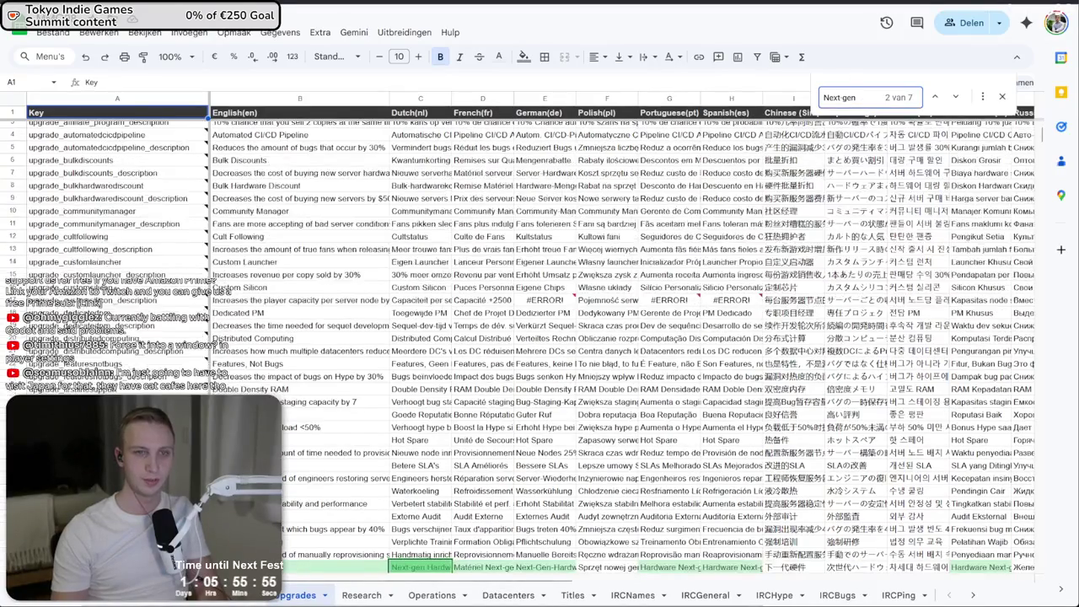
- Jump to the Next-gen Hardware row and prefix French cell D39 with an apostrophe
key("Return")
left_click(509, 470)
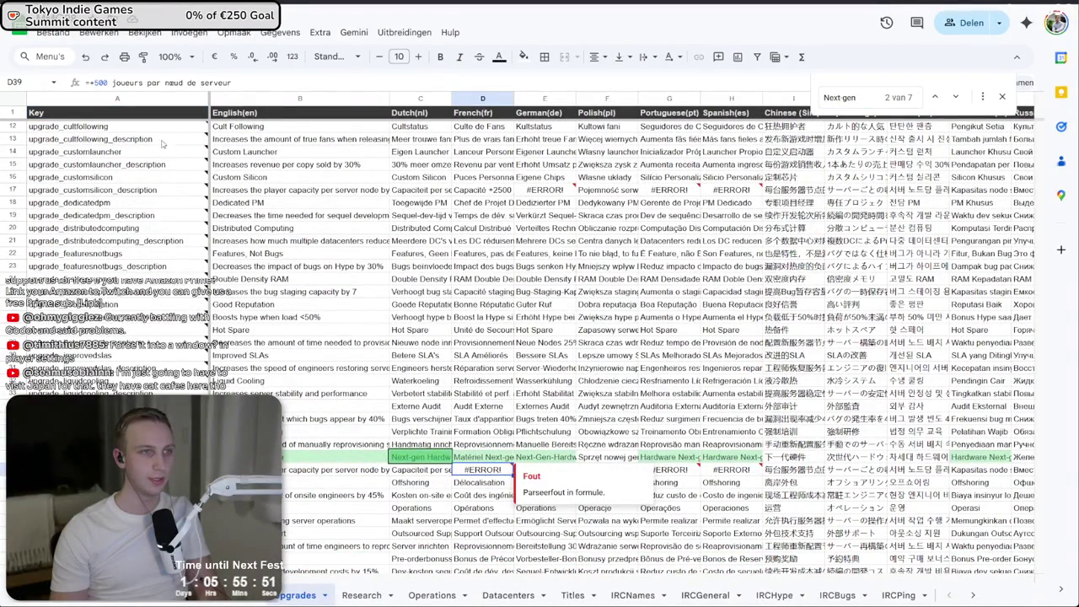
left_click(89, 83)
left_click(509, 456)
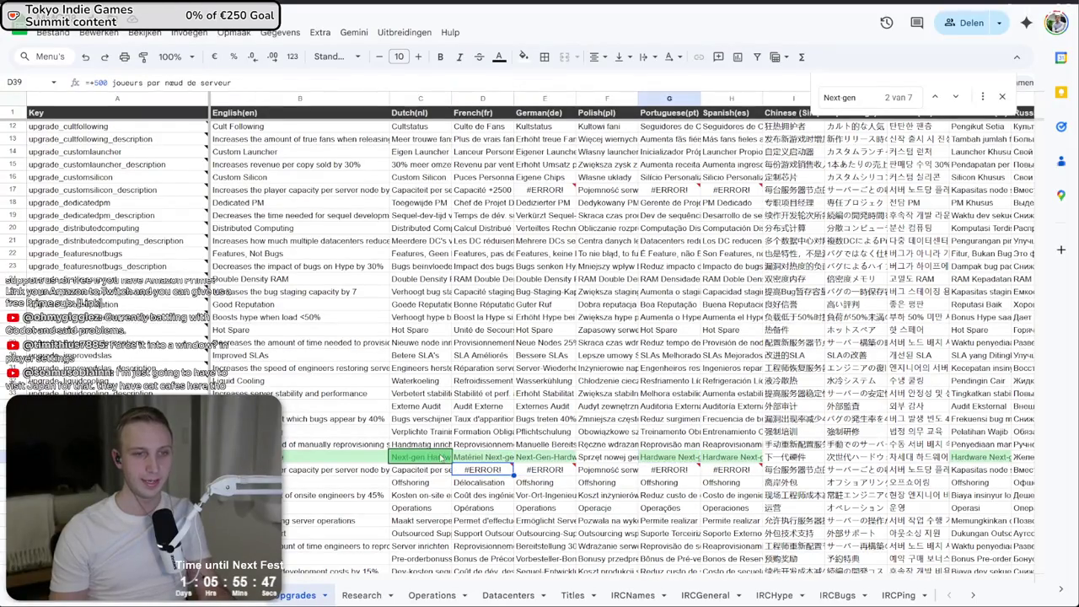
key("Escape")
left_click(86, 83)
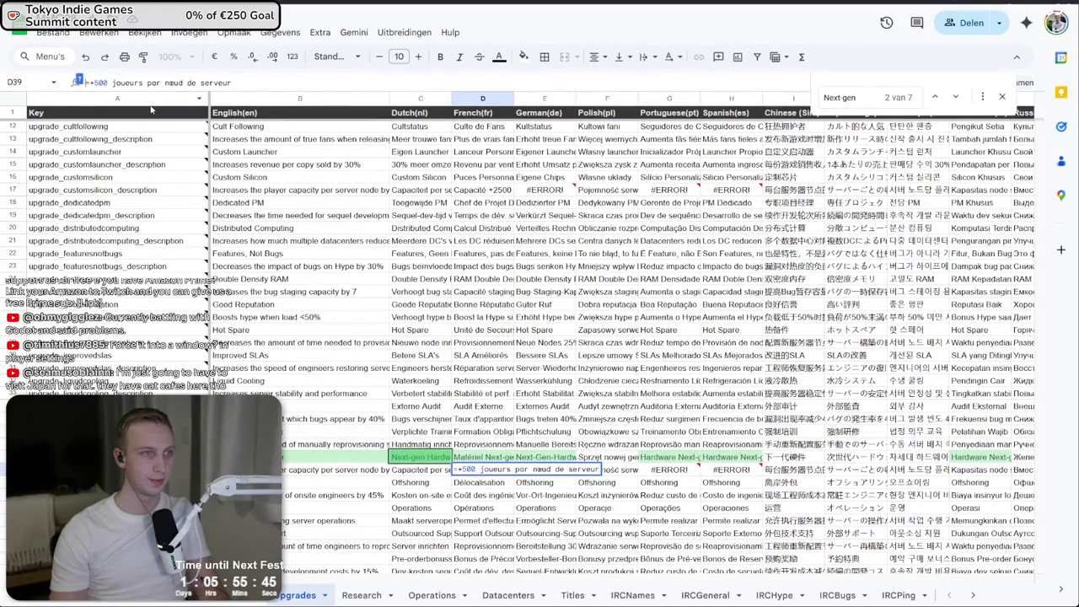
type("'")
key("Return")
- Remove D39's leading '=' so it reads '+500 joueurs par nœud de serveur'
left_click(482, 470)
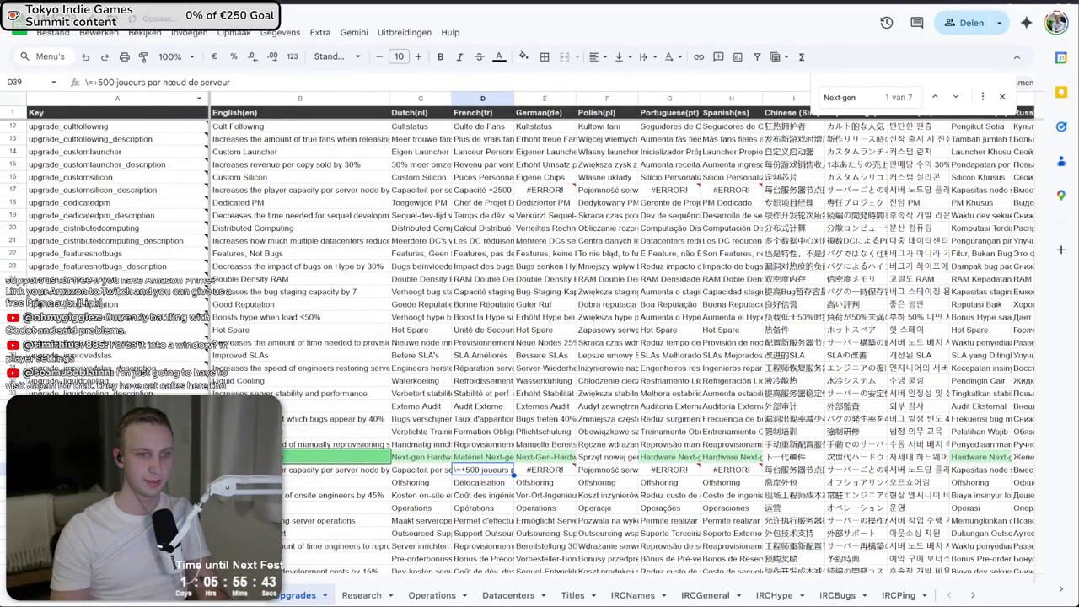
left_click(86, 83)
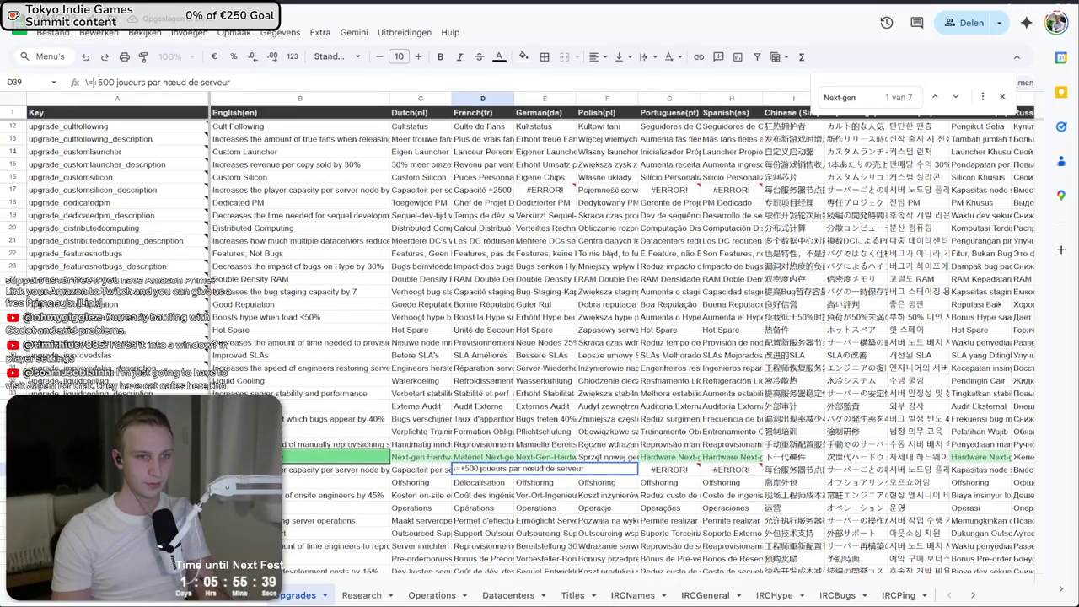
key("BackSpace")
key("BackSpace")
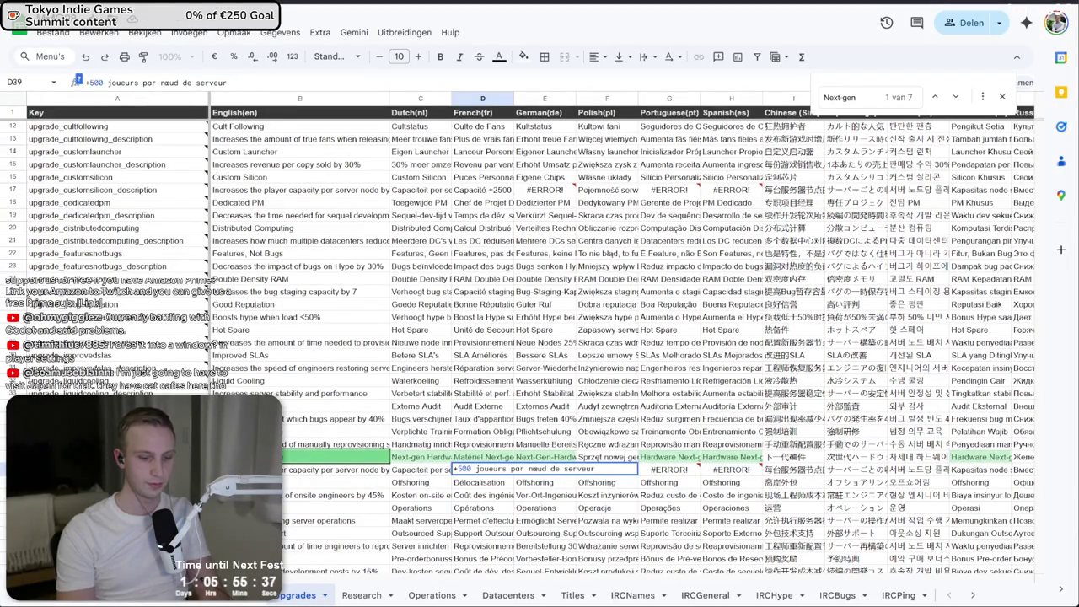
type("'")
key("Tab")
key("Tab")
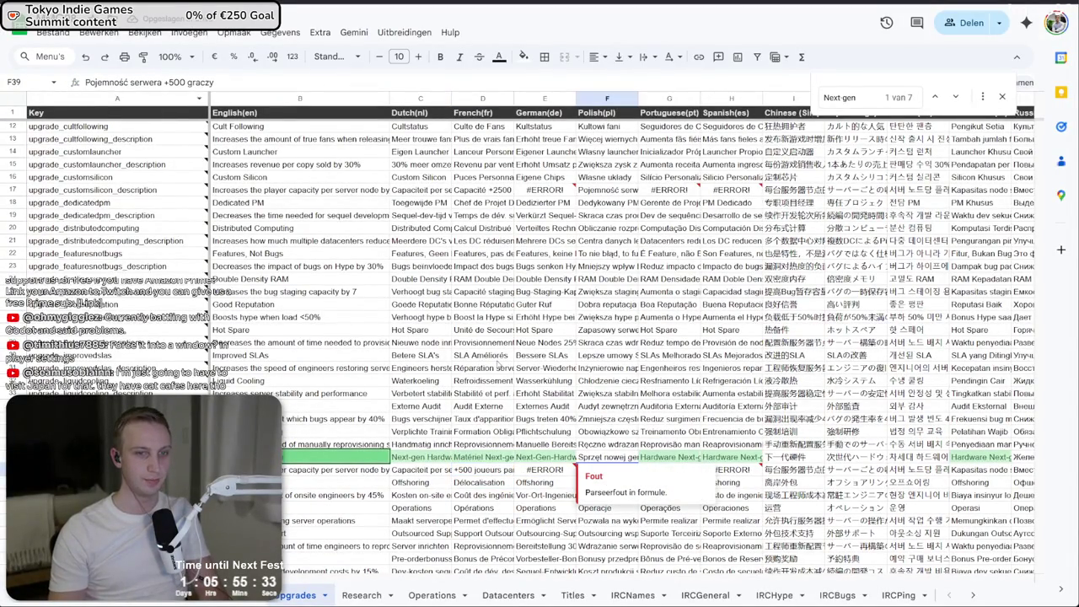
- Start fixing the broken German description in cell E39 the same way
left_click(552, 472)
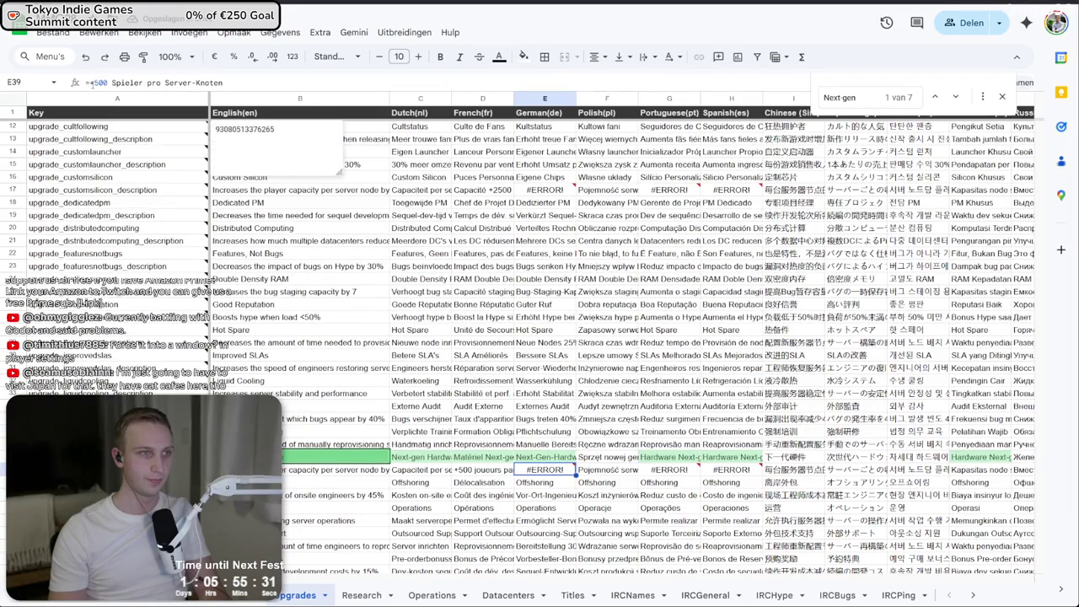
left_click(89, 82)
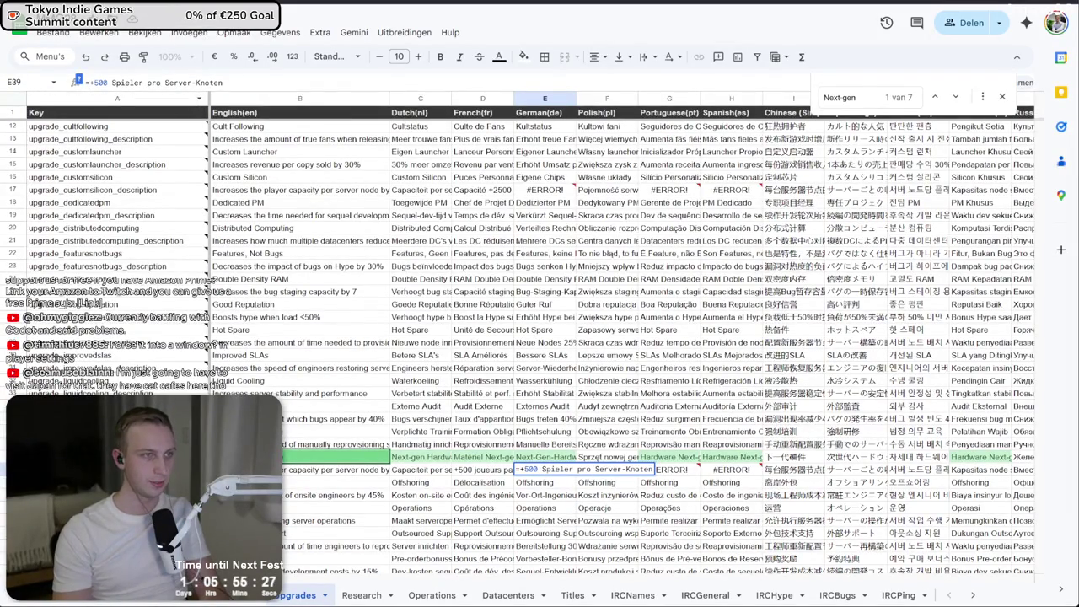
key("Return")
key("Up")
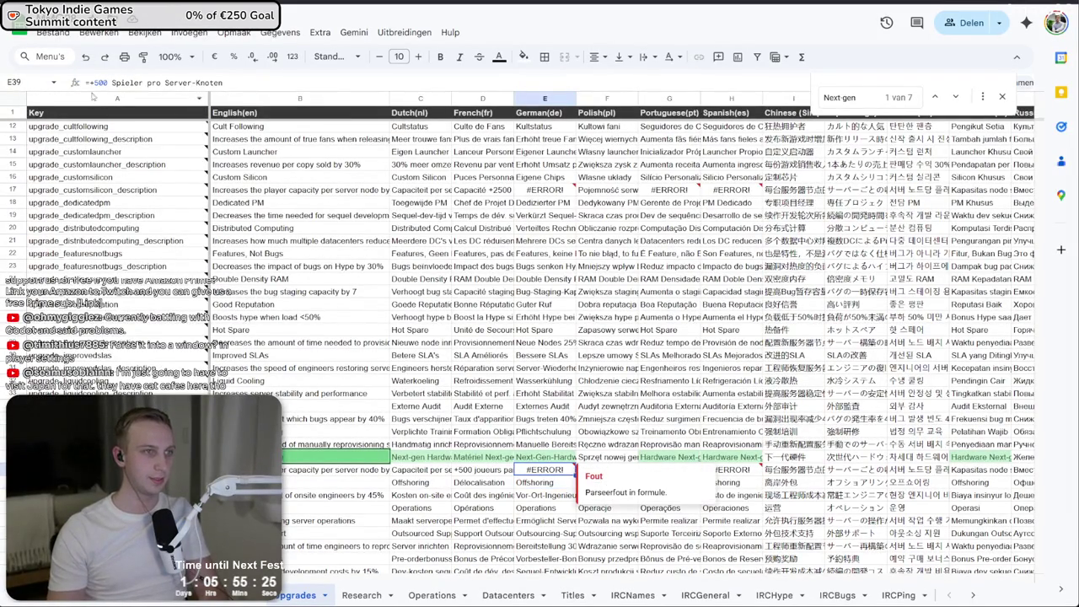
left_click(78, 82)
- Finish correcting German cell E39 so it shows the +500 text instead of #ERROR!
key("Return")
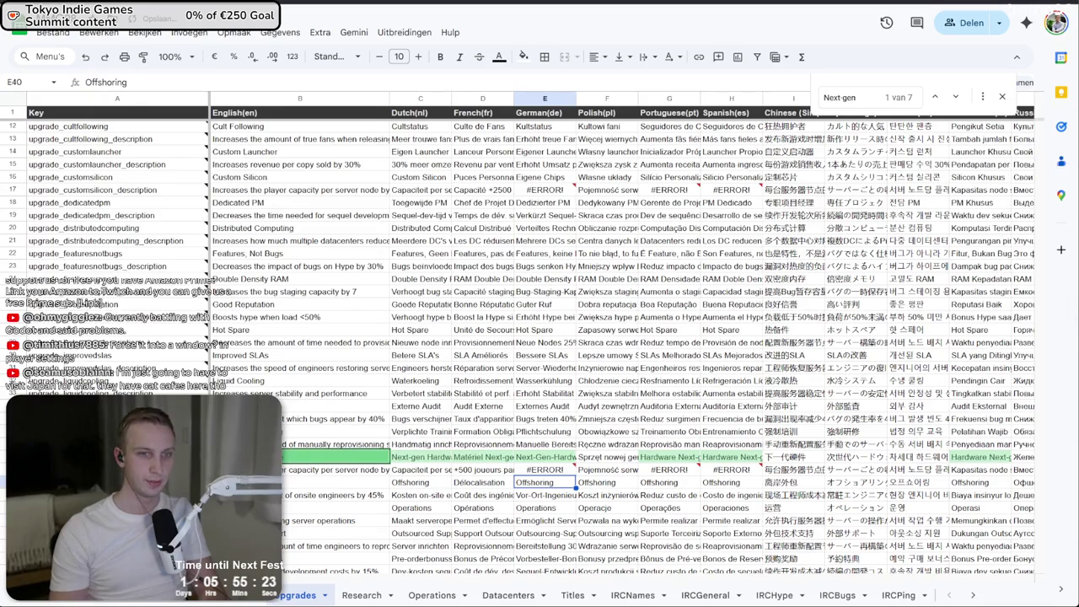
left_click(548, 470)
left_click(78, 82)
type("'+500 Spieler pro Server-Knoten")
key("Left")
key("BackSpace")
key("Return")
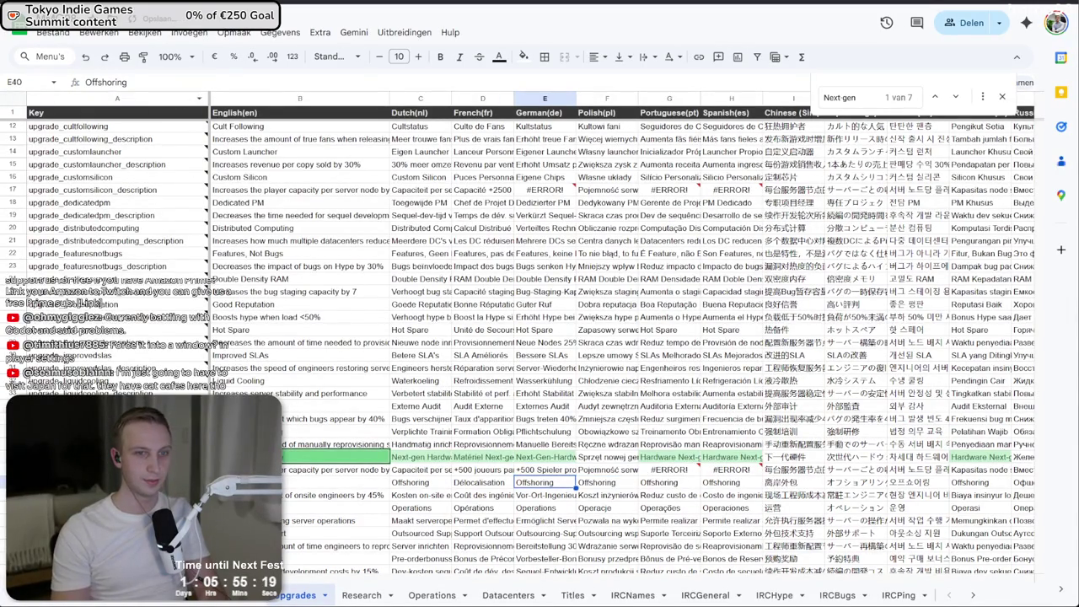
- Remove the leading '=' from Portuguese G39 and Spanish H39 so both show plain +500 text
left_click(669, 470)
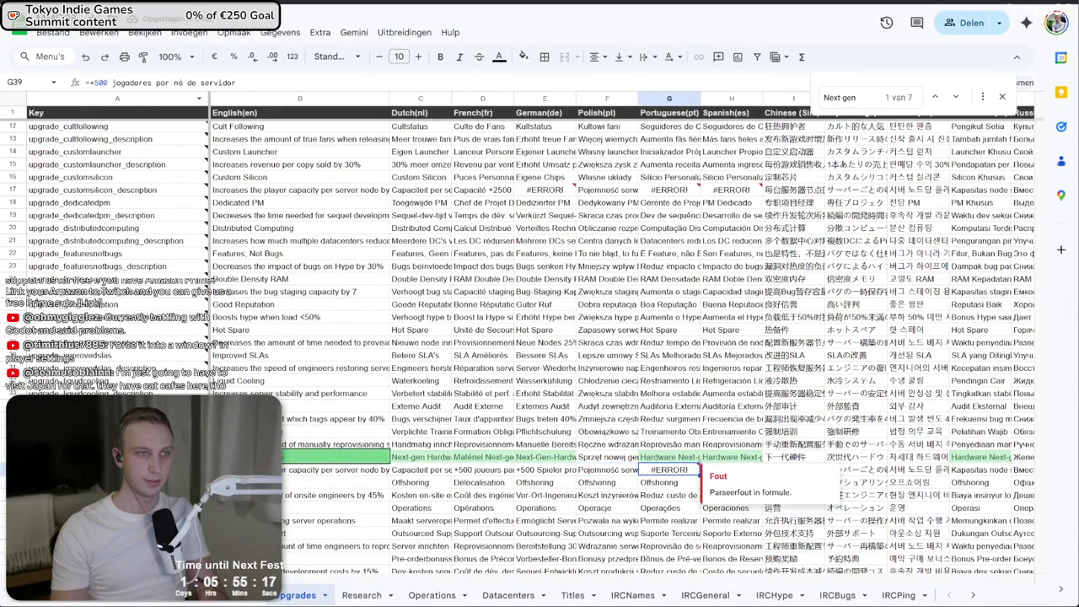
left_click(78, 81)
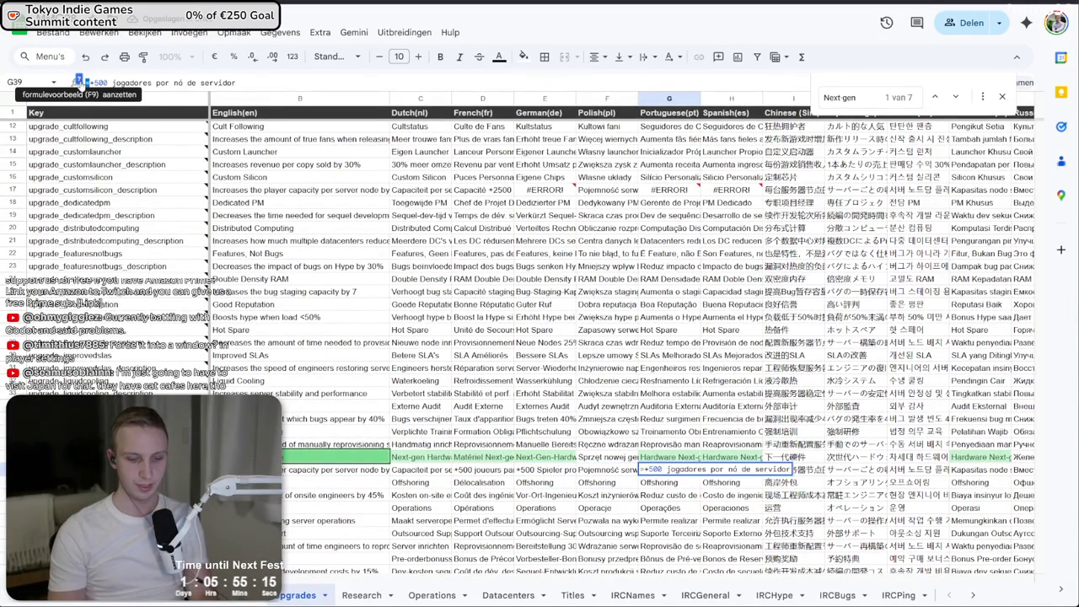
key("Delete")
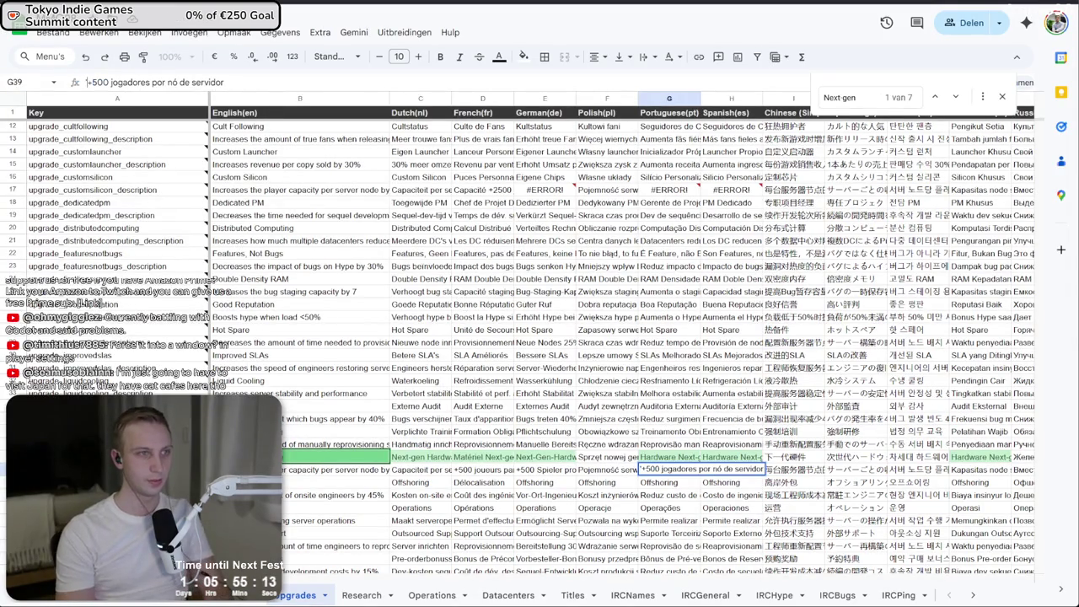
key("Return")
left_click(731, 470)
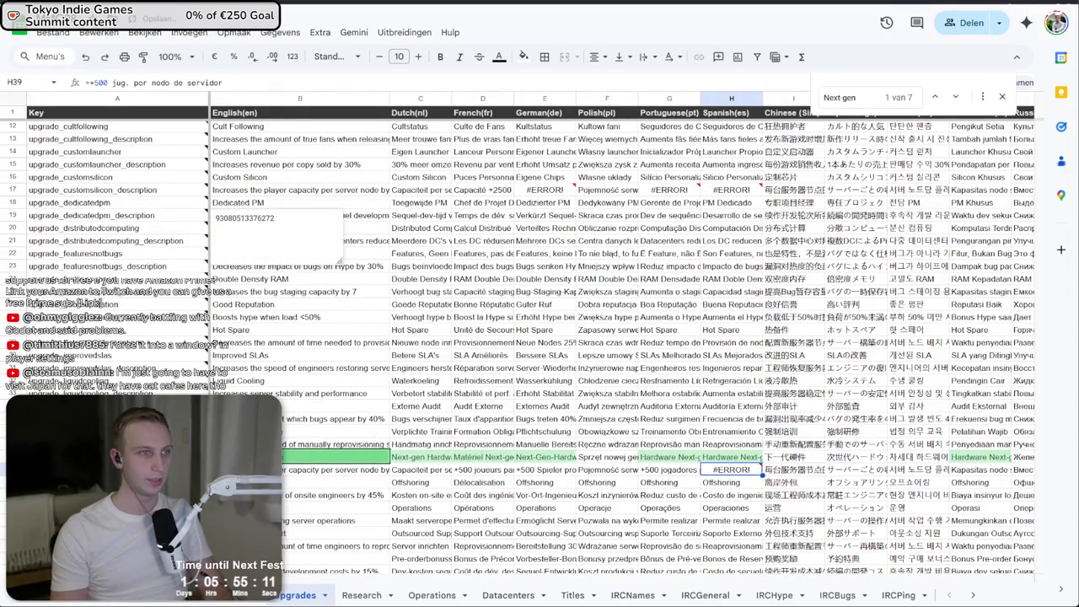
left_click(88, 83)
key("Return")
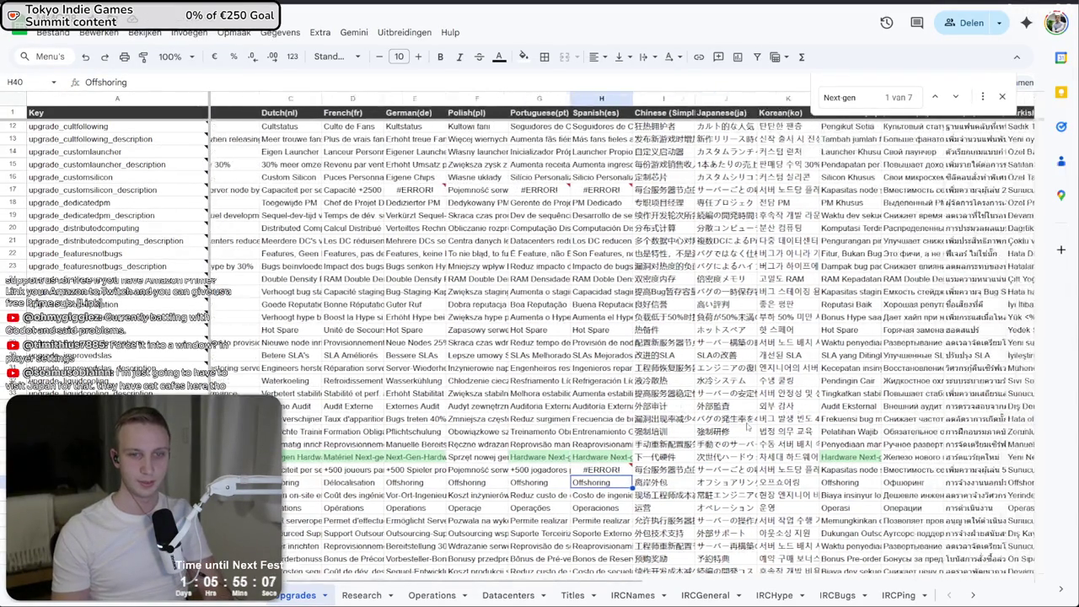
scroll(624, 338, "right", 5)
key("Up")
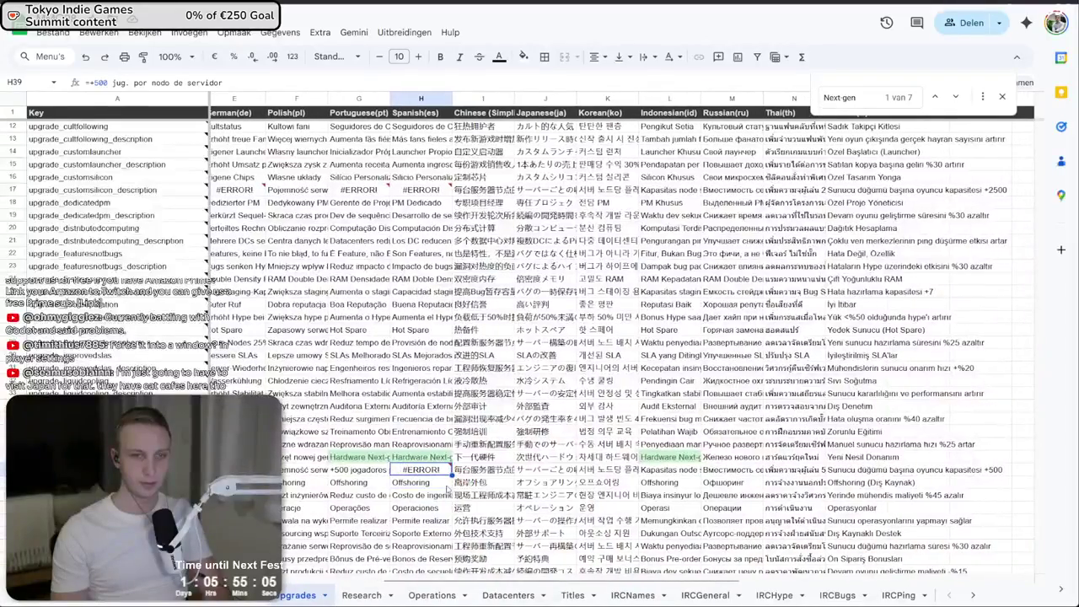
left_click(84, 83)
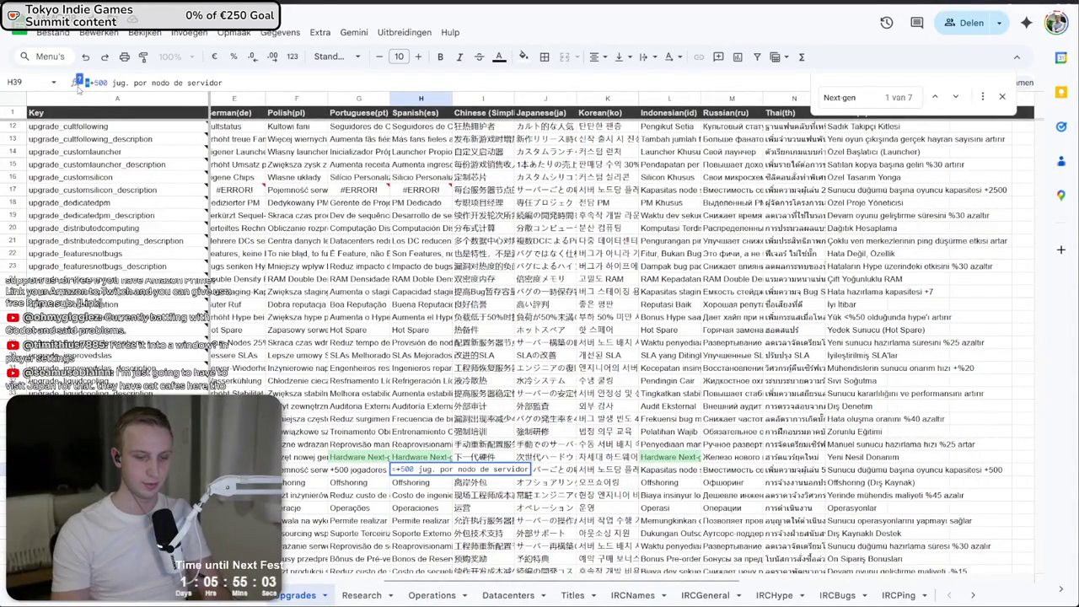
key("BackSpace")
key("Return")
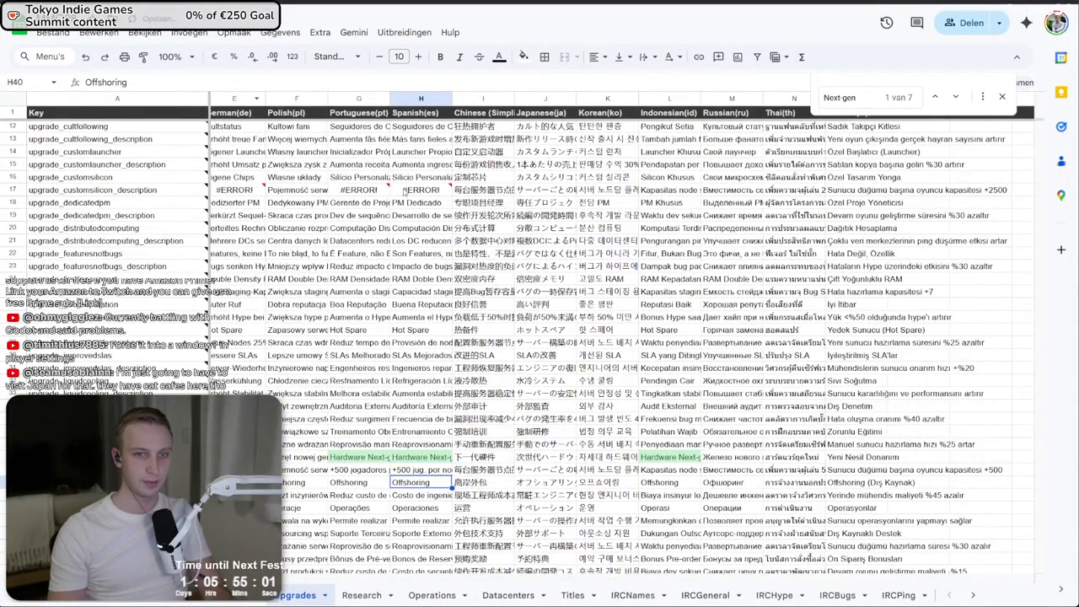
- Start editing German cell E17, cancel an accidental change, and open Find and replace
scroll(419, 251, "down", 5)
scroll(367, 319, "left", 3)
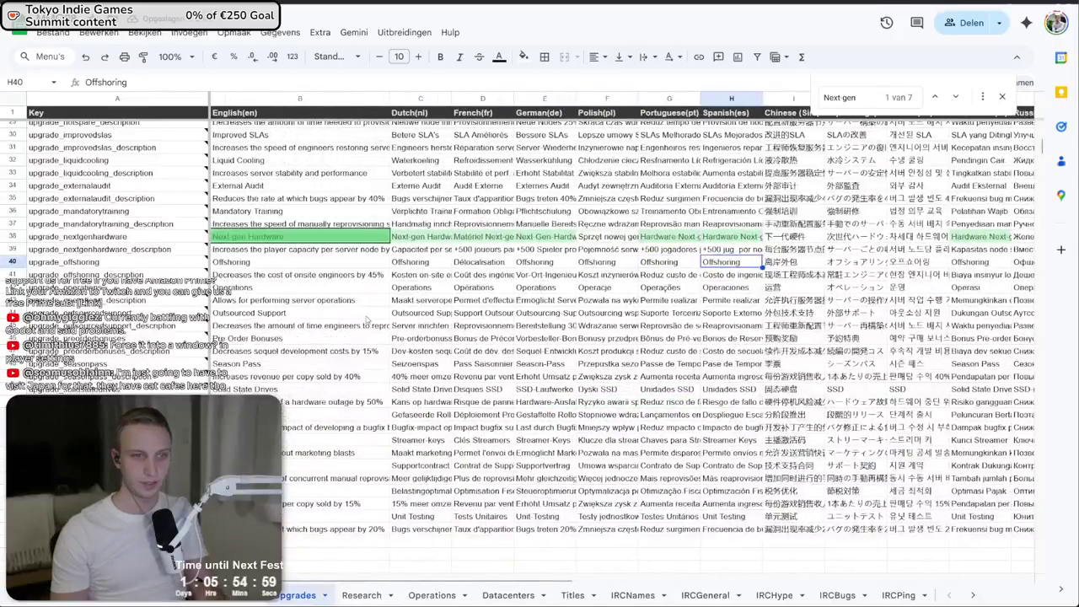
scroll(368, 319, "up", 10)
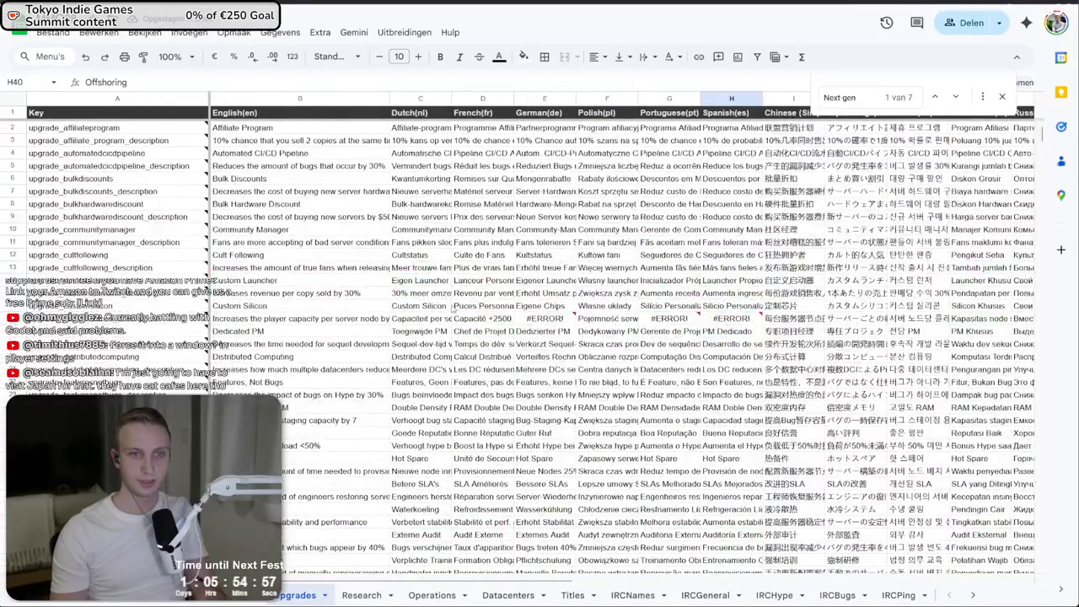
left_click(540, 319)
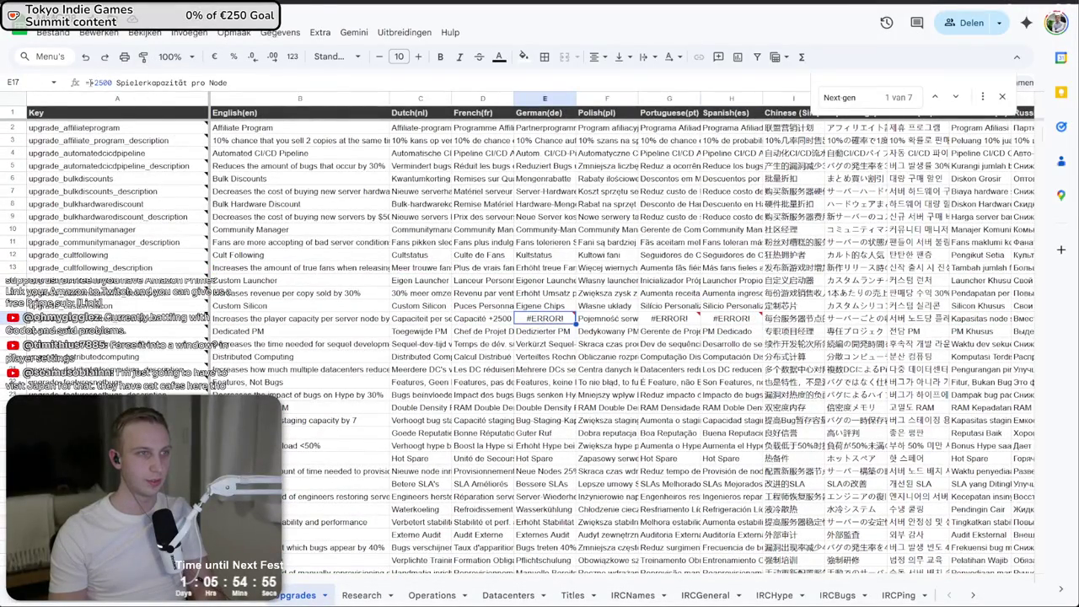
left_click(85, 82)
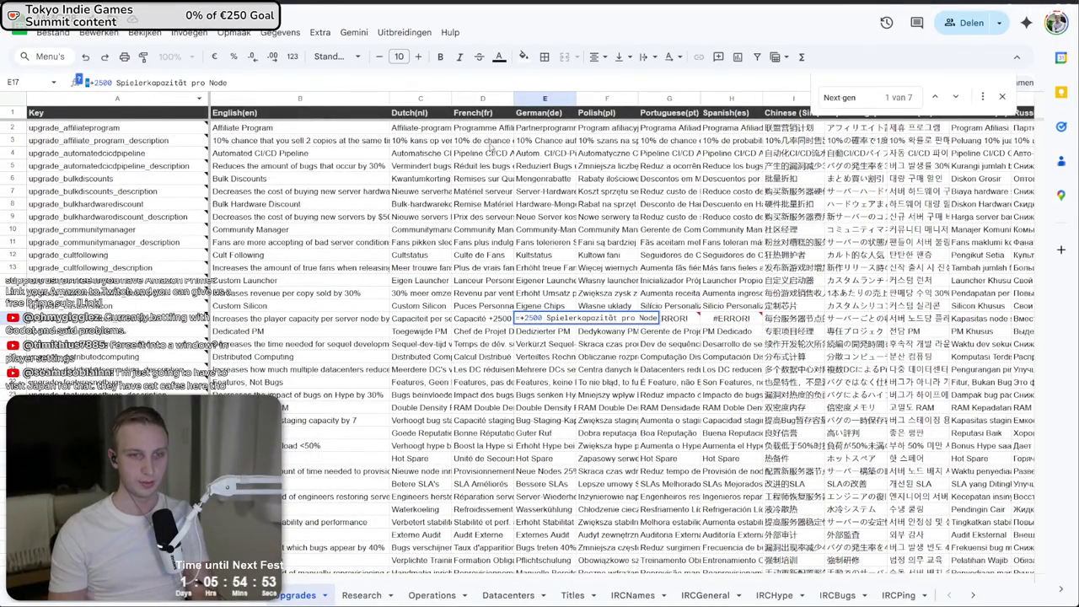
left_click(623, 245)
key("Escape")
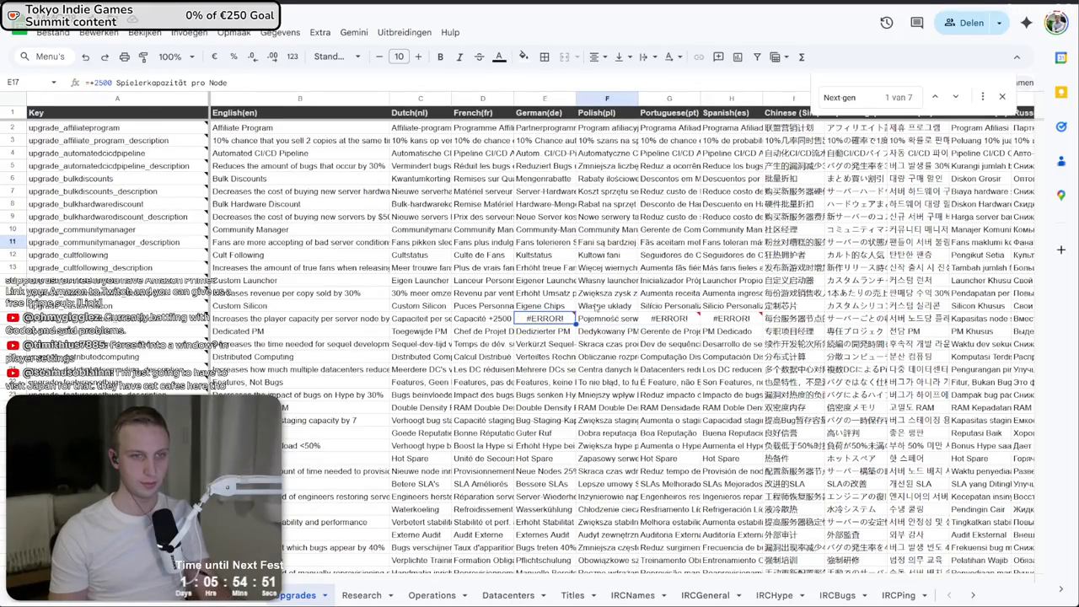
left_click(84, 82)
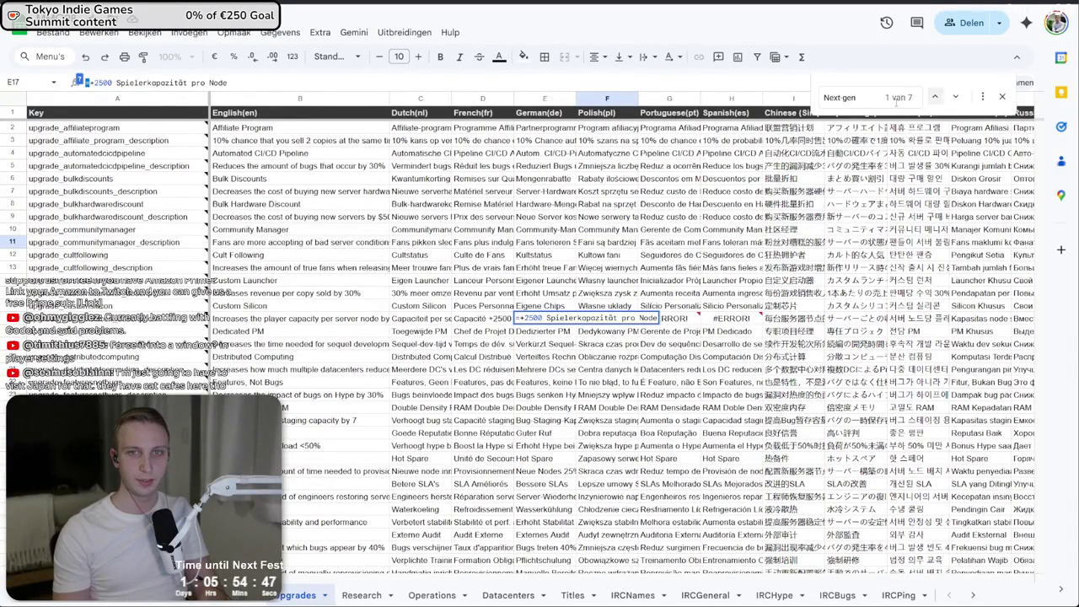
left_click(982, 97)
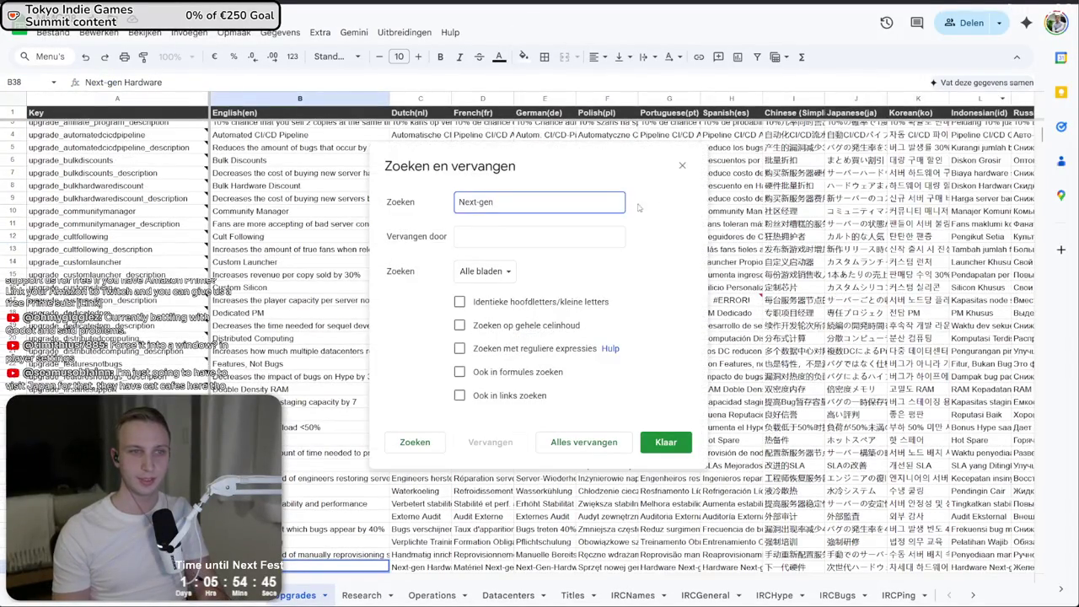
- Replace '=+' with '+' across all sheets, which finds no matches, and close the dialog
key("ctrl+a")
type("=+")
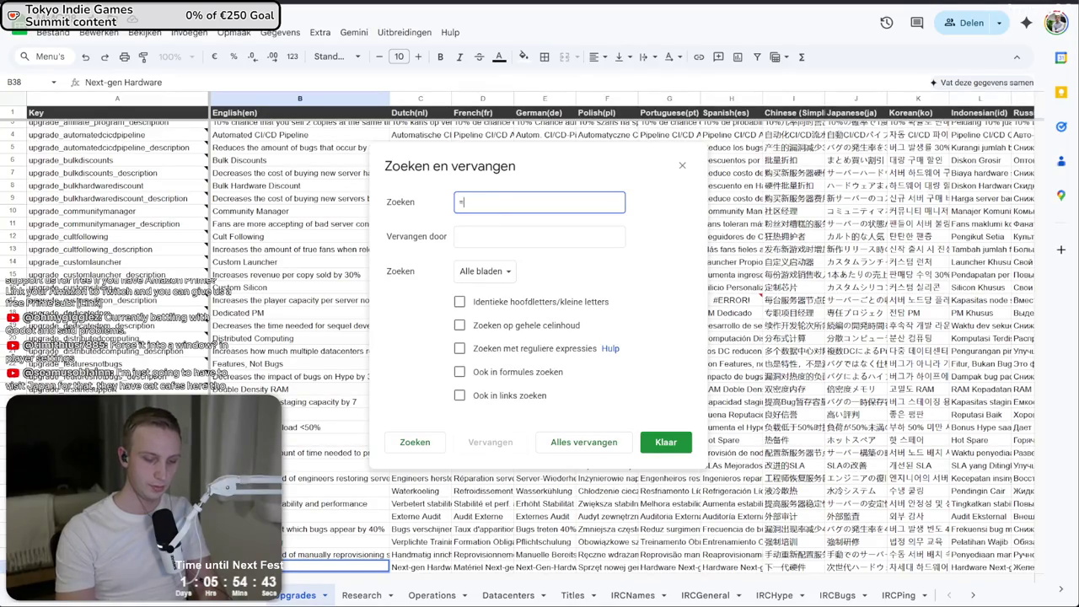
left_click(540, 236)
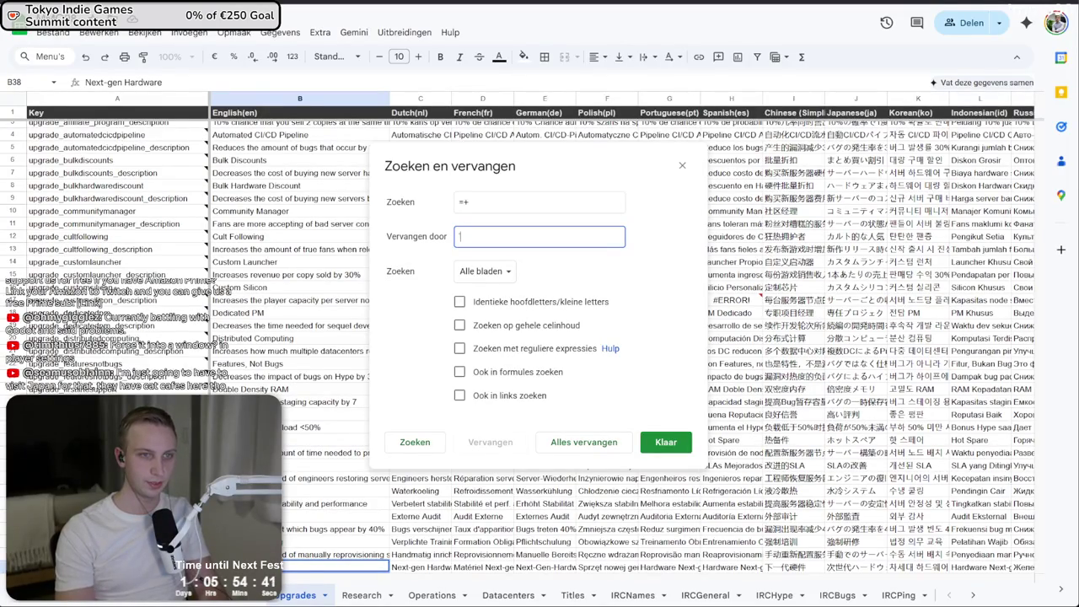
type("+")
left_click(590, 441)
left_click(593, 332)
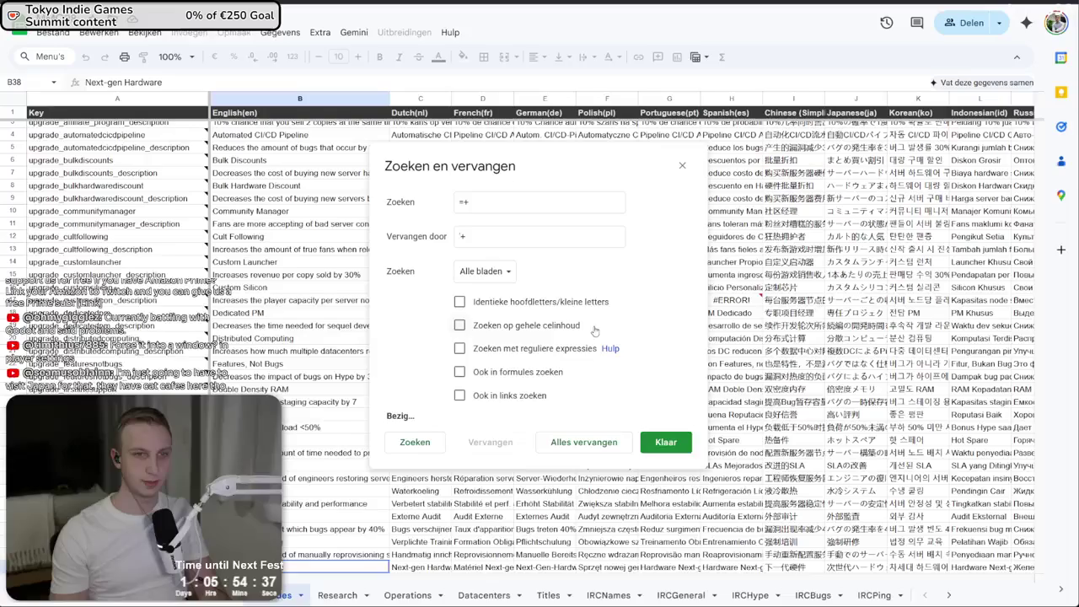
left_click(683, 166)
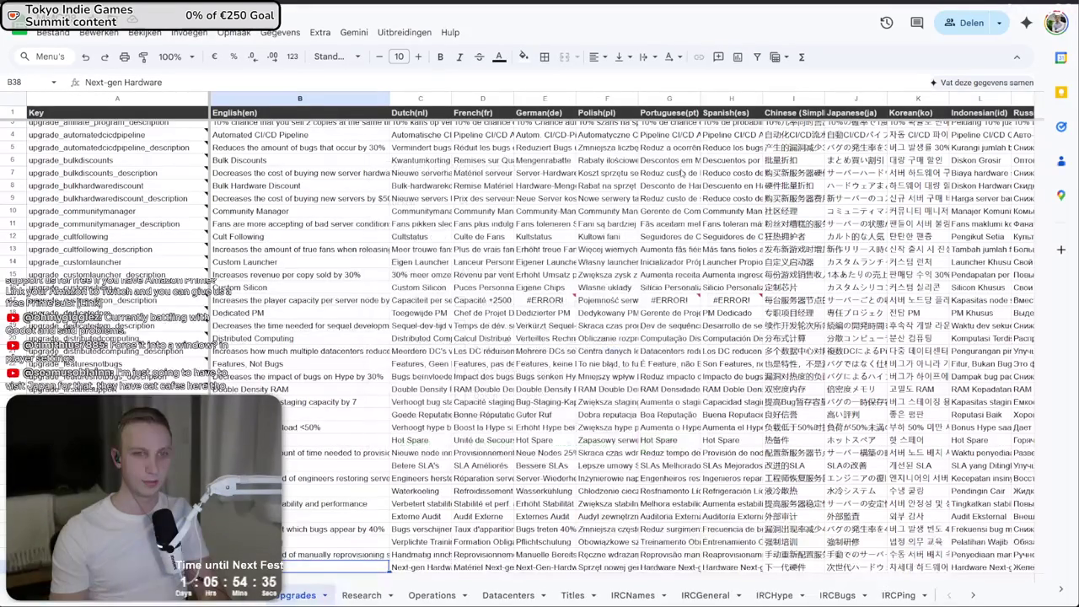
- Prefix German cell E17 with an apostrophe so it shows its +2500 player-capacity text
left_click(560, 305)
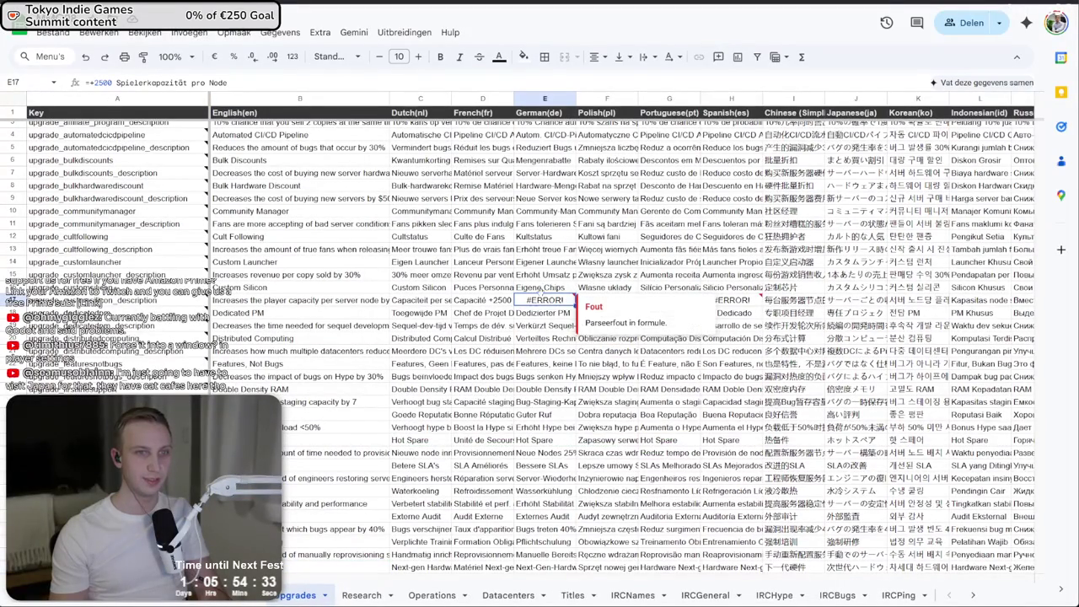
left_click(131, 87)
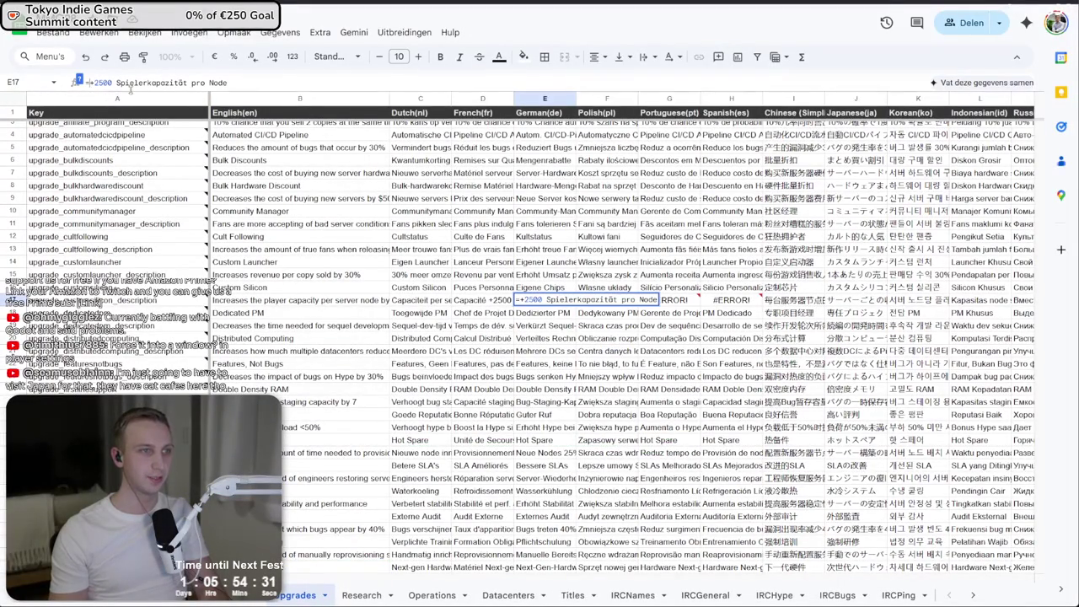
key("Return")
key("Up")
left_click(178, 88)
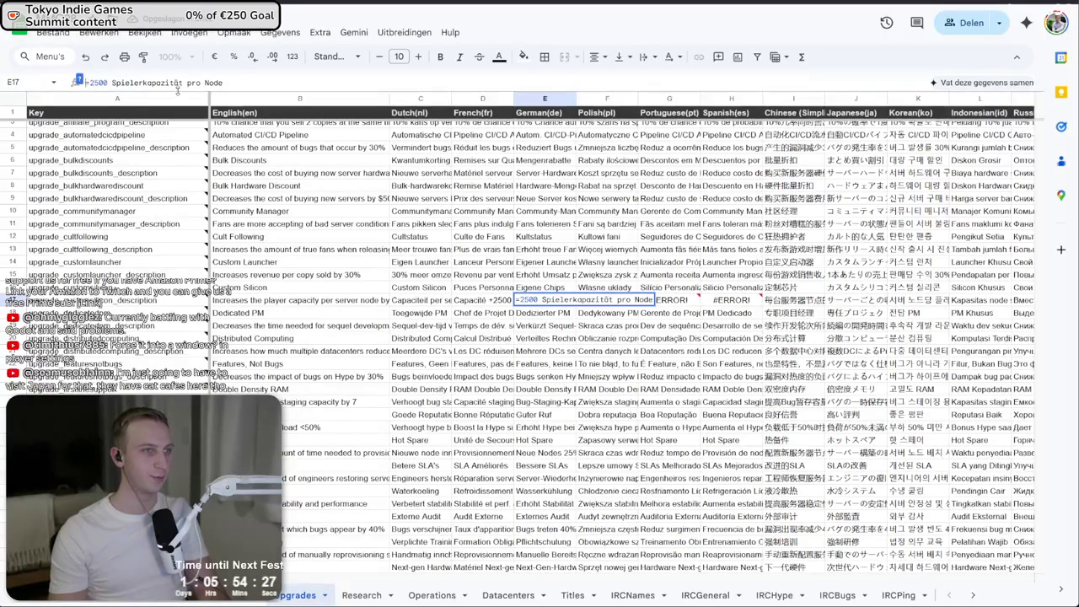
key("Home")
type("'")
key("Return")
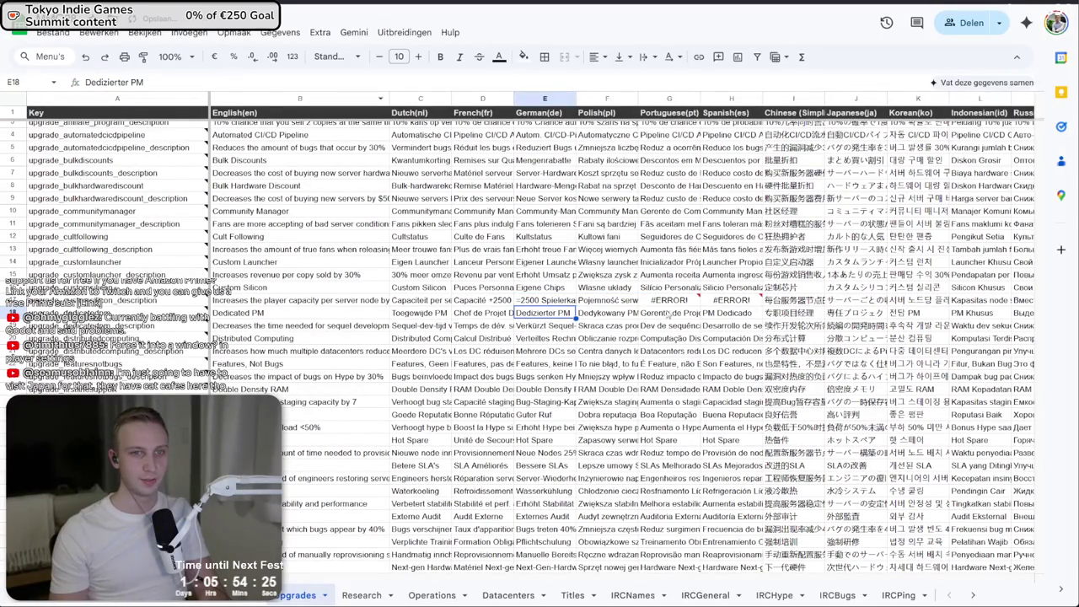
- Prefix Portuguese G17 and Spanish H17 with an apostrophe, turning both into plain +2500 text
left_click(675, 301)
key("F2")
key("Home")
type("'")
key("Return")
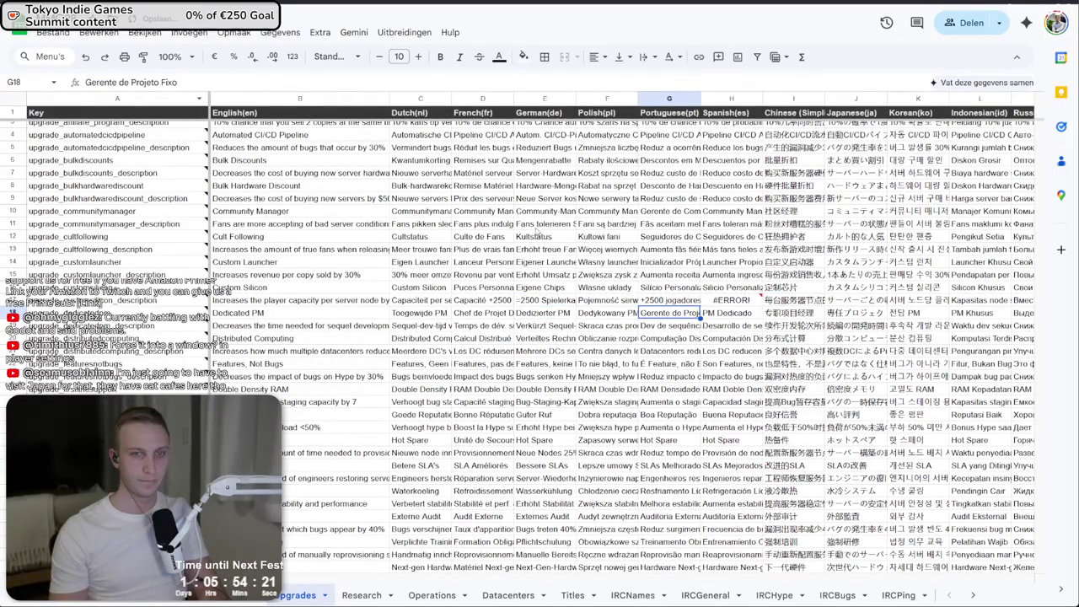
left_click(723, 301)
key("F2")
key("Home")
type("'")
key("Return")
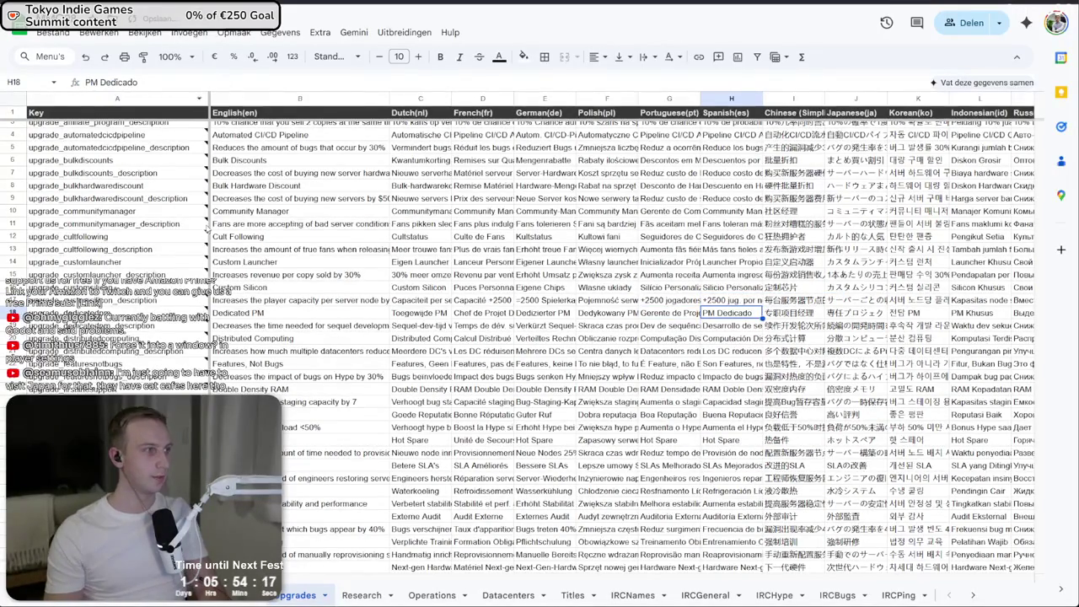
mouse_move(205, 260)
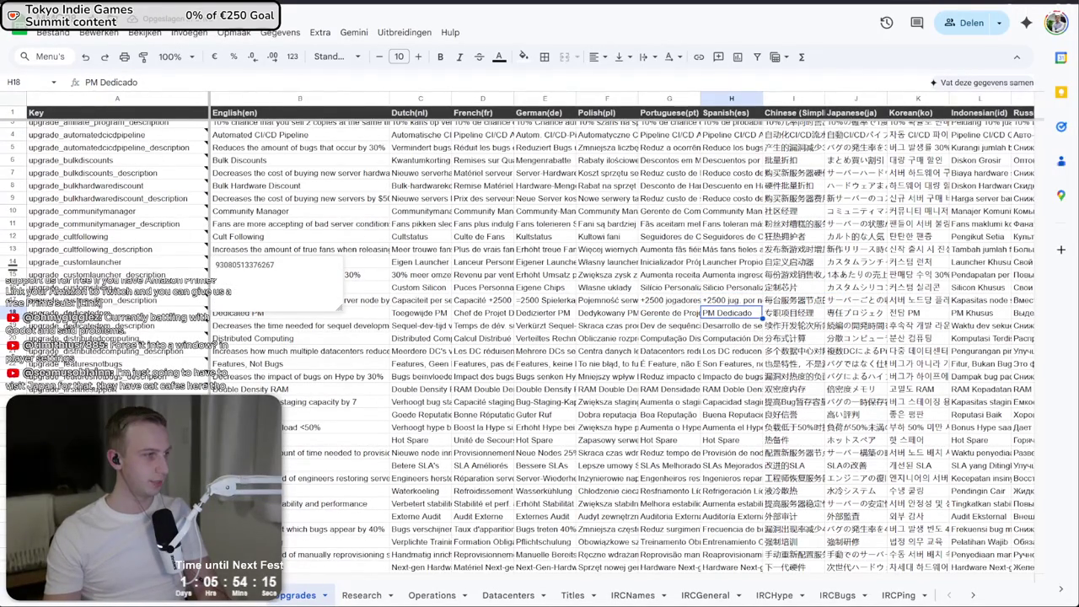
key("alt+Tab")
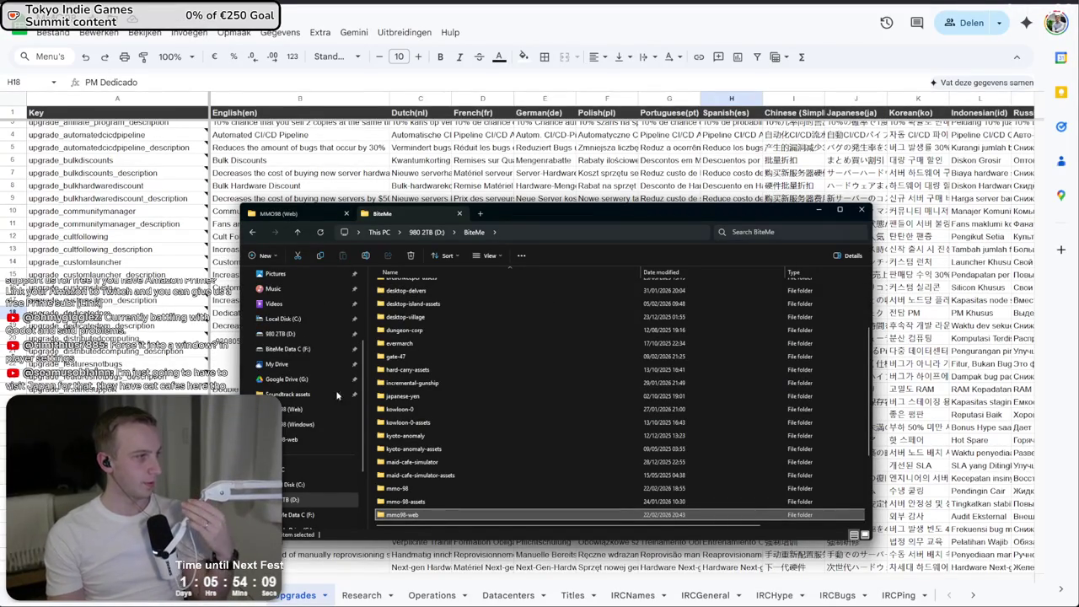
left_click(333, 514)
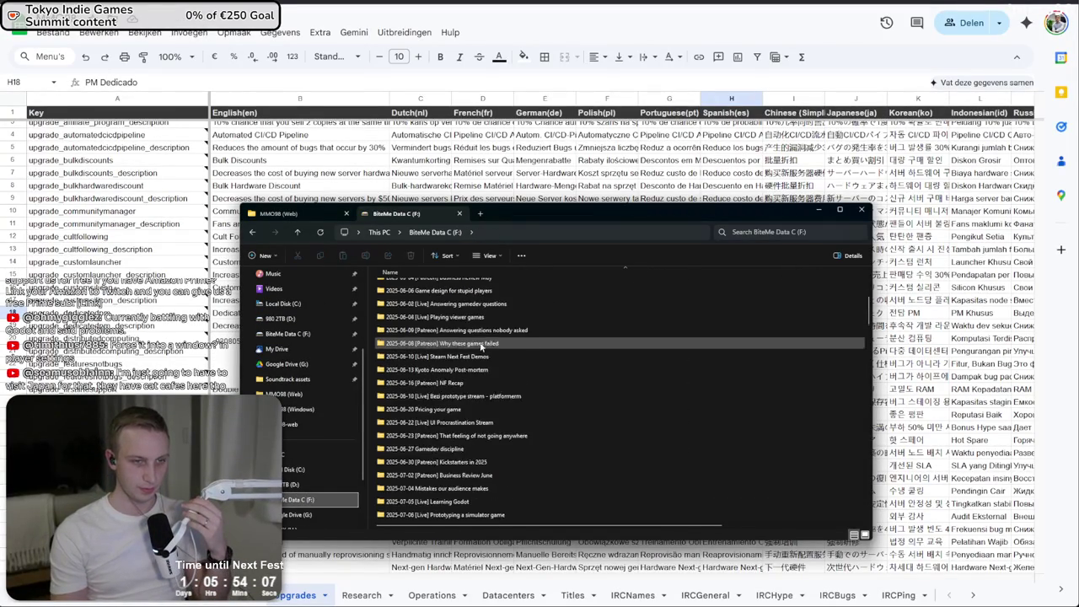
scroll(452, 488, "down", 10)
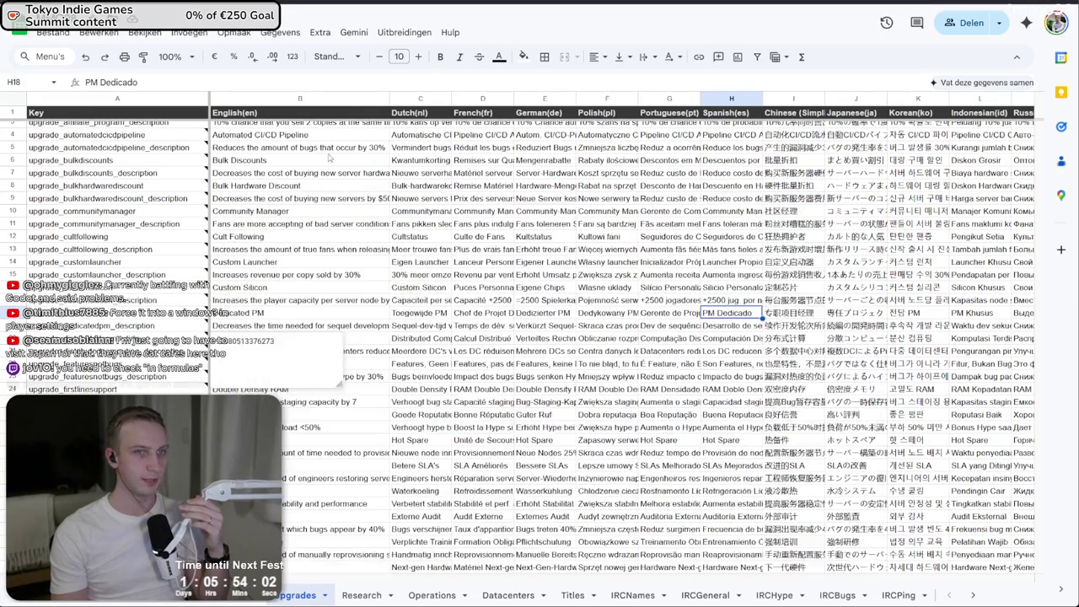
left_click(299, 148)
left_click(669, 249)
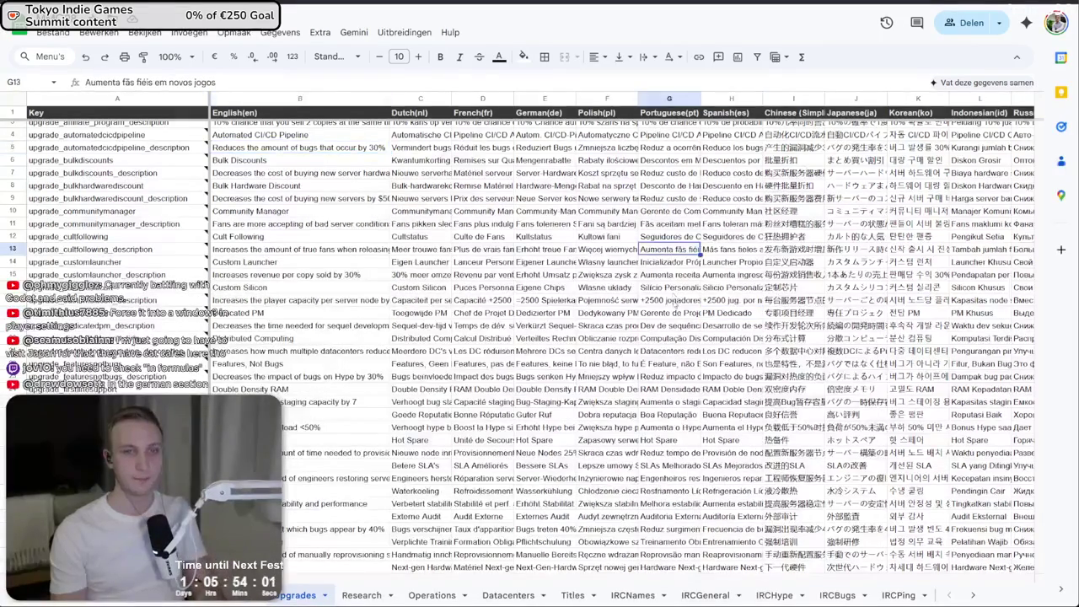
- Open the full Find and replace dialog with 'Also search within formulas' ticked
scroll(935, 131, "right", 6)
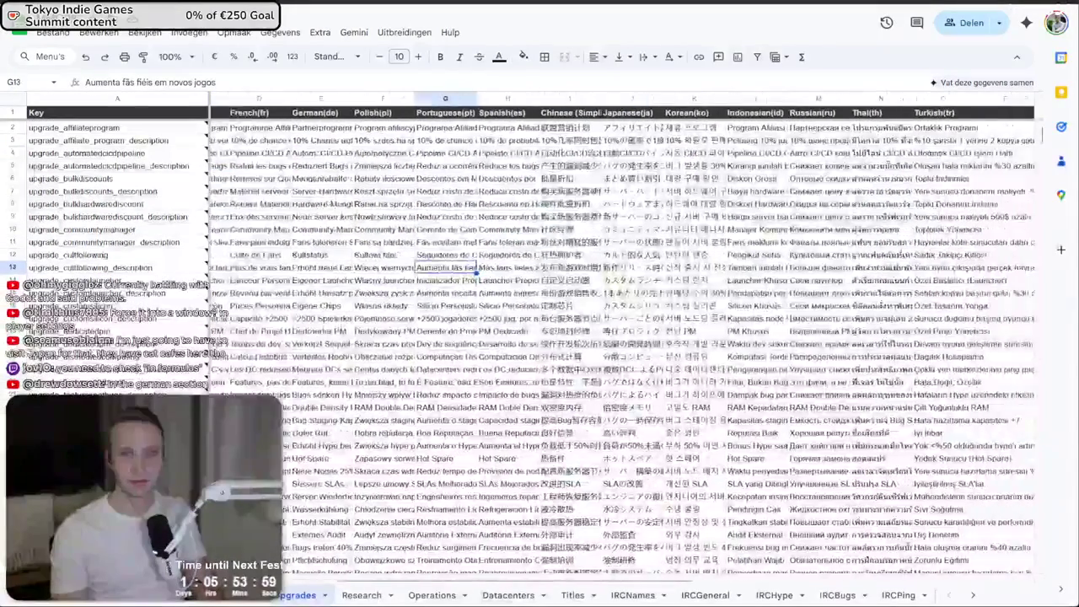
key("ctrl+f")
key("ctrl+minus")
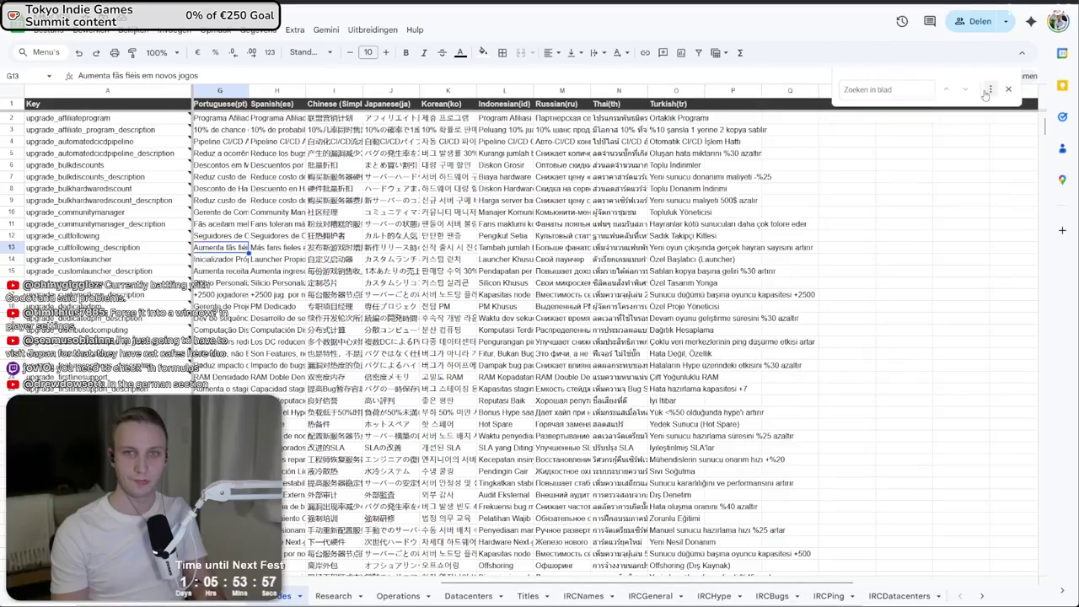
left_click(989, 91)
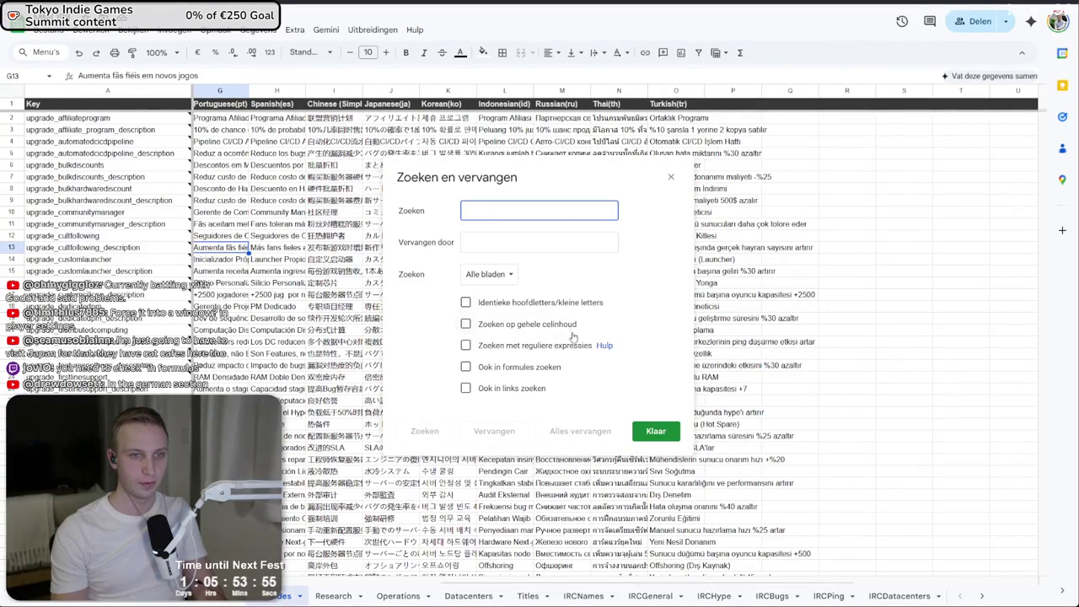
left_click(524, 369)
- Replace =+ with '+ across all sheets and close the replace window
left_click(540, 210)
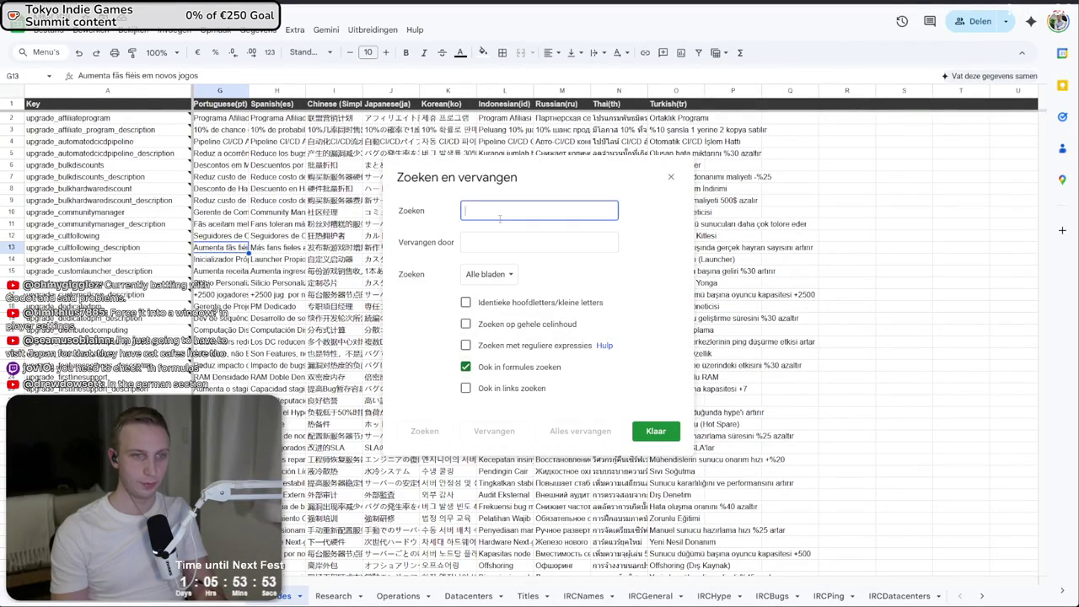
type("=+")
left_click(539, 242)
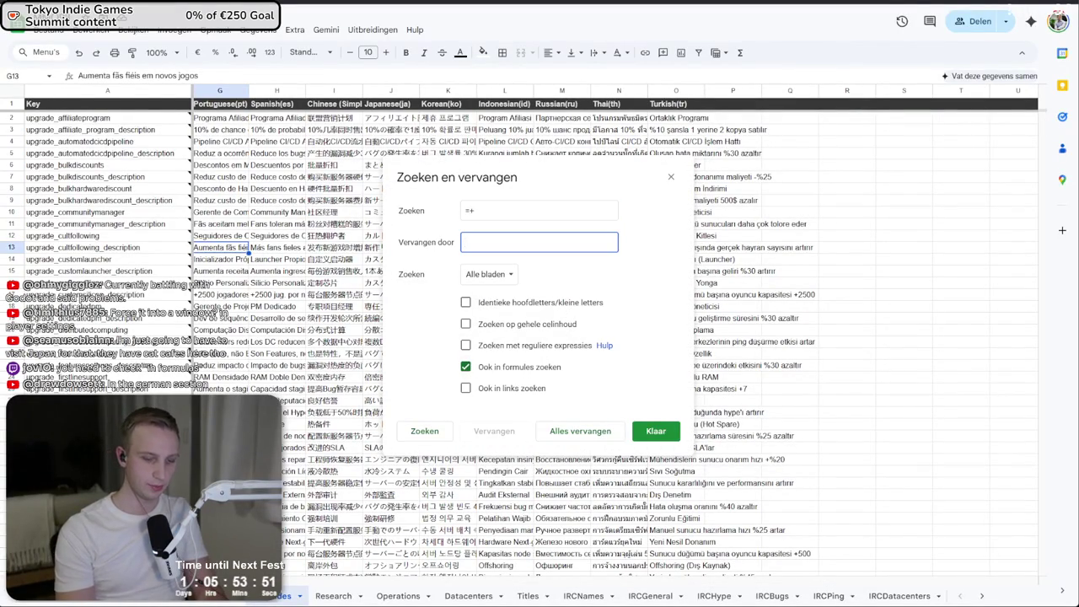
type("'=")
key("BackSpace")
type("+")
left_click(654, 432)
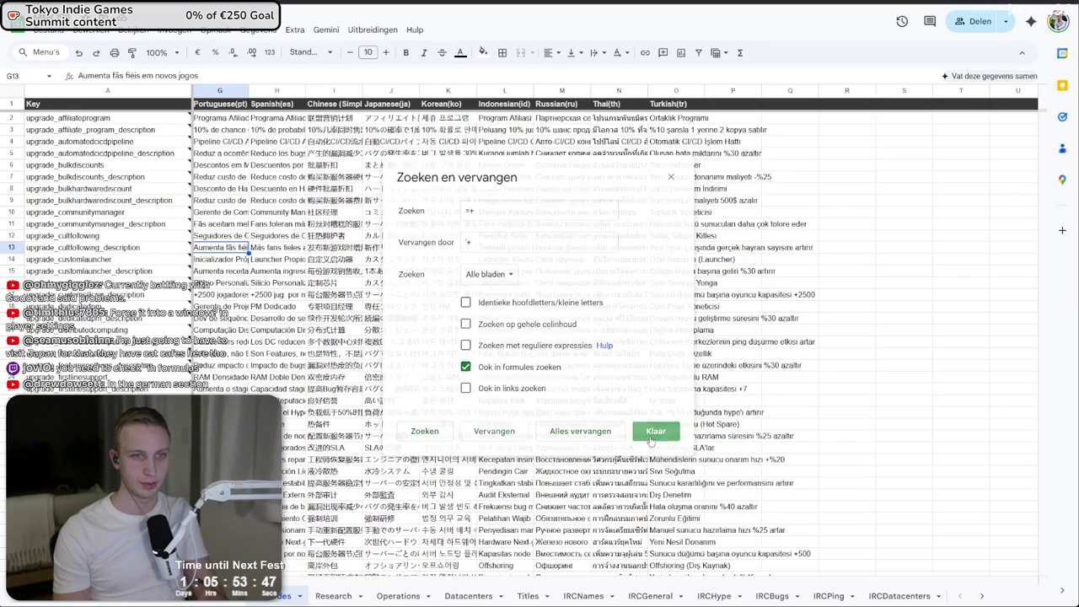
scroll(592, 432, "left", 5)
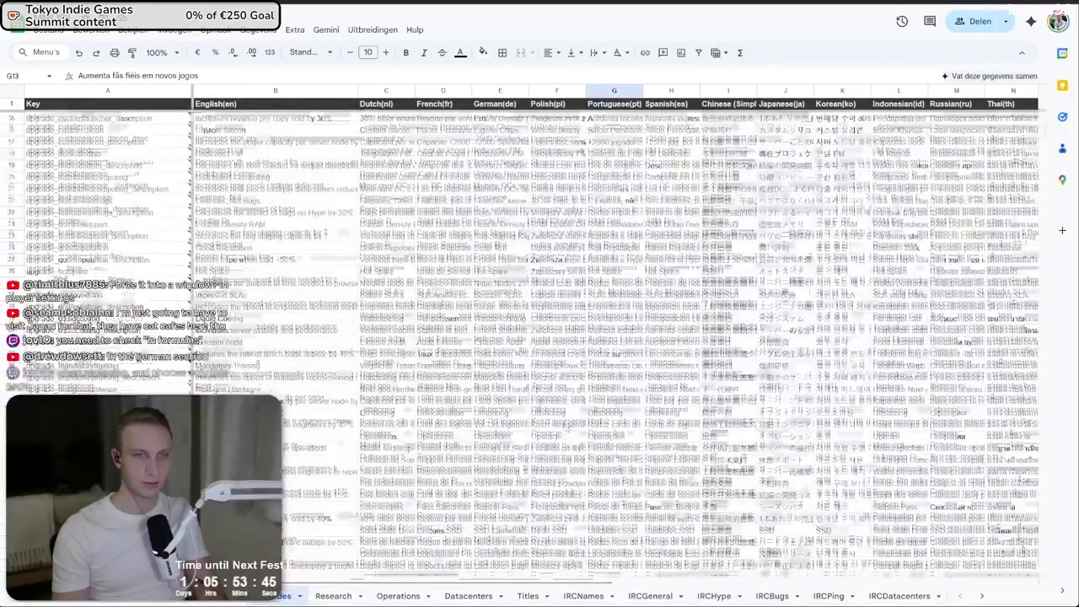
scroll(589, 407, "right", 5)
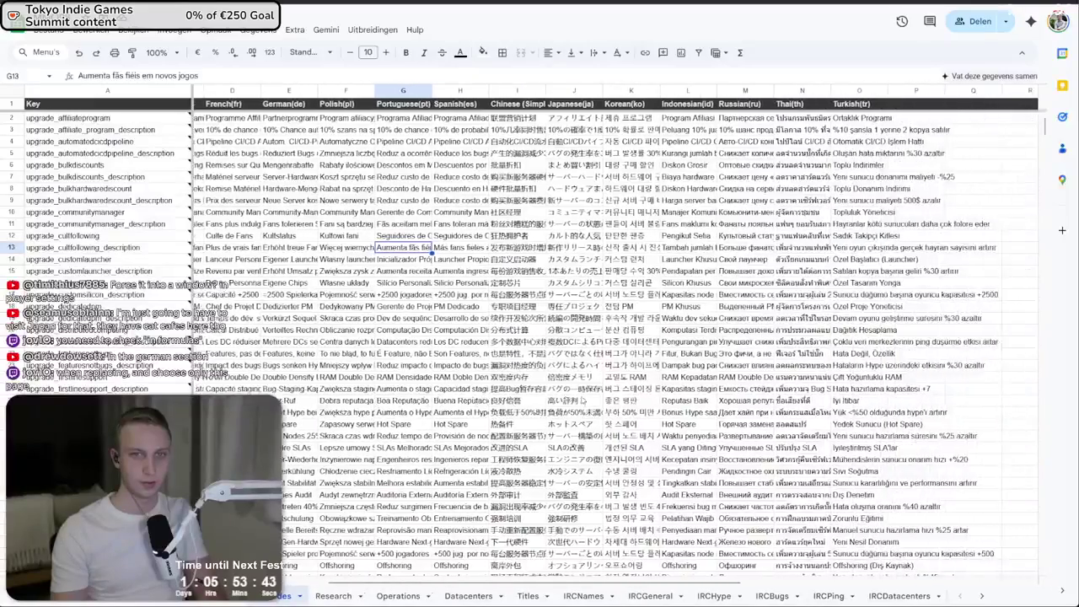
scroll(573, 404, "left", 5)
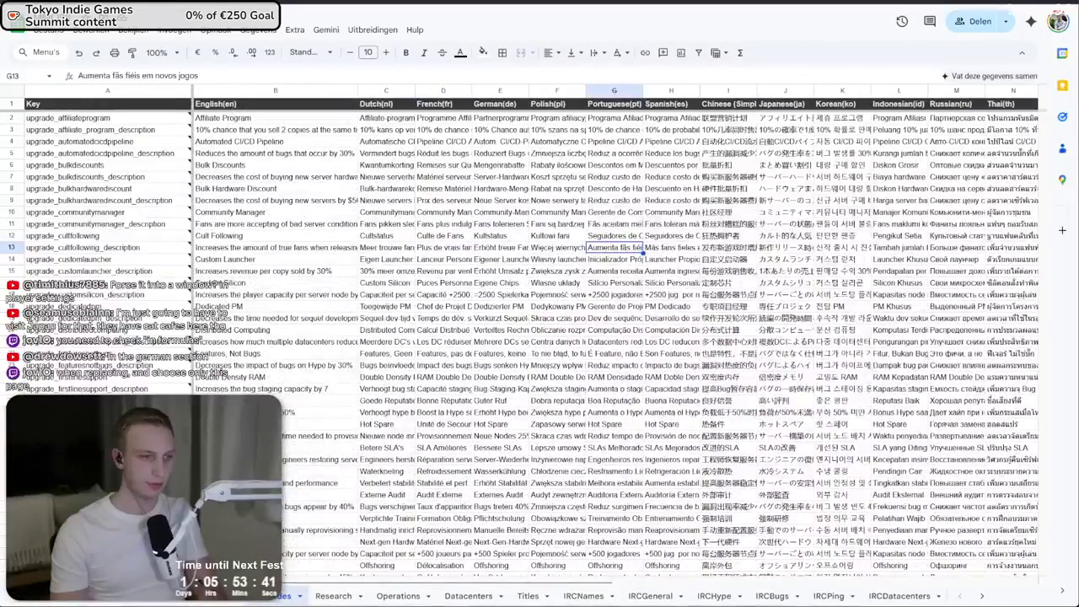
- Reply 'Fixed in next update!' on the Discord German-version bug post, then return to the tutorial sheet
key("ctrl+Page_Up")
key("alt+Tab")
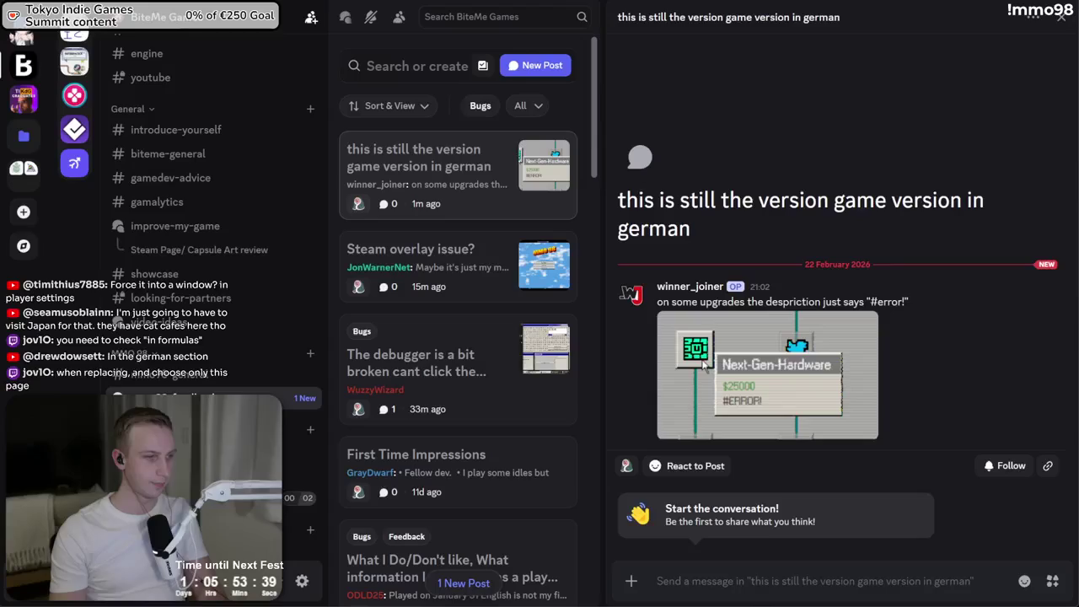
type("Fixe")
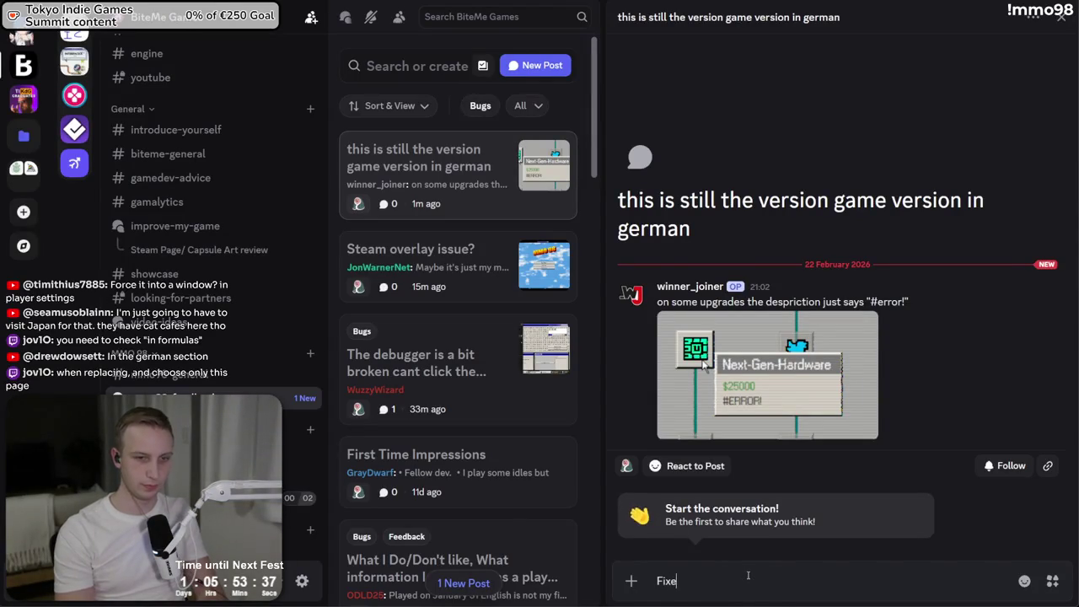
type("te!")
key("Return")
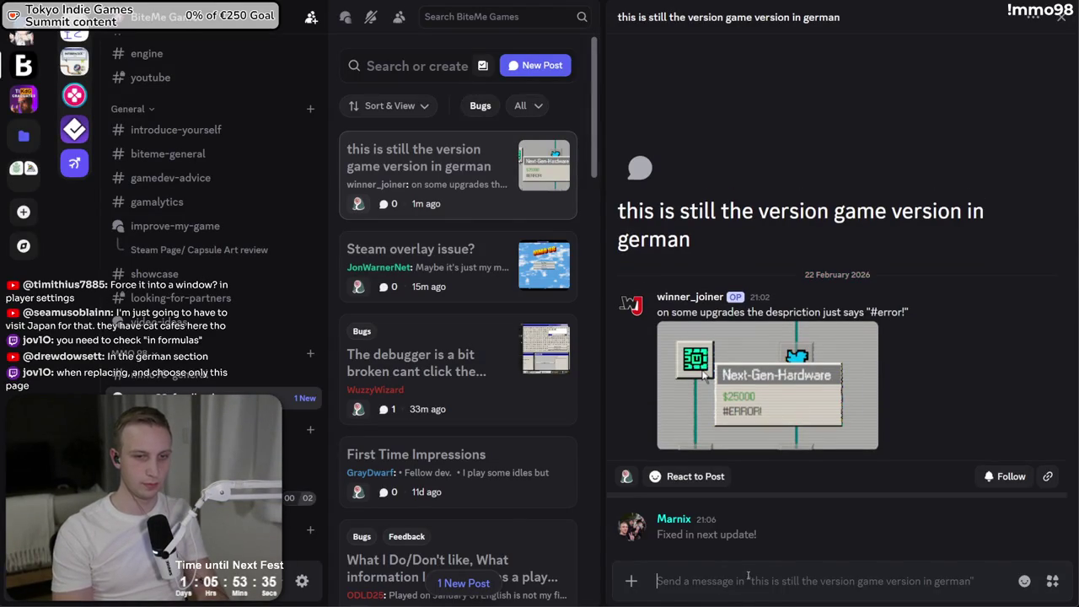
key("alt+Tab")
left_click(404, 261)
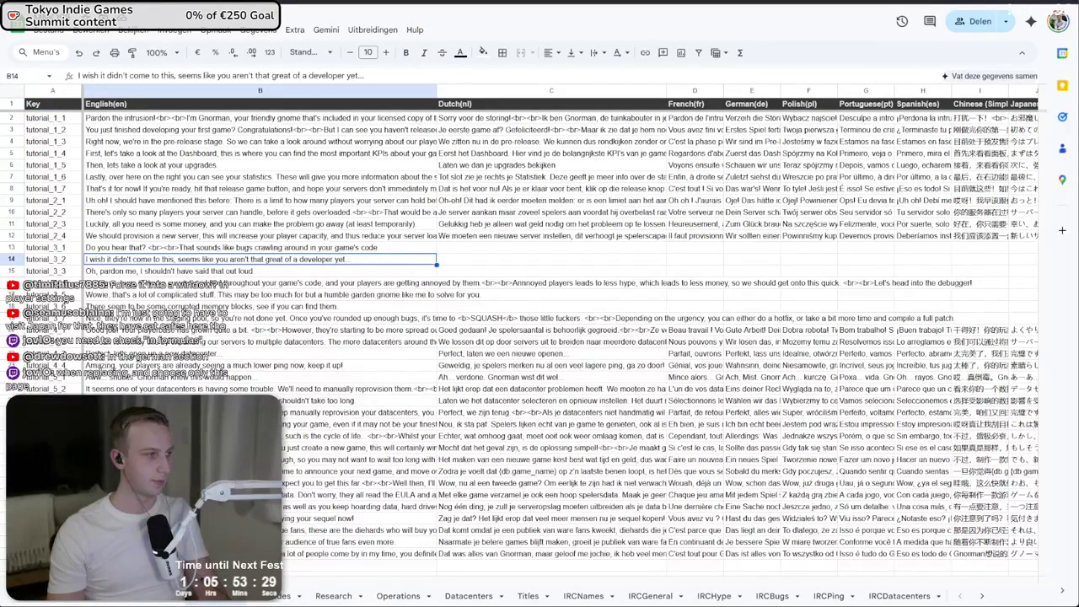
- Review the tutorial sheet translations, including tutorial_1_6 and rows 14-18, down to the sheet's end
left_click(683, 461)
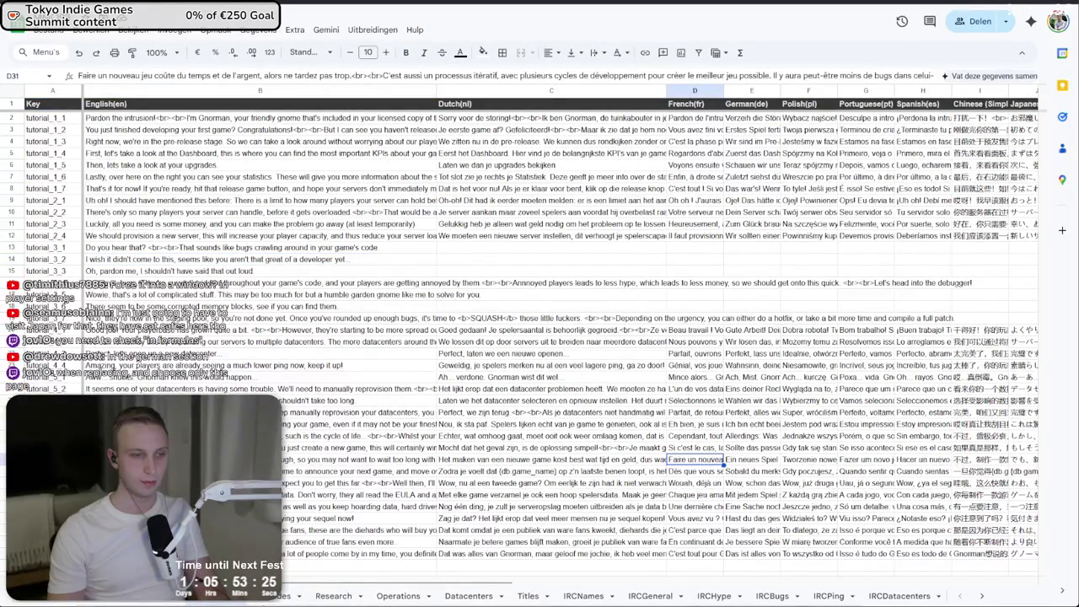
left_click(315, 599)
left_click(187, 600)
left_click(169, 601)
mouse_move(479, 307)
left_mouse_down()
mouse_move(179, 262)
mouse_move(168, 308)
left_mouse_up()
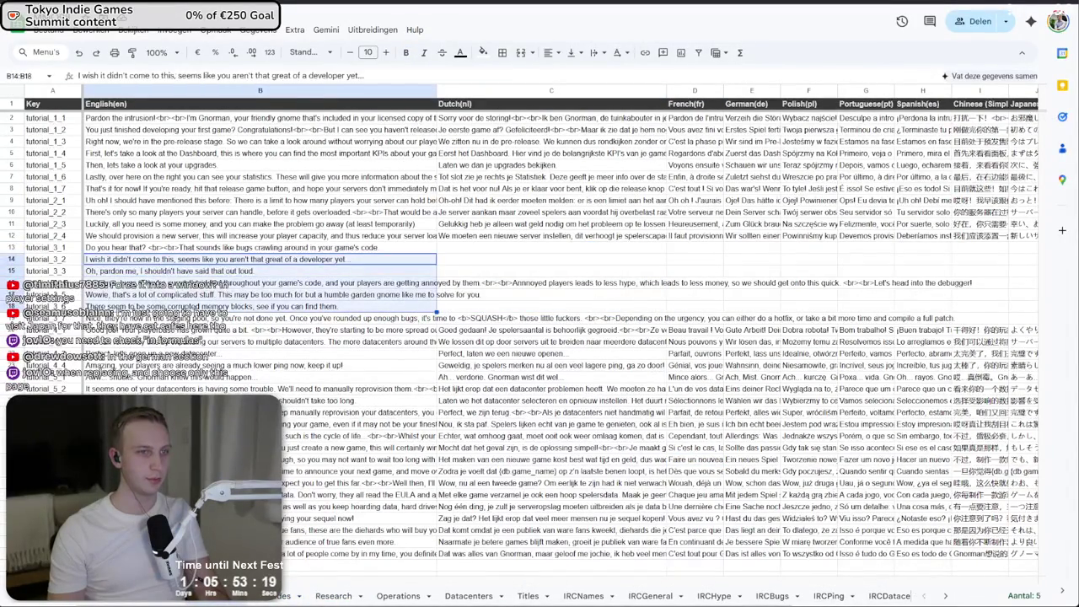
left_click(296, 179)
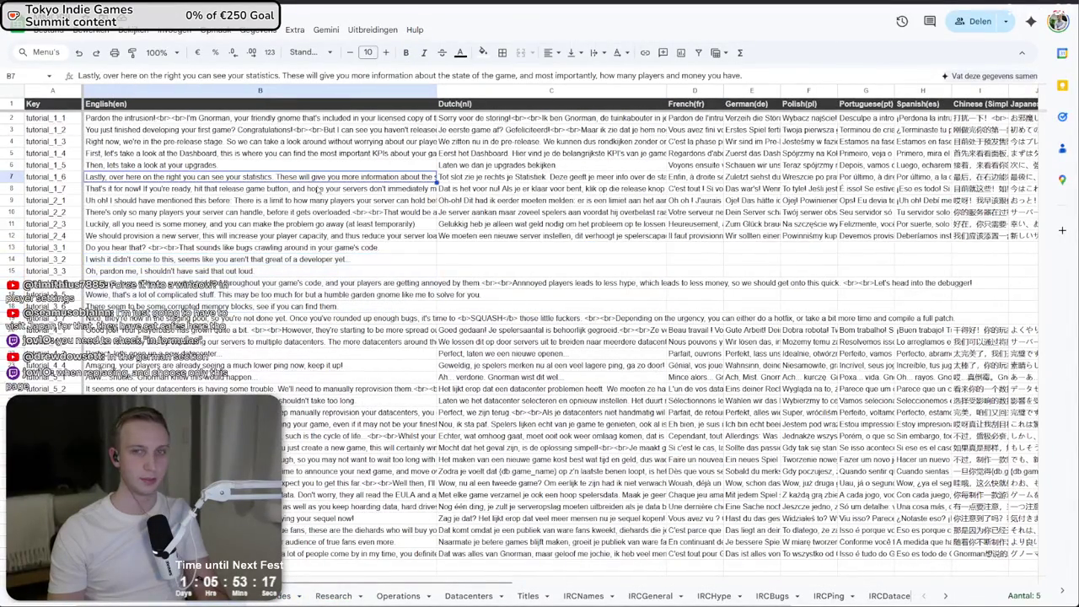
scroll(670, 258, "down", 5)
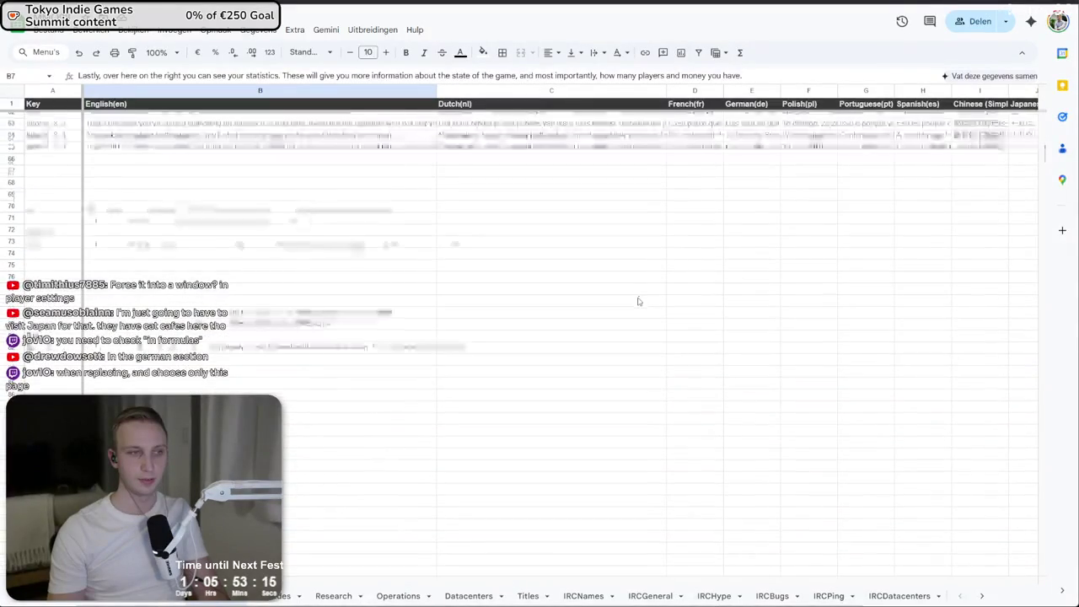
left_click_drag(133, 304, 342, 379)
left_click(342, 378)
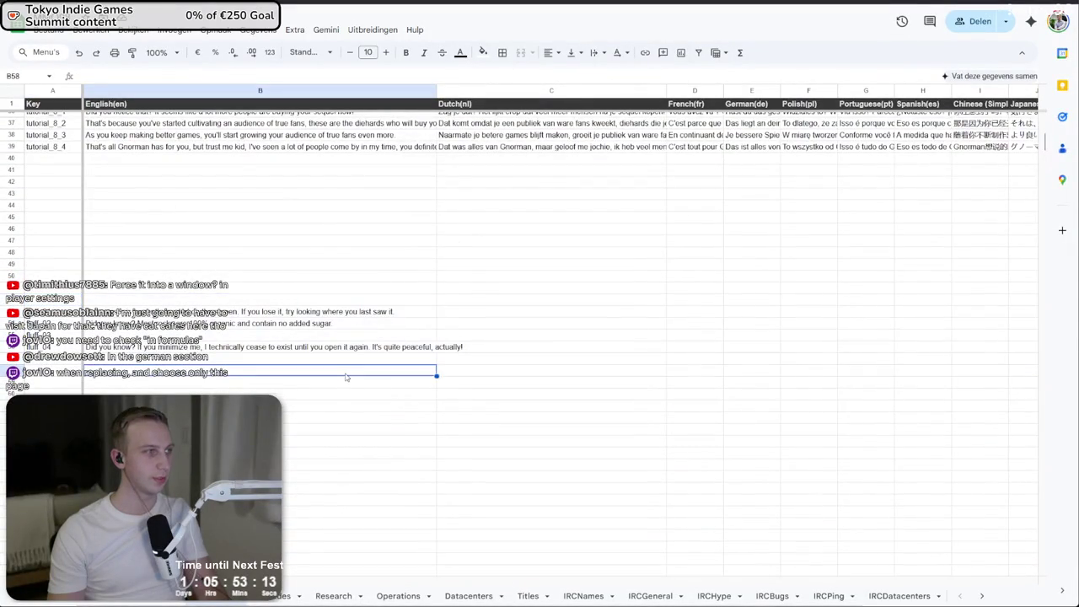
scroll(342, 381, "down", 1)
scroll(341, 383, "down", 1)
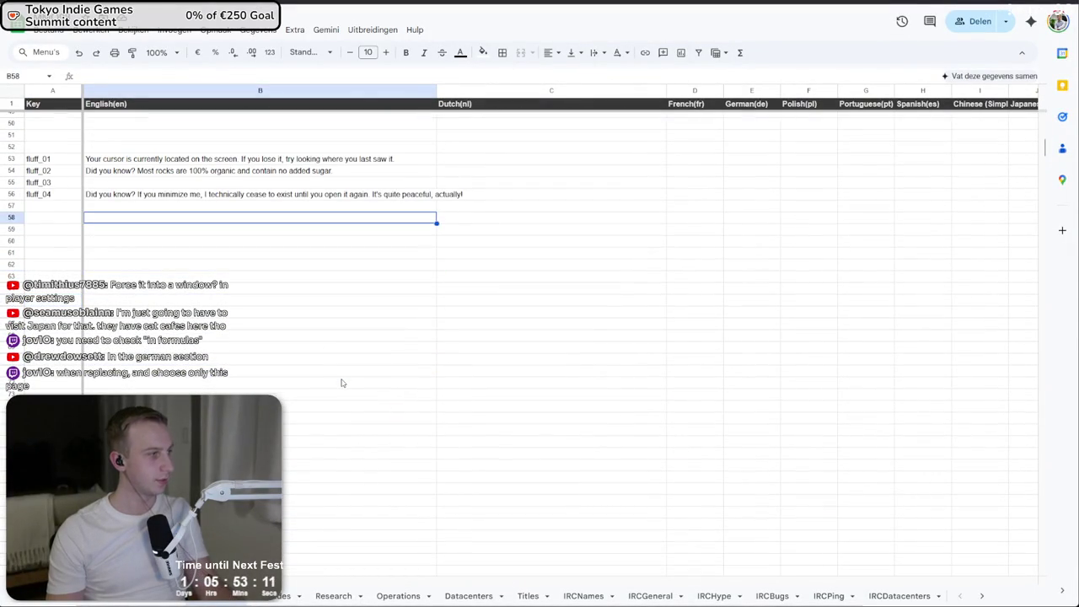
- Return to the Upgrades key sheet and scroll through its rows
left_click(287, 596)
scroll(502, 381, "down", 8)
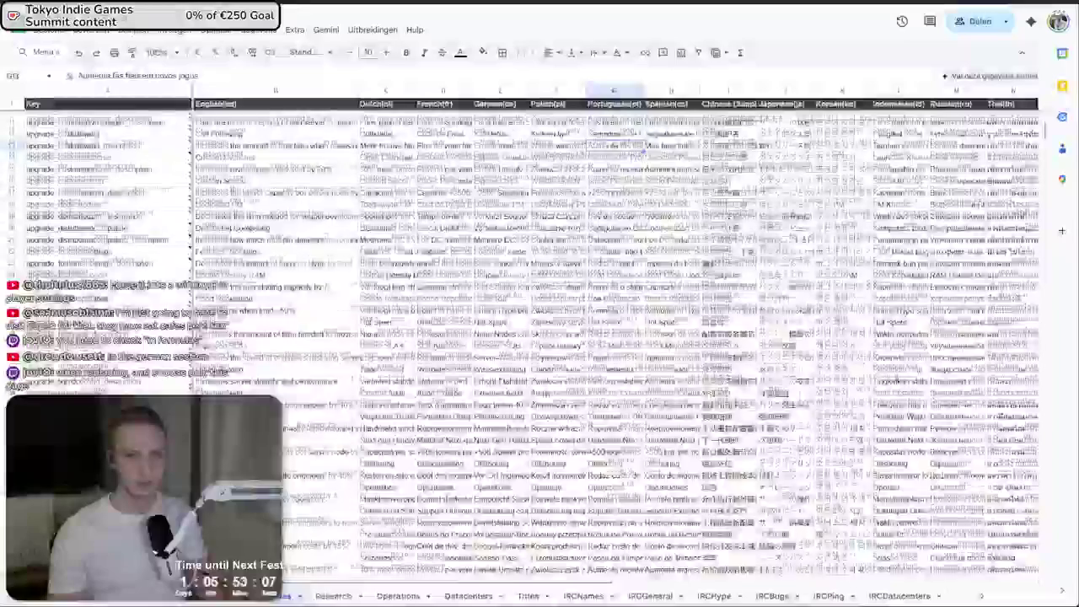
scroll(503, 382, "right", 5)
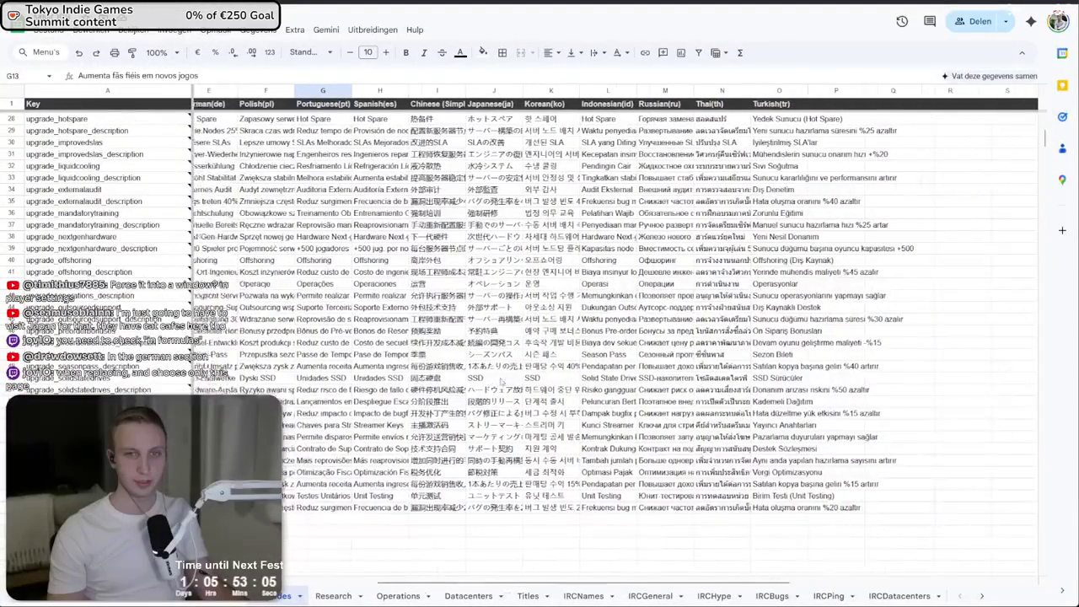
scroll(350, 250, "up", 8)
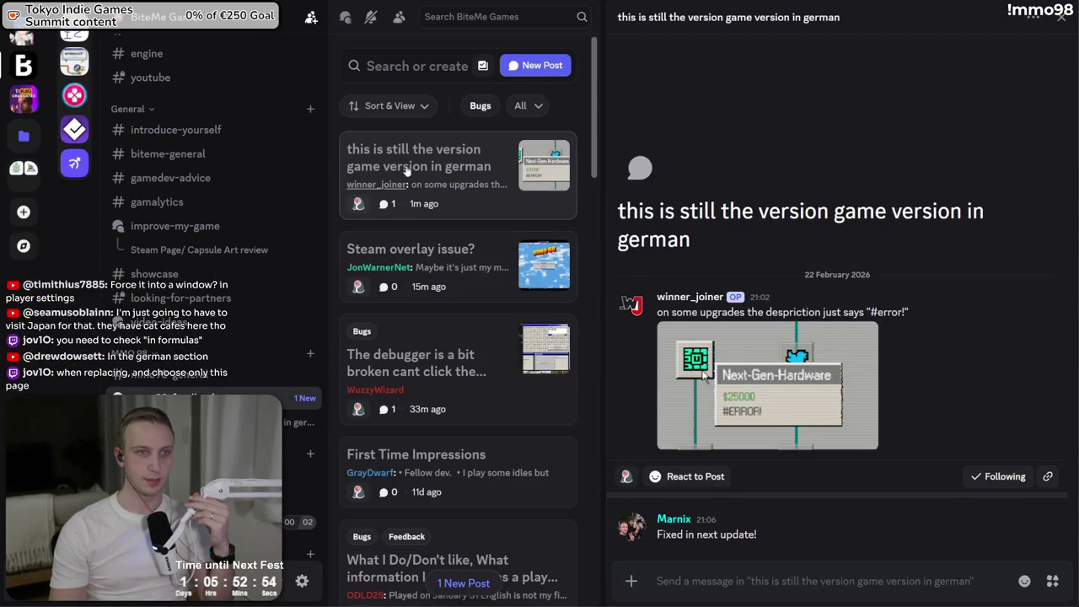
- Check the reporter's profile, then open the Small UI issues post in the bugs forum
left_click(388, 184)
key("Escape")
left_click(253, 374)
left_click(253, 400)
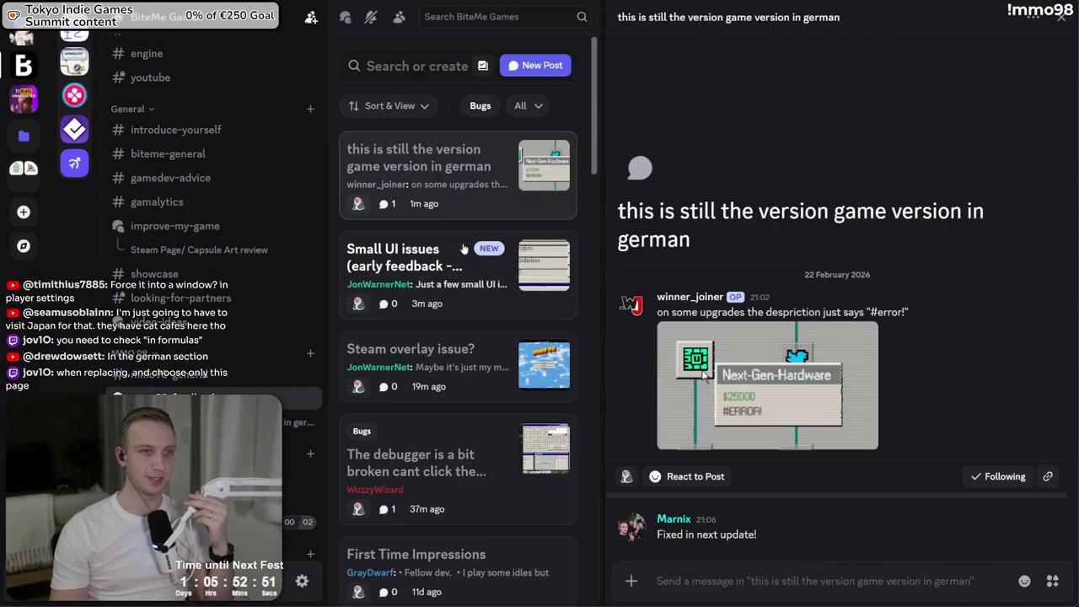
left_click(473, 257)
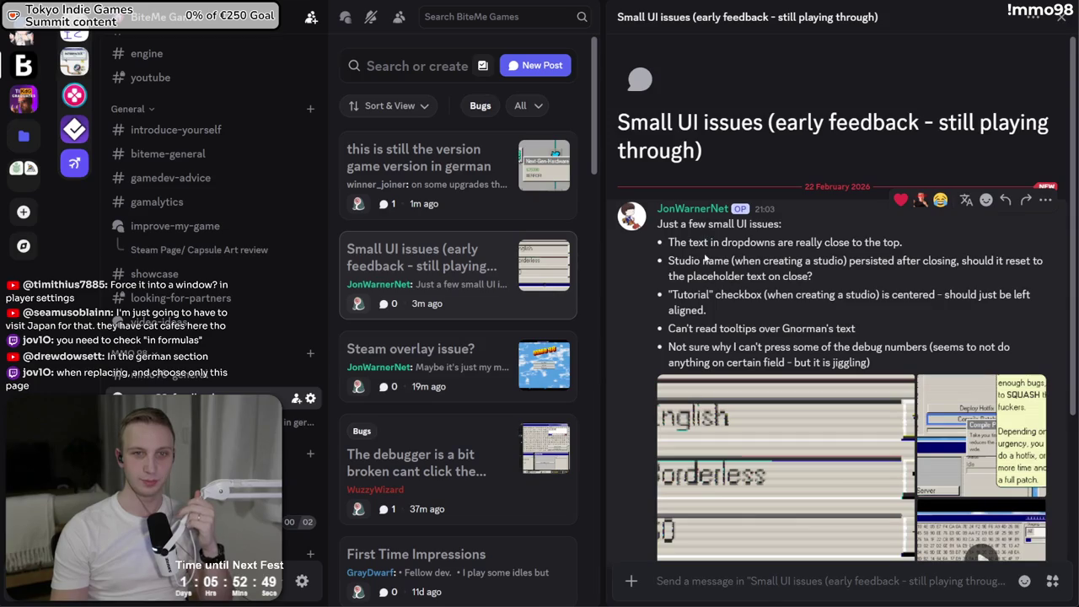
- Highlight the reported points: the first two issues, the studio name and the Tutorial checkbox
left_click_drag(822, 236, 813, 260)
left_click(814, 259)
left_click(814, 260)
triple_click(814, 260)
left_click(791, 289)
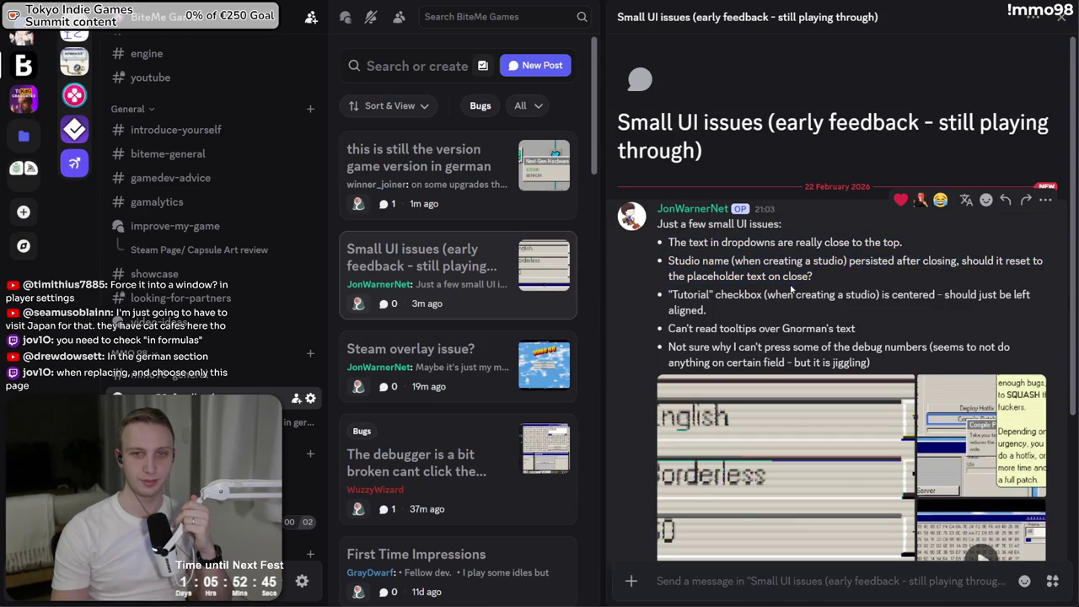
triple_click(804, 294)
triple_click(810, 269)
- Browse the attached screenshots of the dropdowns, the tooltip and the Debugger
left_click(867, 483)
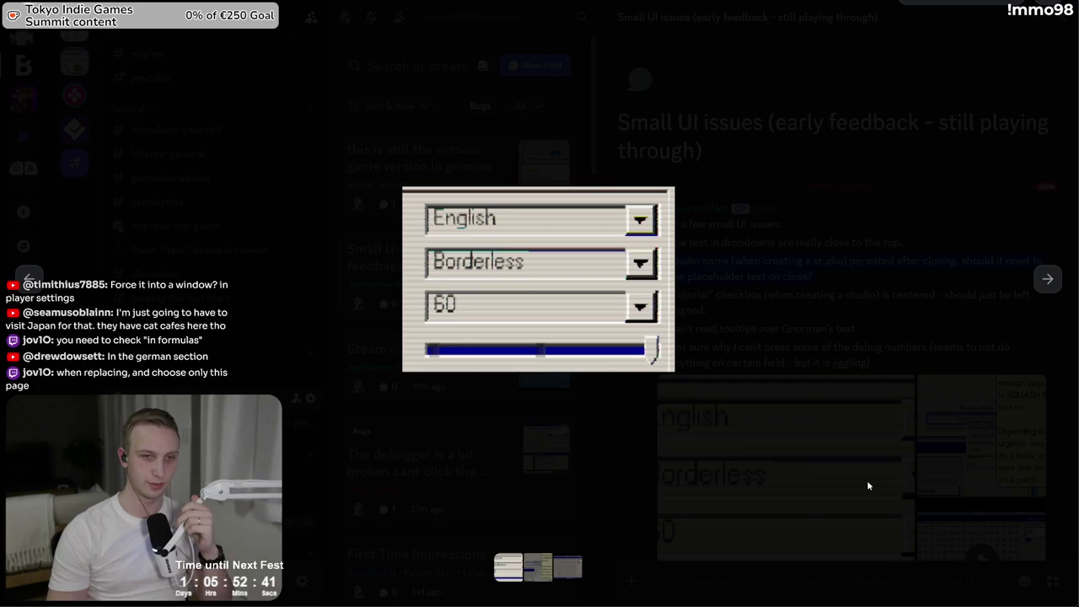
key("Right")
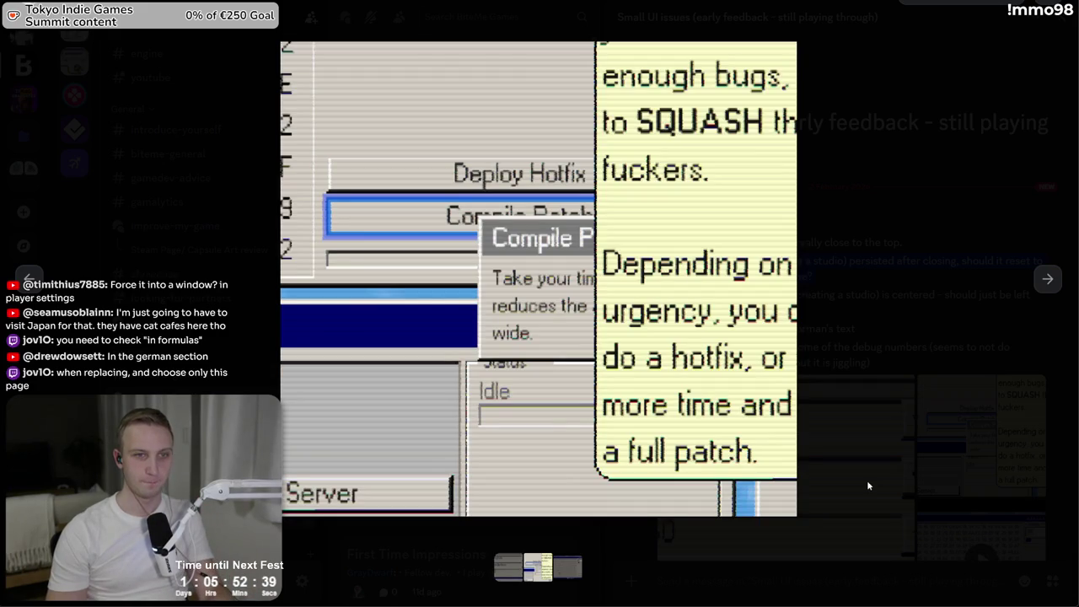
key("Right")
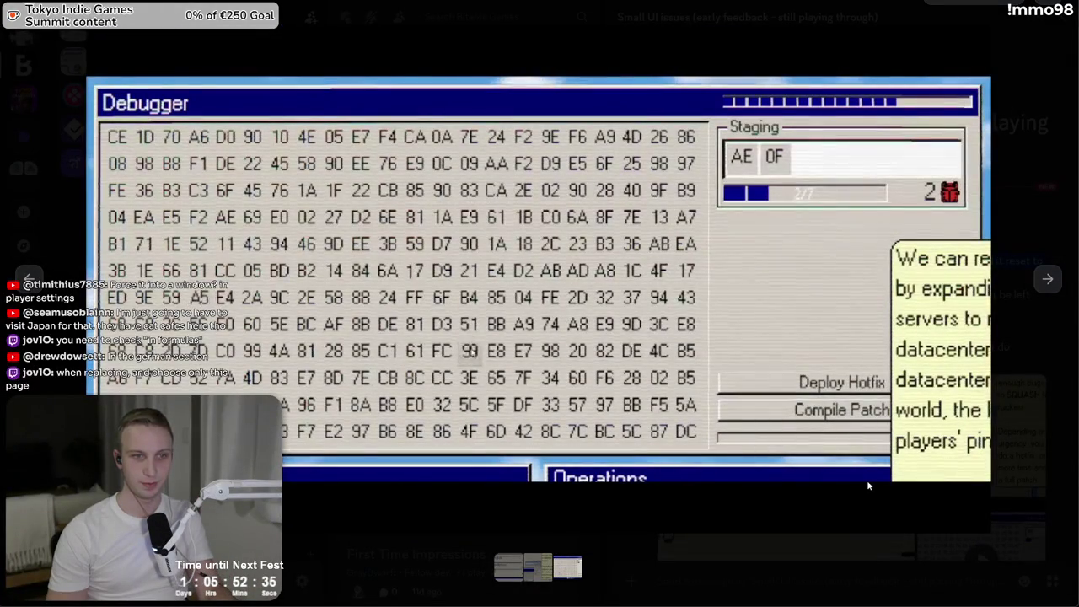
key("Right")
key("Escape")
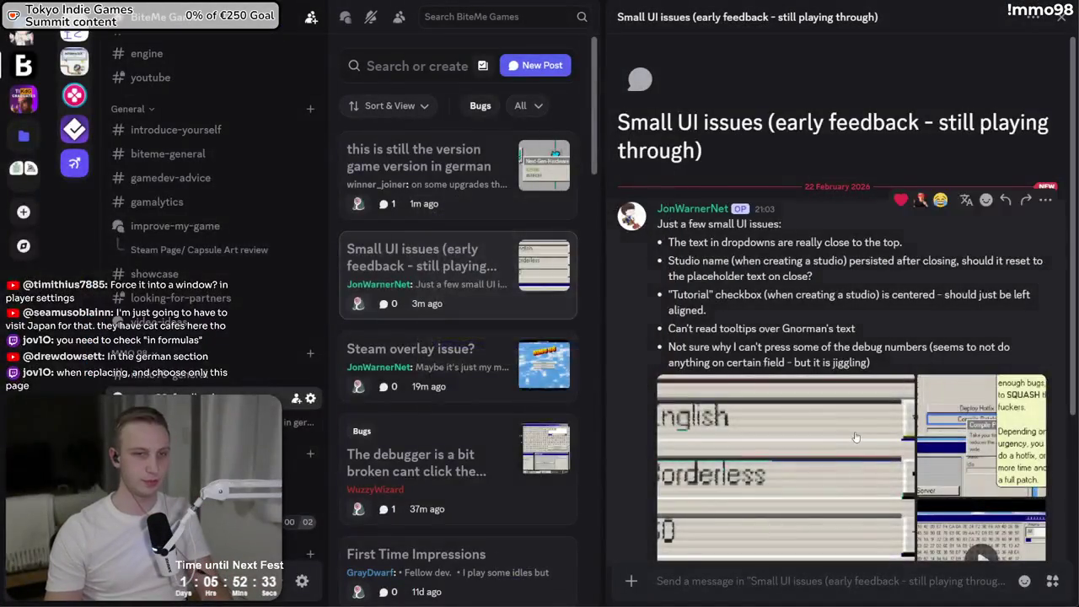
- Go over the debug numbers, unreadable tooltips and Tutorial checkbox alignment points, then switch to YouTube
key("alt+Tab")
key("alt+Tab")
mouse_move(668, 328)
left_mouse_down()
mouse_move(768, 329)
mouse_move(769, 347)
mouse_move(908, 352)
mouse_move(742, 363)
mouse_move(668, 346)
left_mouse_up()
left_click(908, 352)
double_click(686, 309)
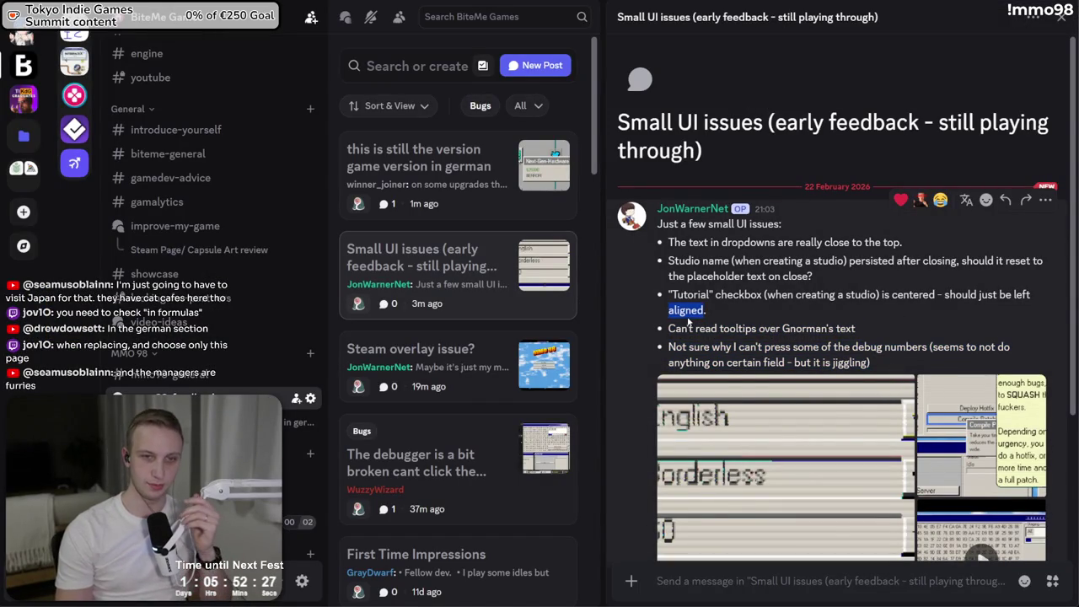
triple_click(695, 330)
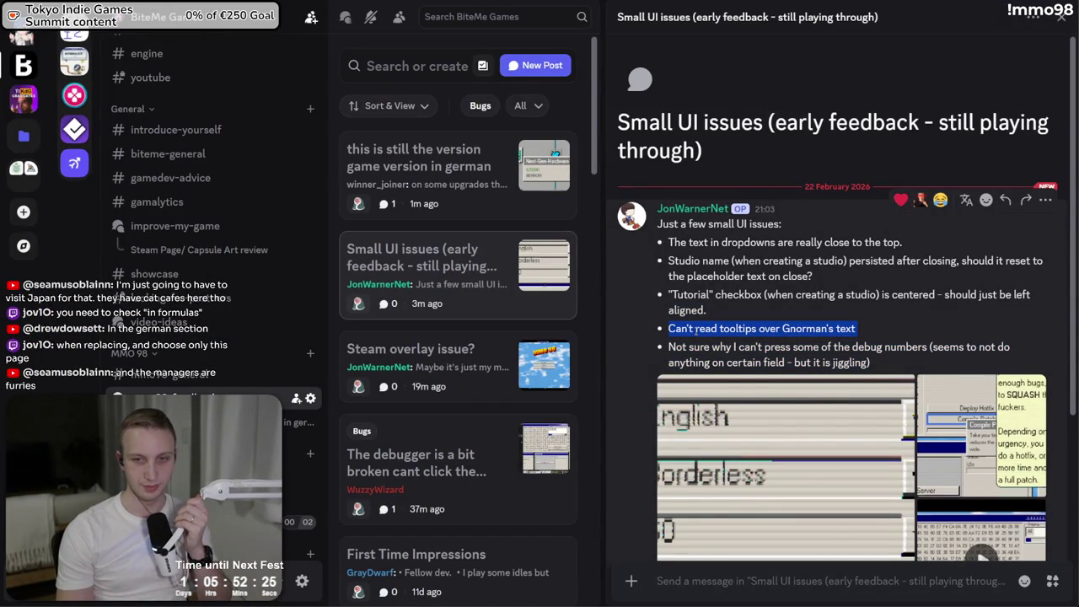
triple_click(713, 310)
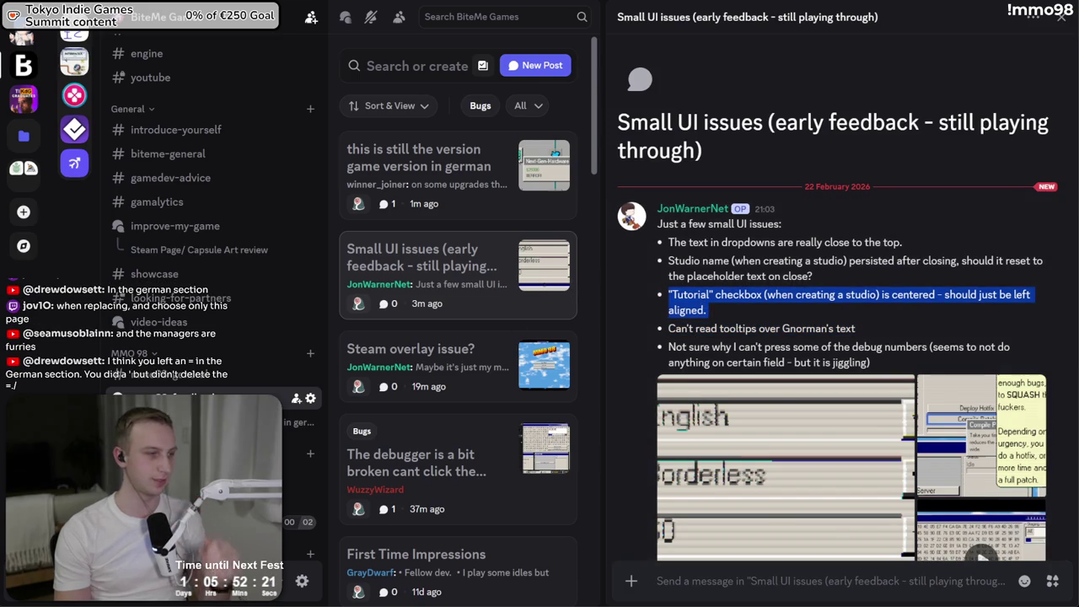
key("alt+Tab")
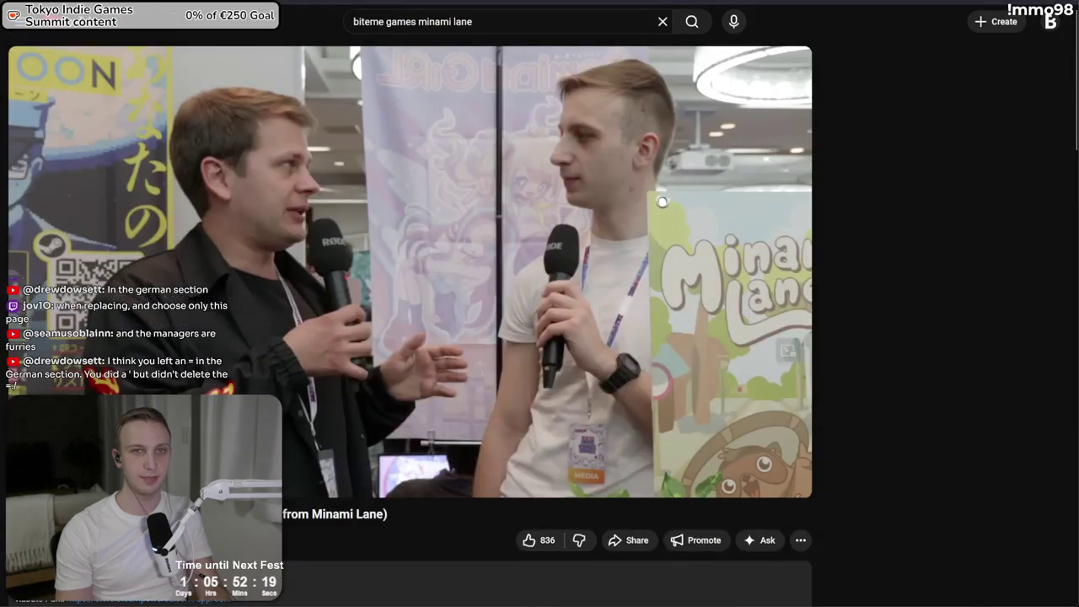
- Search 'win98' from the address bar and open the 98.js.org Windows 98 desktop
key("ctrl+Tab")
key("ctrl+l")
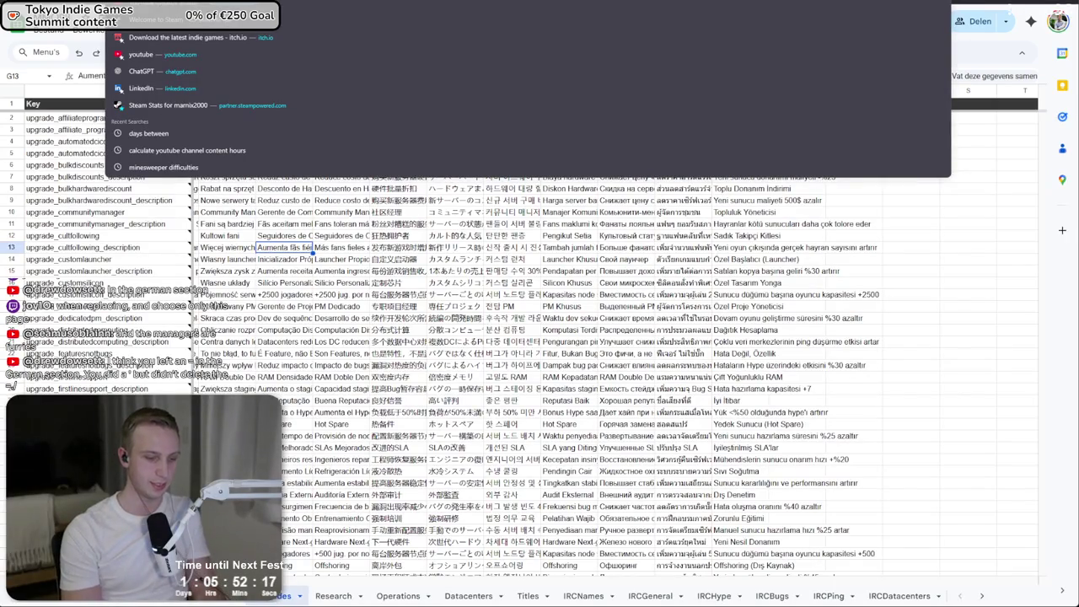
type("win98")
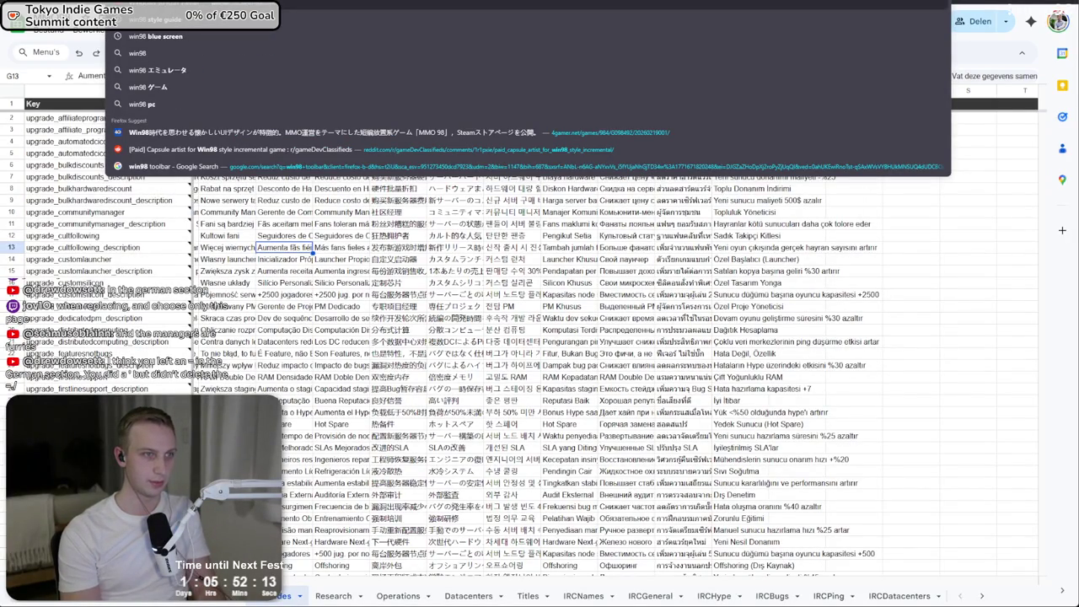
key("BackSpace")
key("BackSpace")
left_click(229, 170)
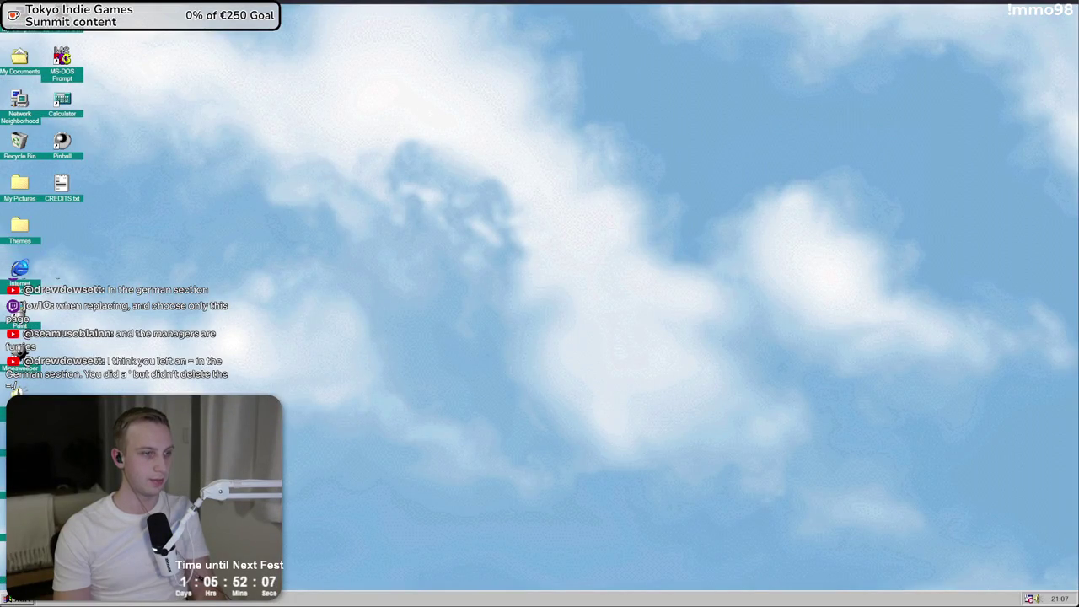
- Launch Paint from the desktop and browse its File, Edit, View and Extras menus
key("Up")
key("Up")
key("Down")
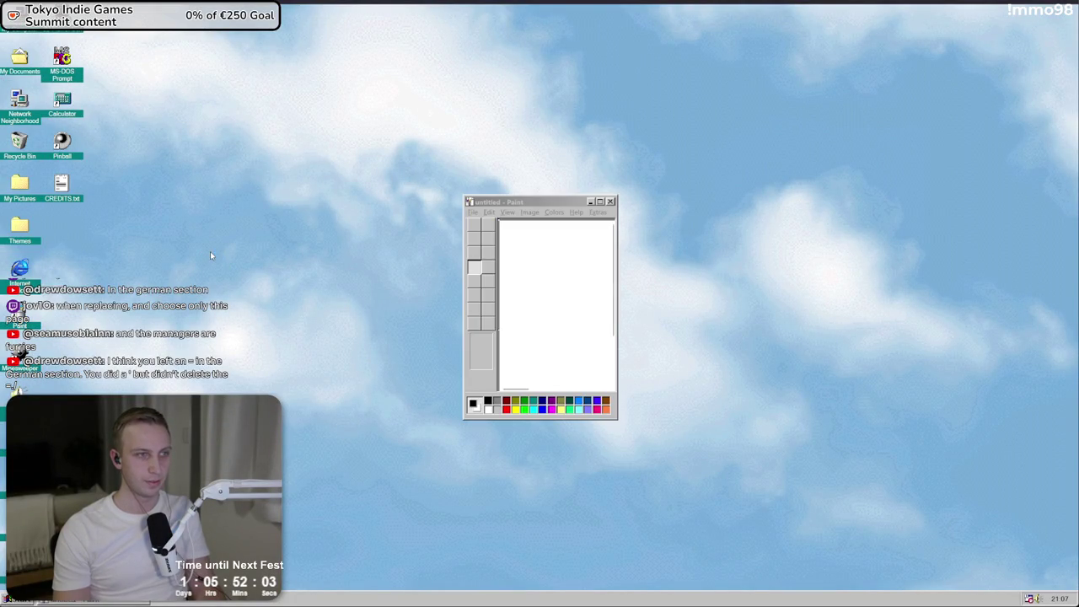
left_click(474, 212)
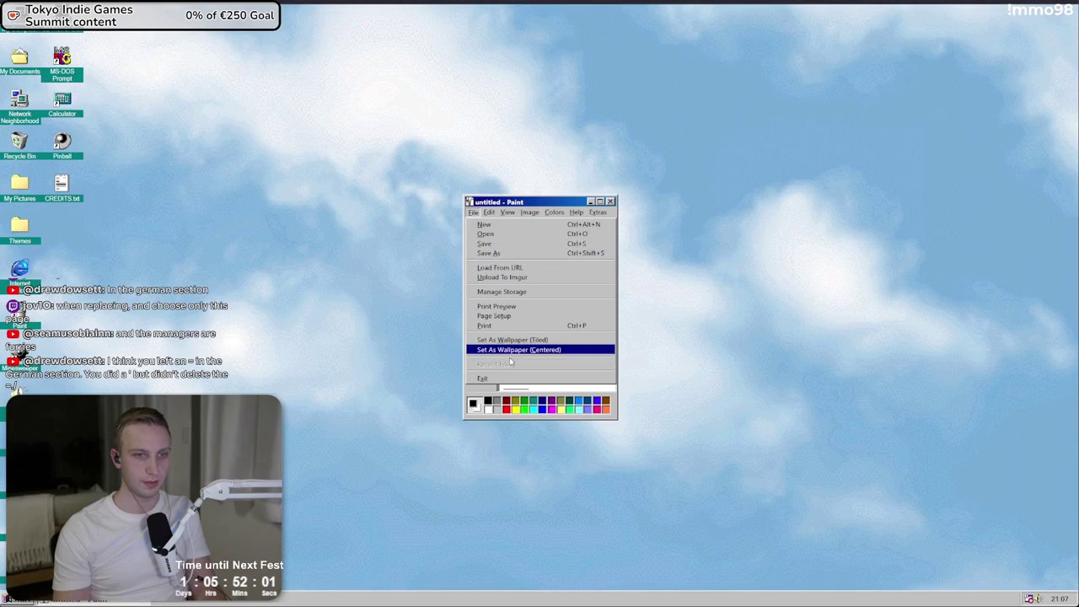
left_click(489, 213)
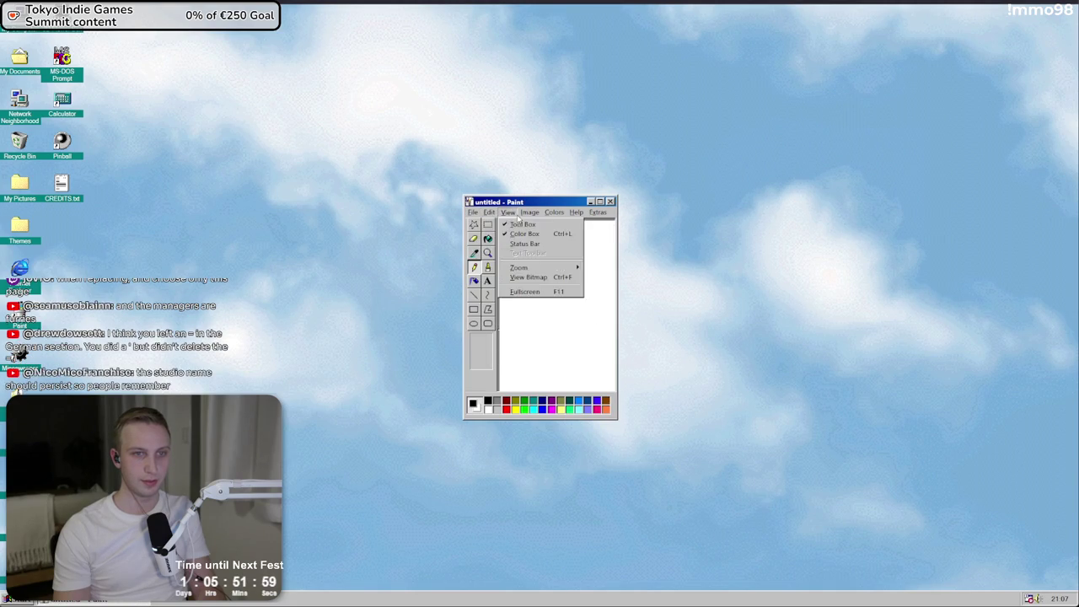
mouse_move(525, 216)
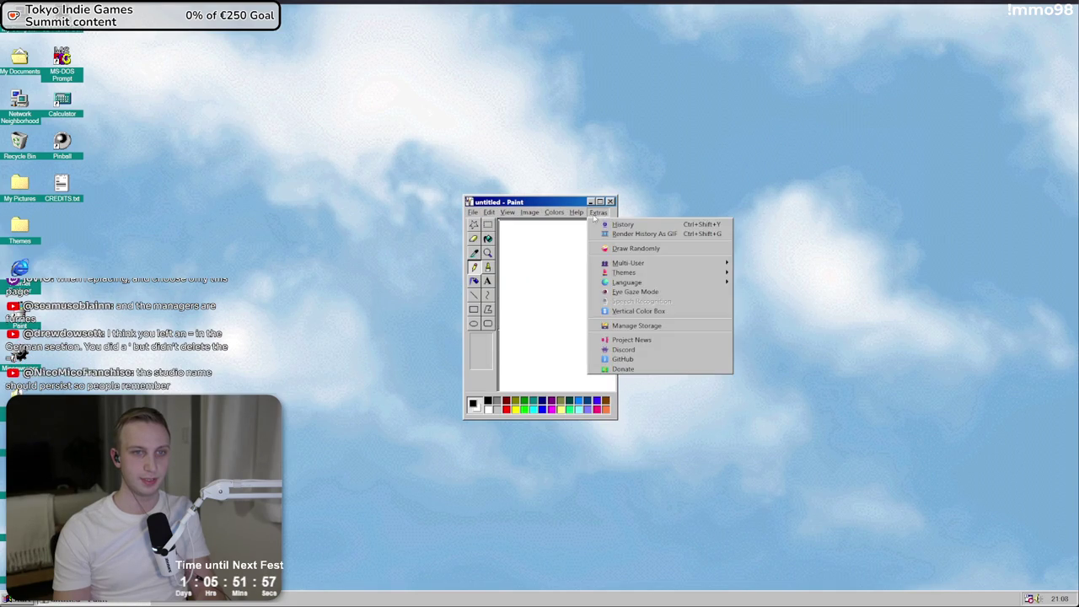
mouse_move(609, 216)
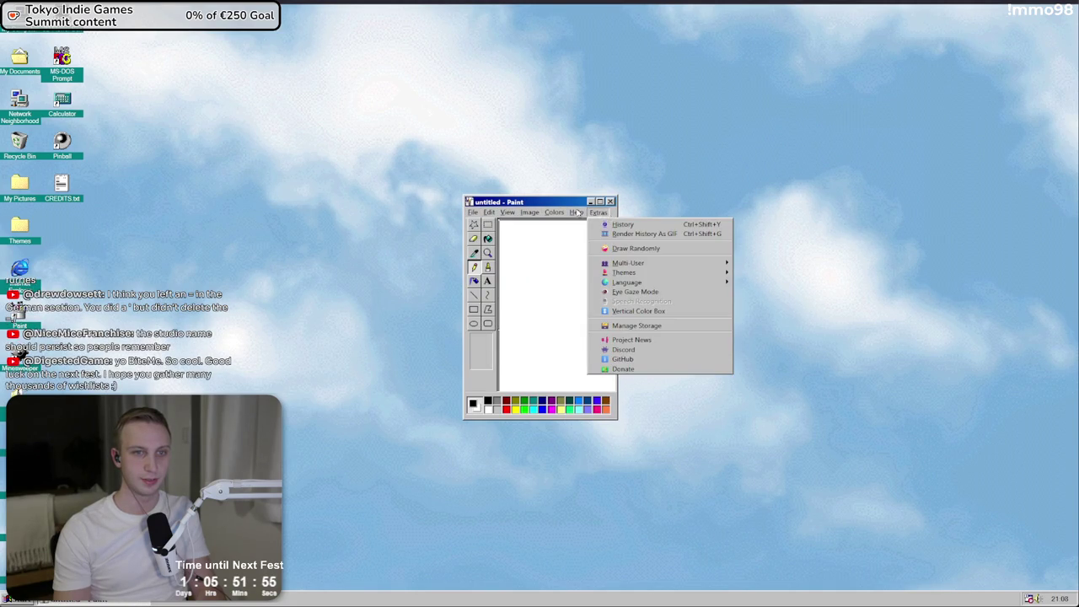
- Open and close Calculator, then search Google for '98 css' in a new tab
left_click(58, 187)
left_click(62, 102)
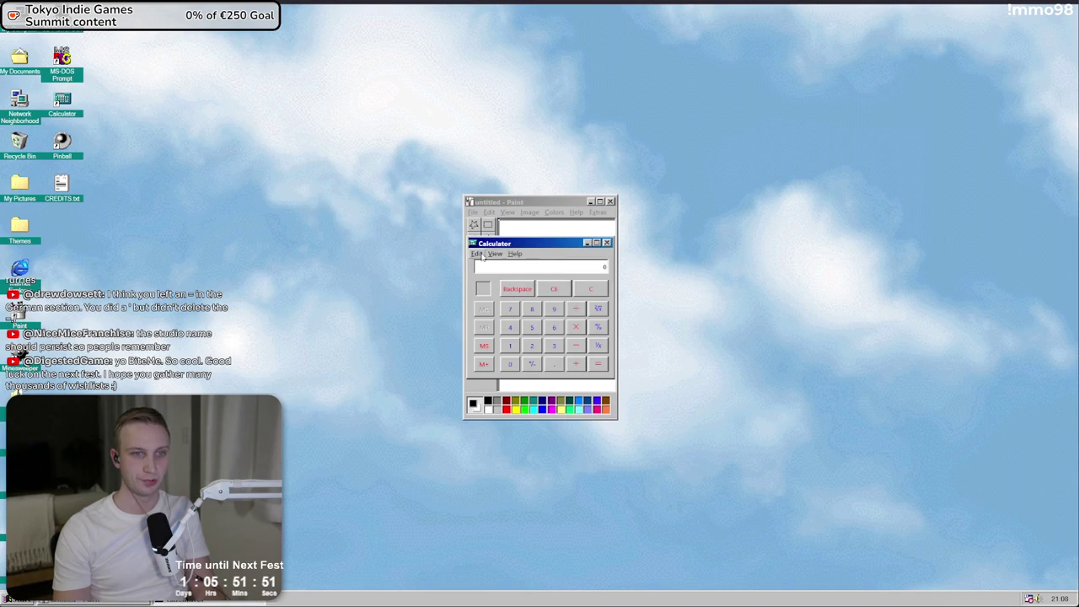
left_click(514, 254)
left_click(606, 243)
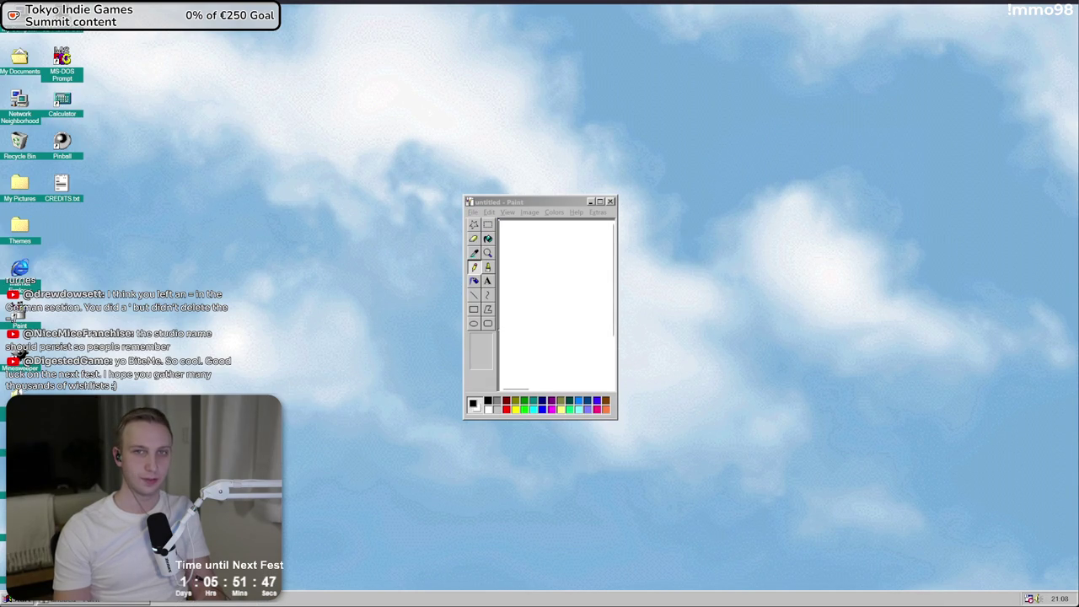
key("ctrl+t")
key("Return")
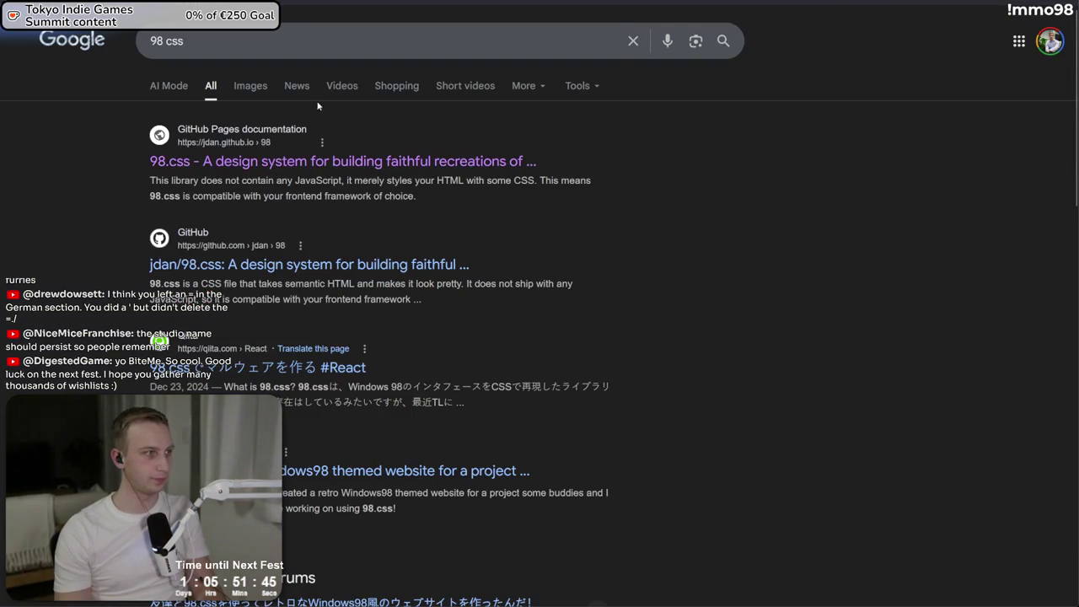
- Open the 98.css documentation and scroll through its components down to Field borders
left_click(233, 160)
scroll(531, 238, "down", 20)
scroll(352, 268, "up", 5)
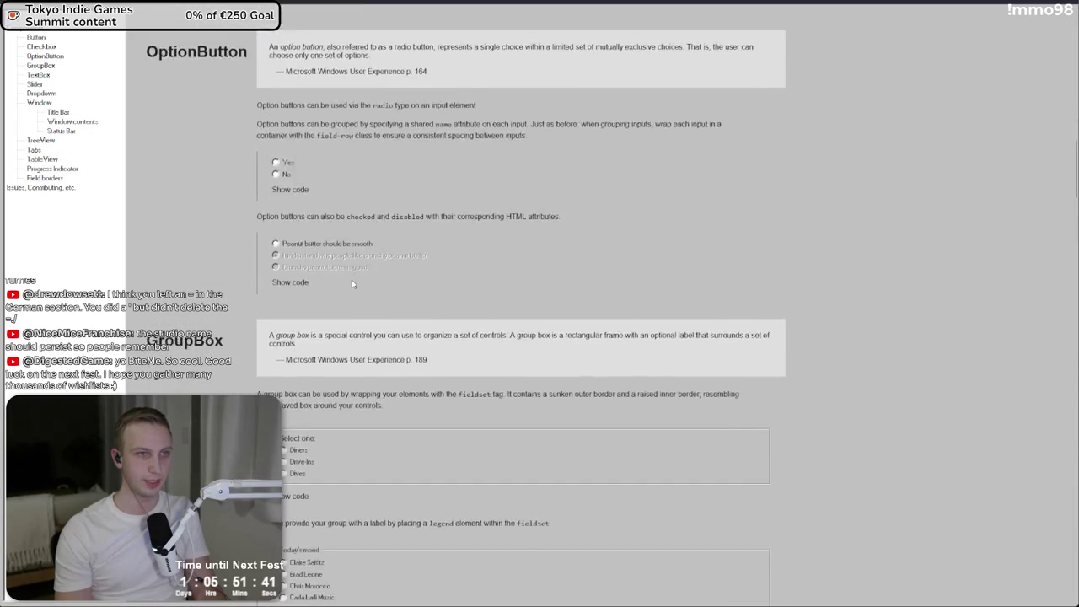
scroll(352, 274, "down", 3)
scroll(353, 280, "up", 10)
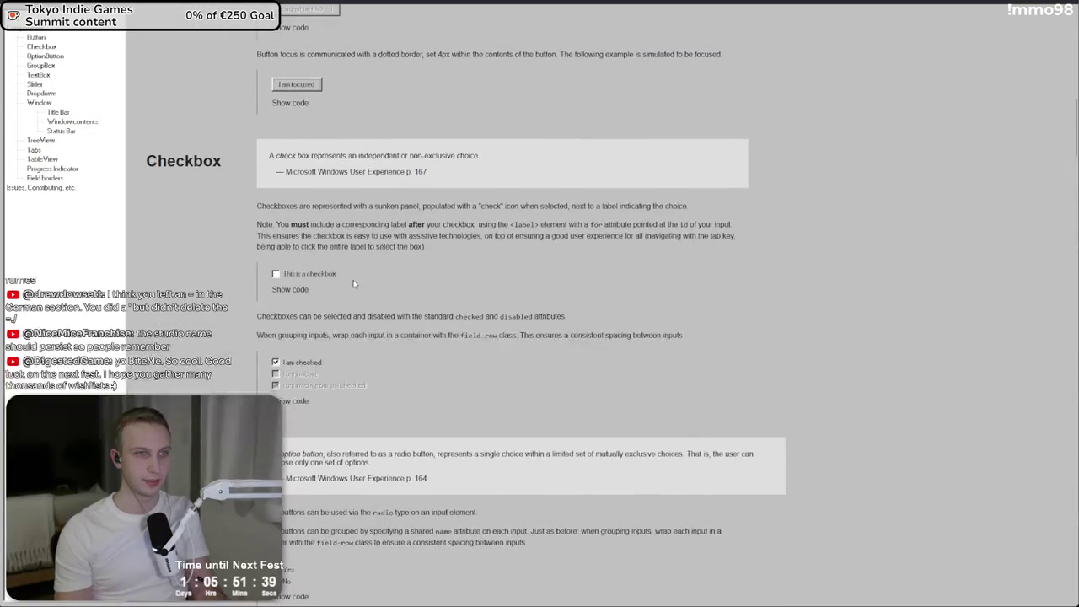
scroll(352, 284, "down", 7)
scroll(353, 284, "down", 15)
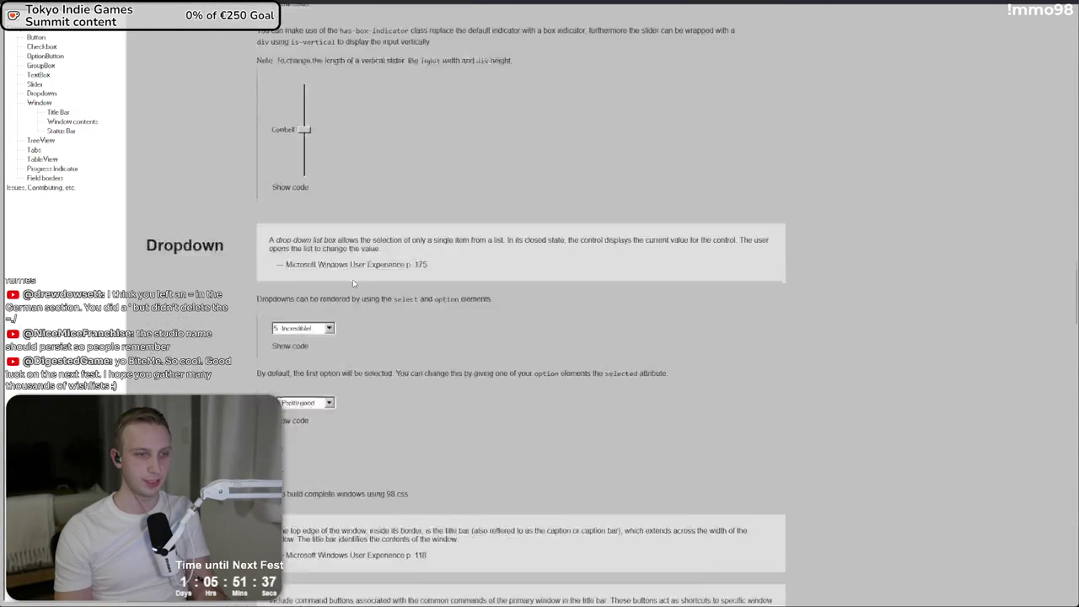
scroll(352, 279, "down", 20)
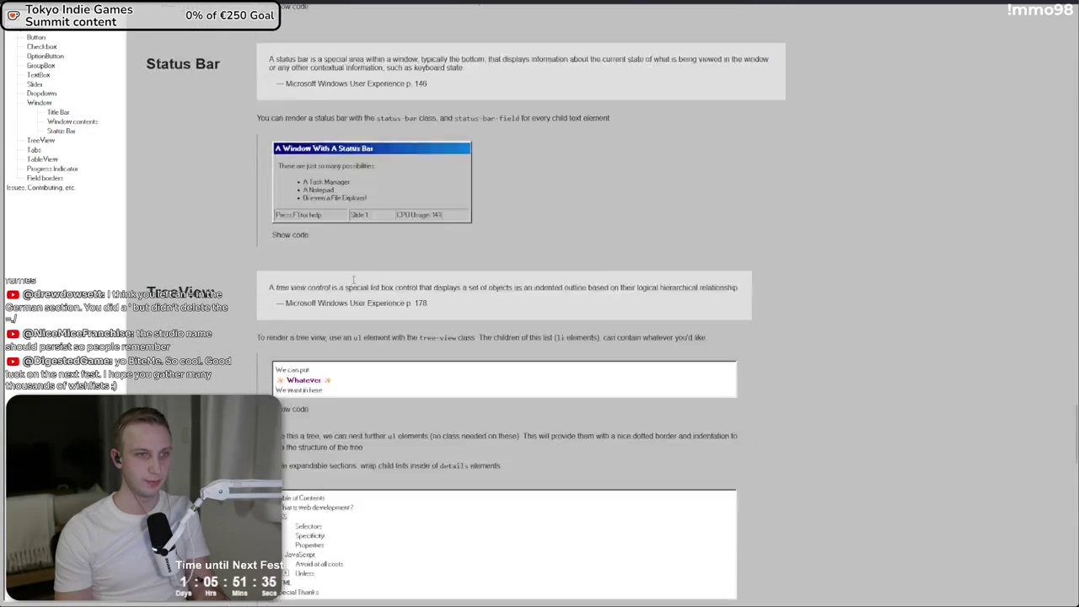
scroll(353, 280, "down", 12)
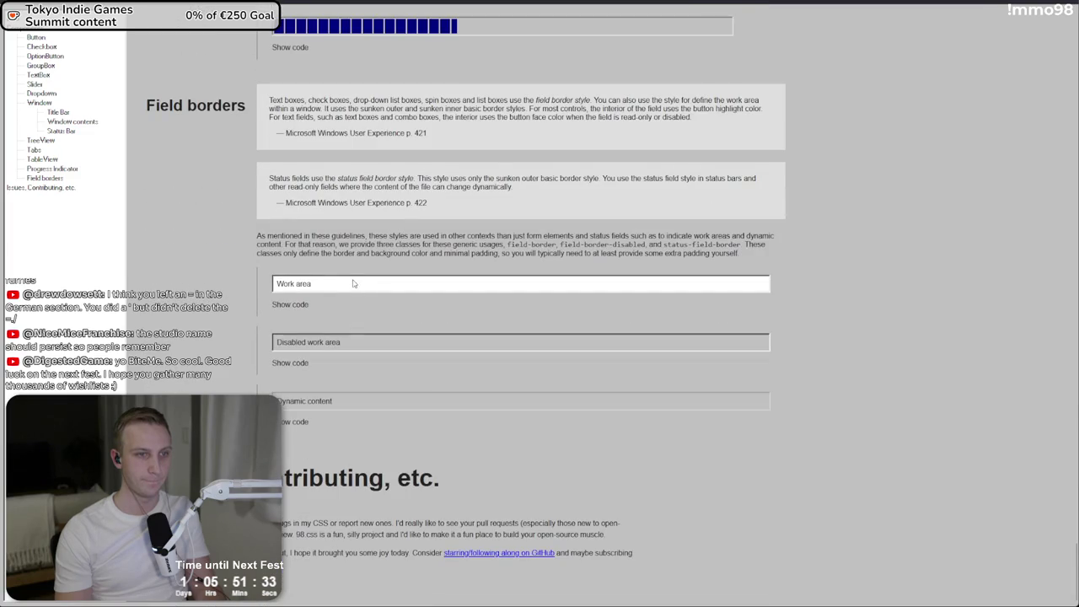
key("alt+Tab")
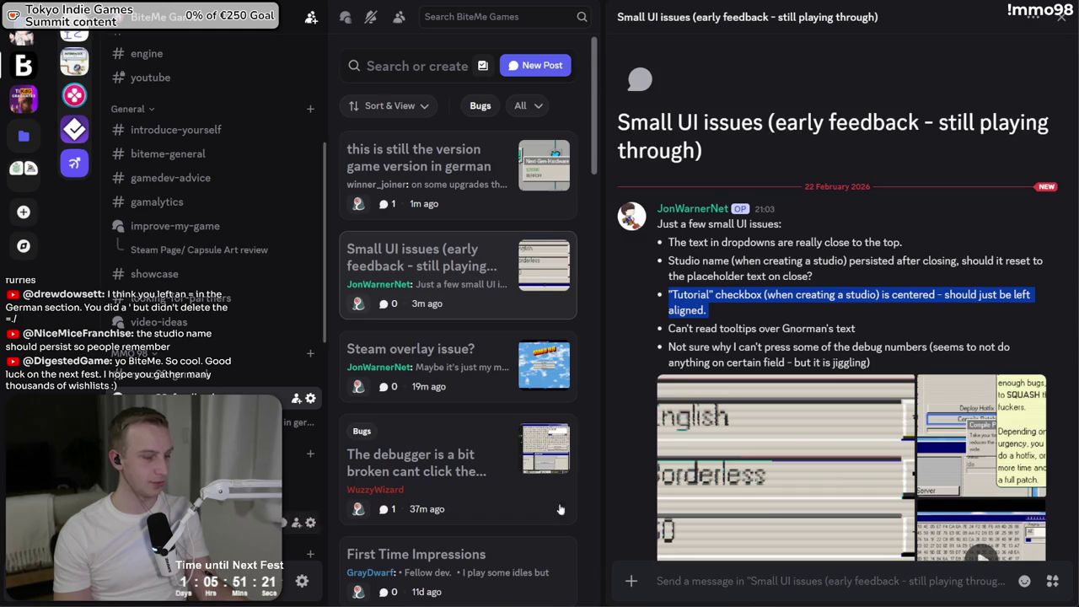
- Highlight the 'Studio name' reset and unreadable tooltips bullets in the Discord bug report
left_click(740, 239)
triple_click(730, 264)
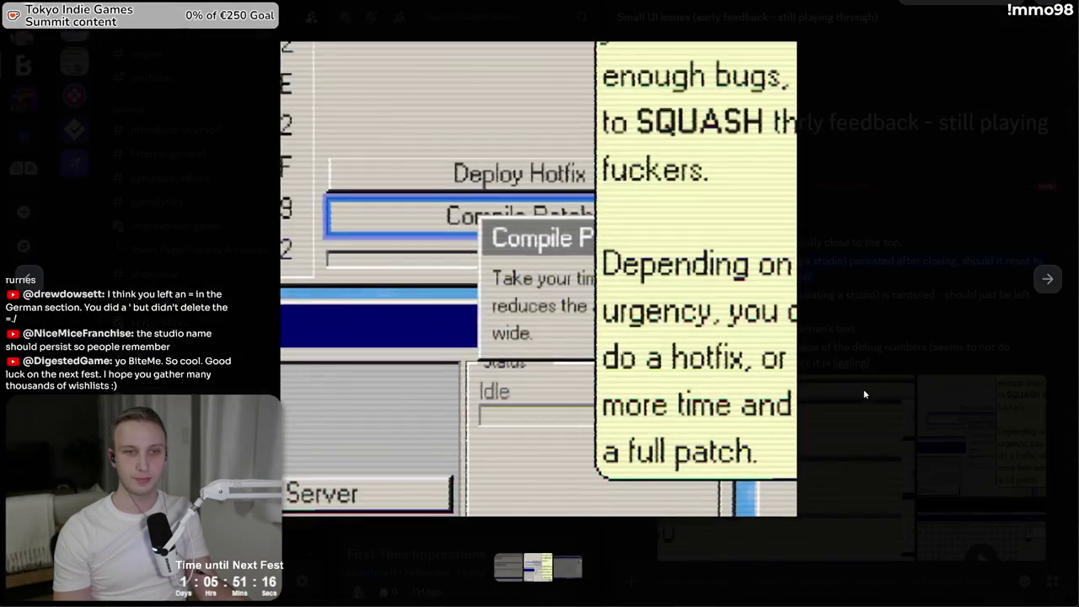
left_click(863, 279)
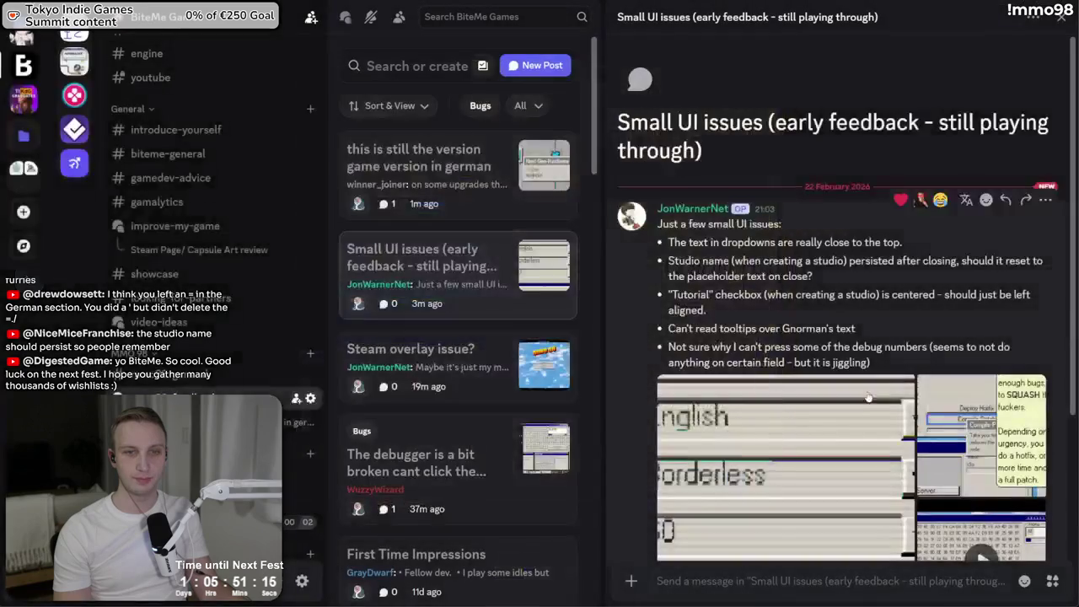
left_click_drag(863, 279, 650, 265)
left_click_drag(856, 280, 764, 262)
triple_click(764, 262)
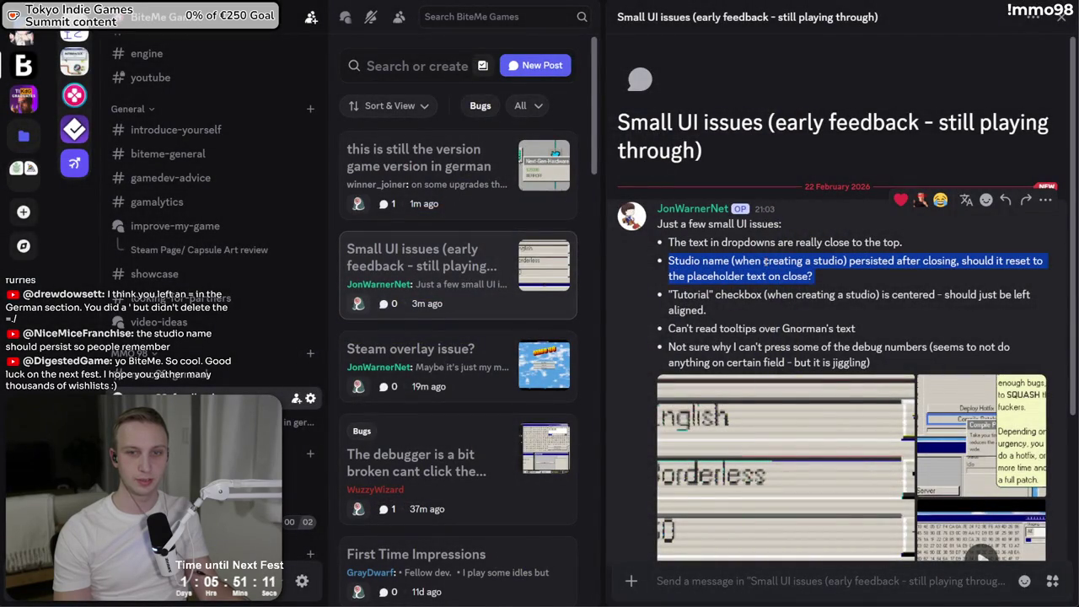
left_click(763, 262)
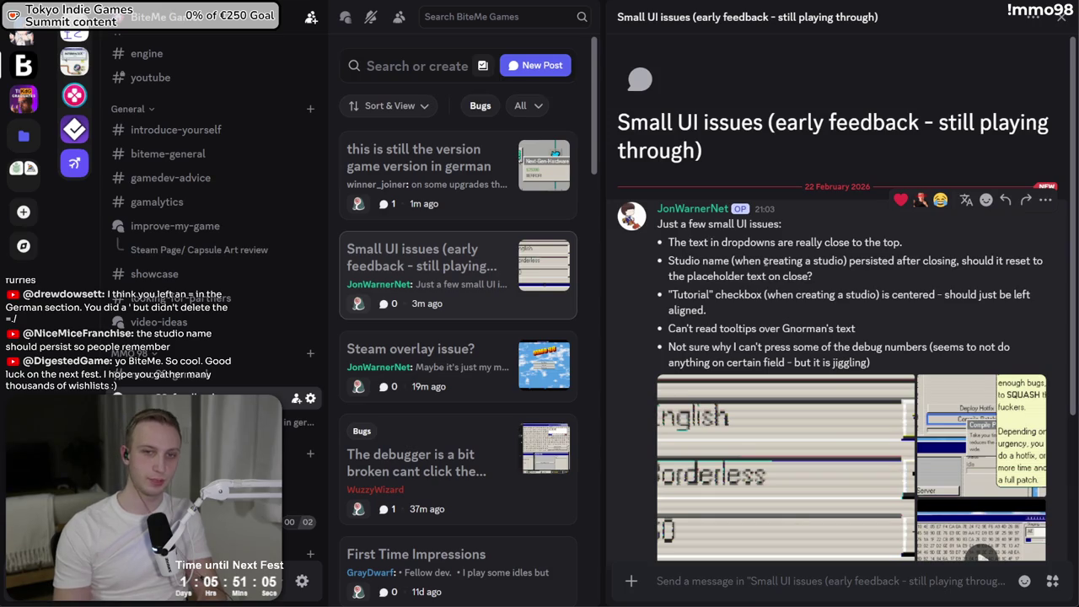
mouse_move(669, 328)
left_mouse_down()
mouse_move(816, 328)
mouse_move(870, 363)
left_mouse_up()
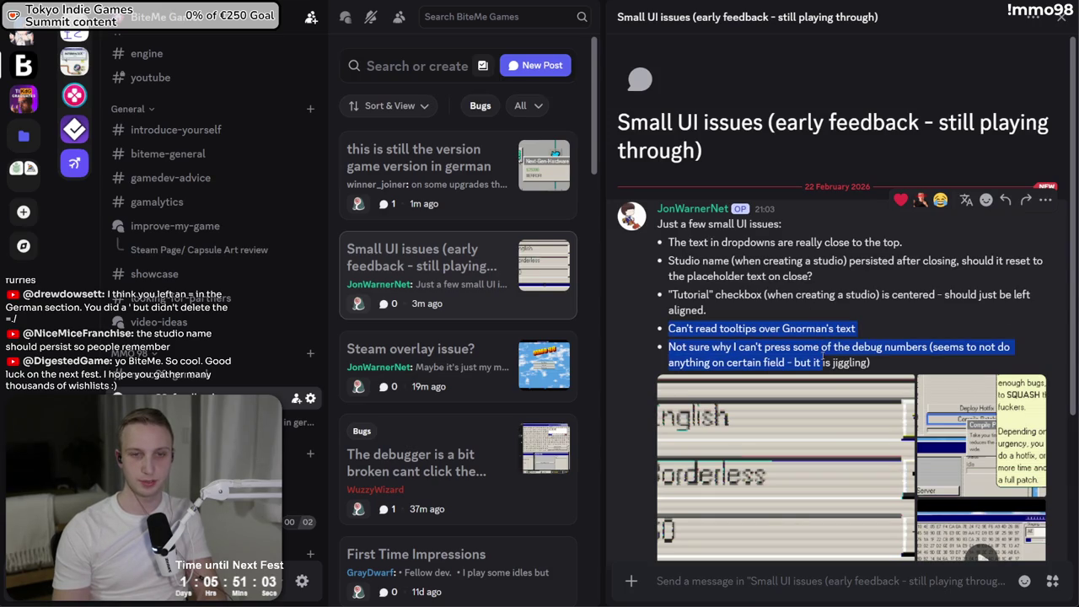
key("alt+Tab")
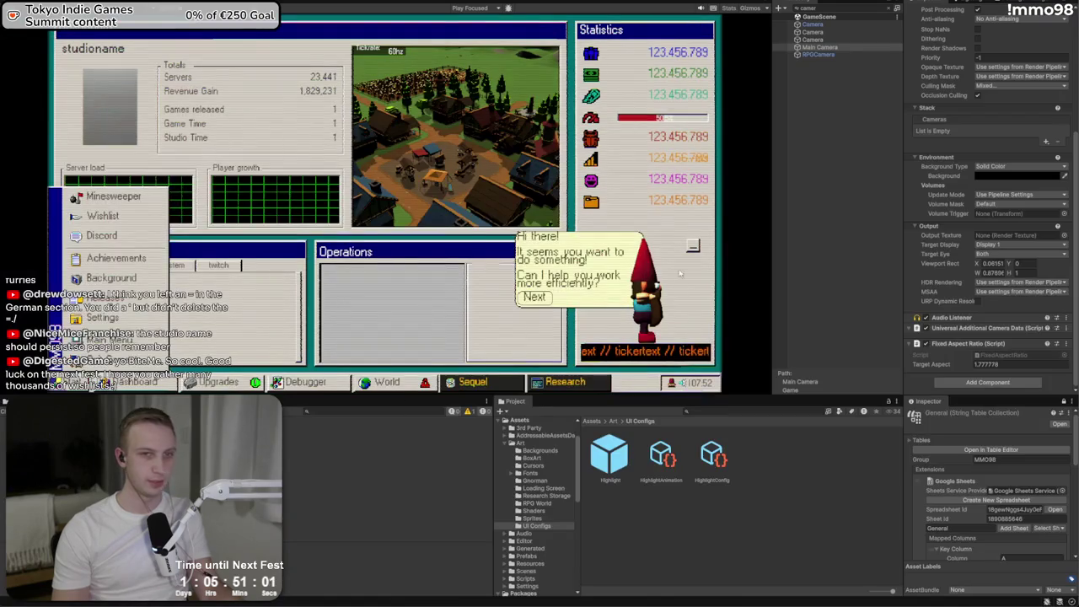
- Clear the camera filter in Unity's Hierarchy and expand the UI object to find Gnorman
left_click(895, 8)
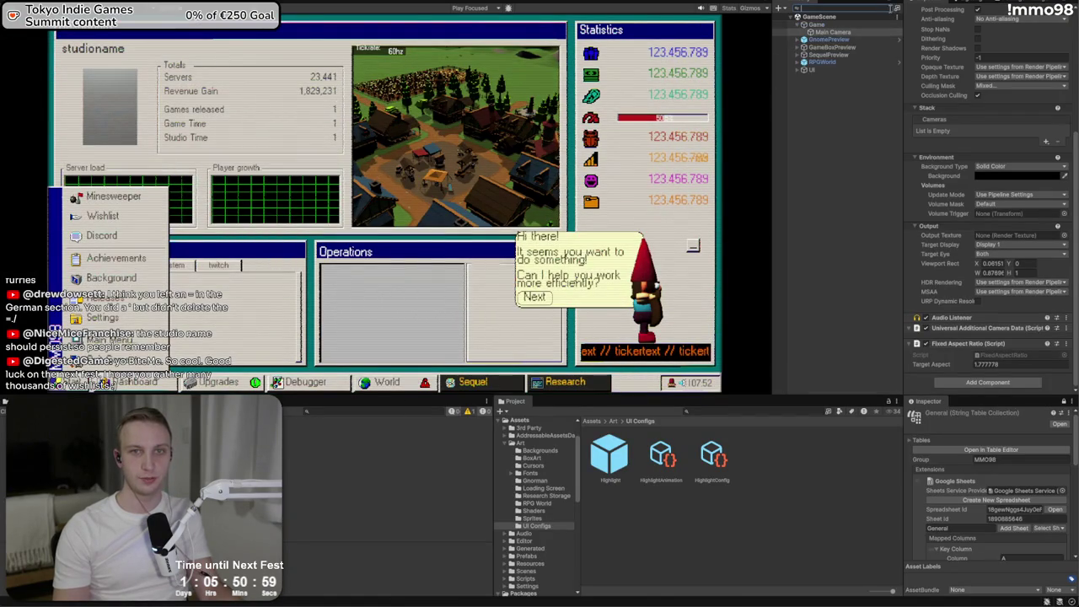
left_click(798, 70)
left_click_drag(822, 122, 810, 117)
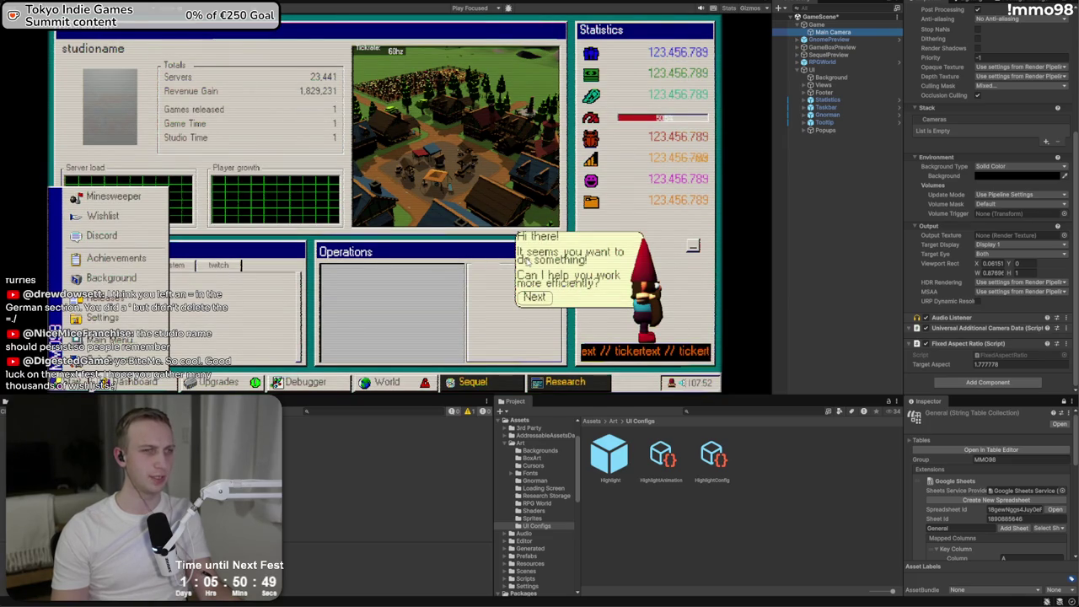
left_click(860, 169)
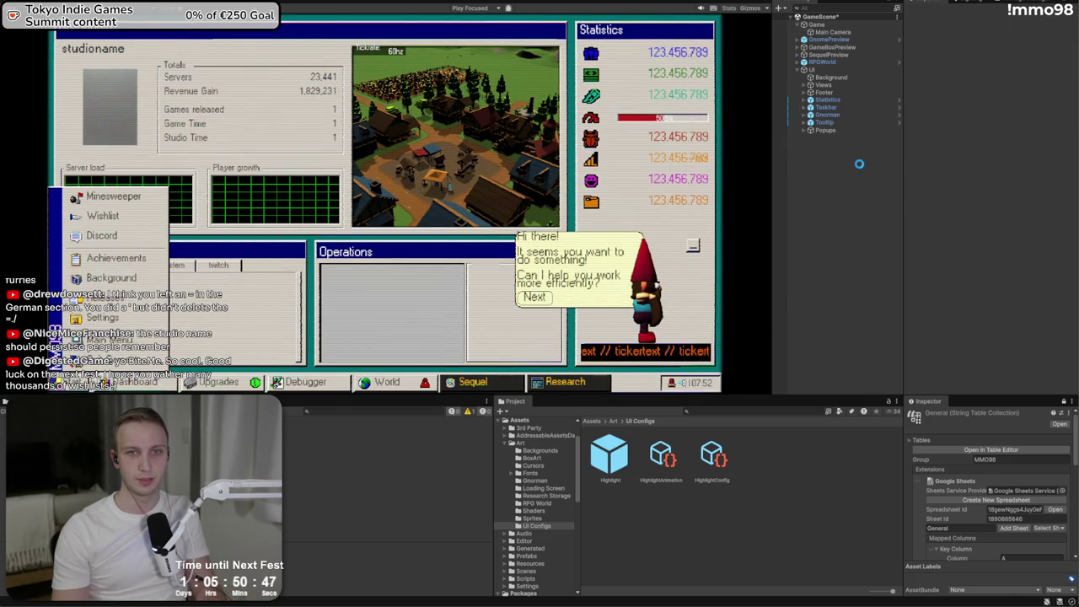
- Highlight the Tutorial checkbox bullet in the Discord feedback post
key("super+Tab")
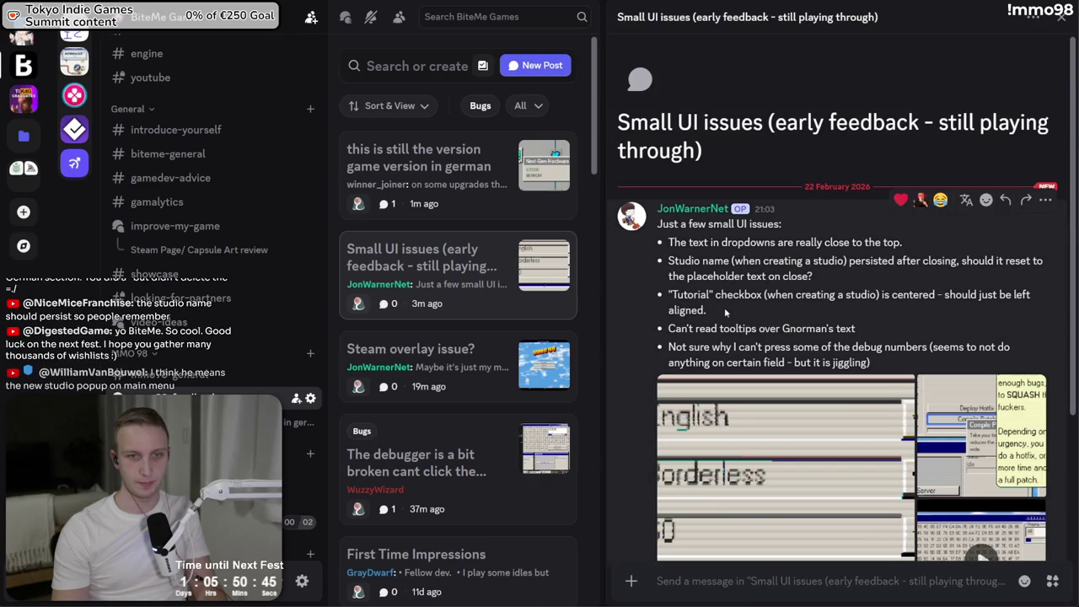
left_click_drag(724, 311, 645, 300)
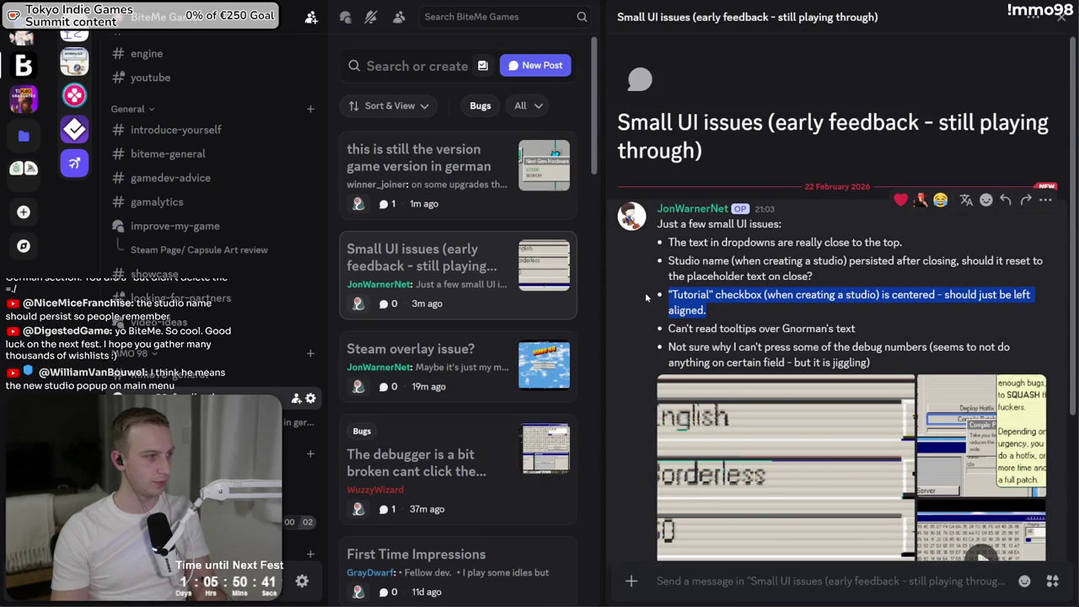
left_click(727, 296)
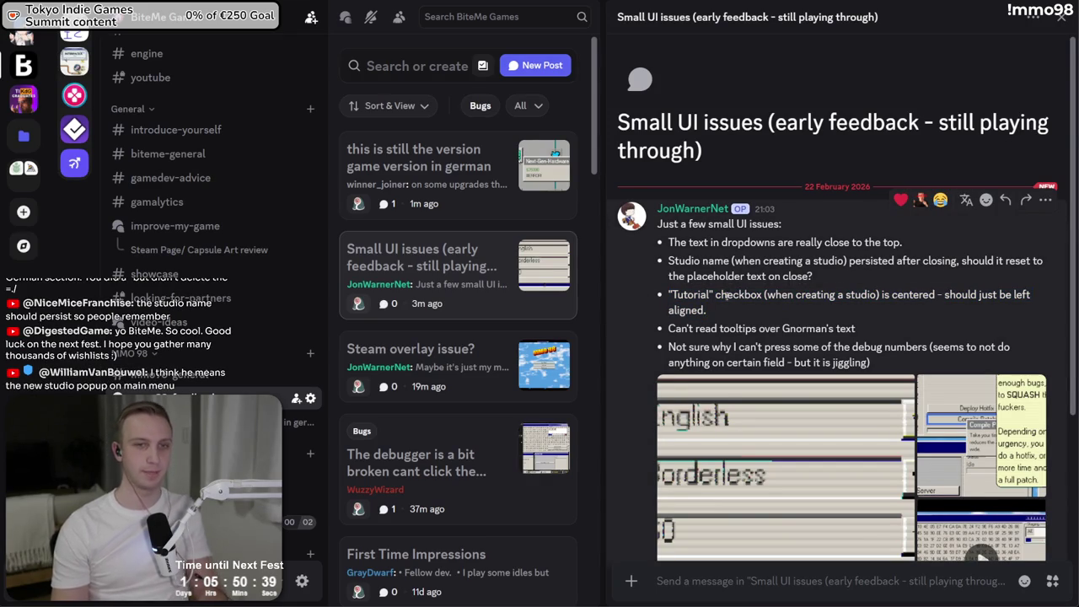
key("super+Tab")
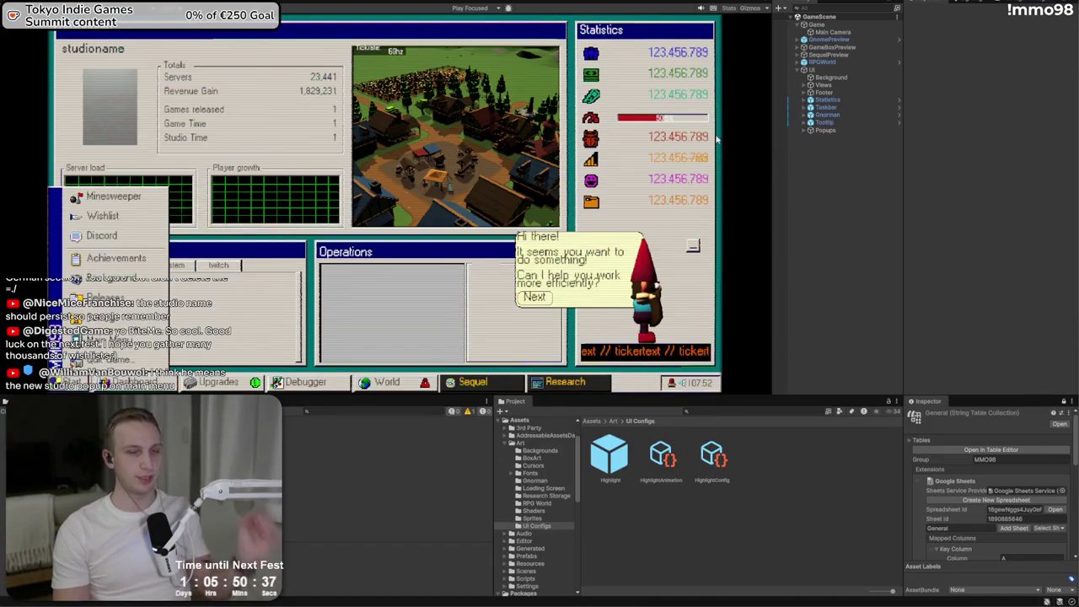
- Inspect the Tooltip and Gnorman objects' components in the Unity Inspector
left_click(820, 122)
left_click(822, 114)
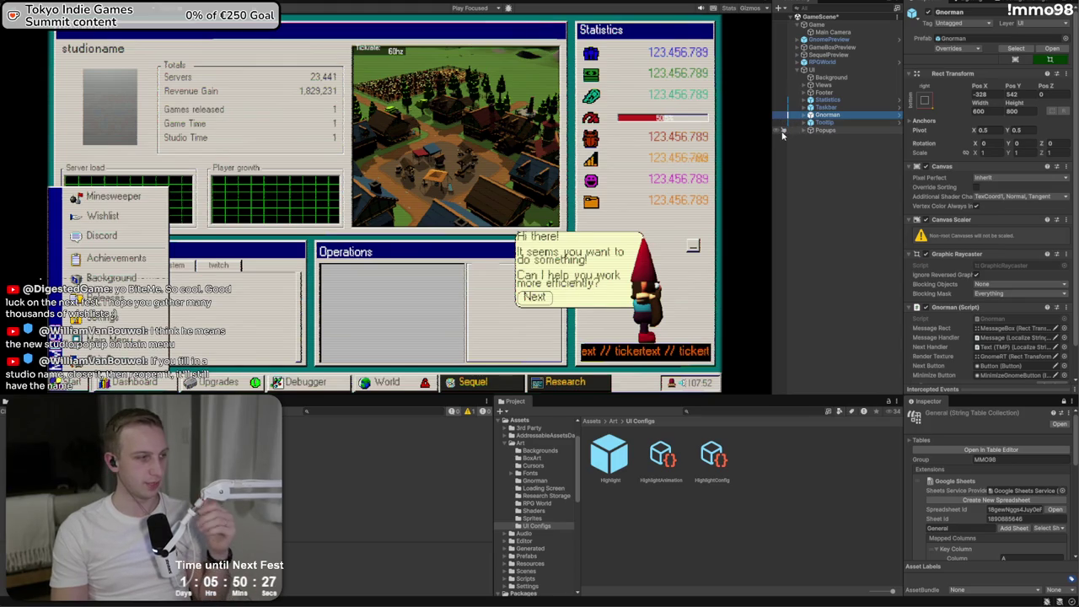
key("alt+Tab")
- Highlight the feedback bullet about unresponsive debug numbers in the Discord post
mouse_move(806, 260)
left_mouse_down()
mouse_move(811, 277)
mouse_move(668, 295)
left_mouse_up()
left_click(797, 303)
triple_click(870, 306)
left_click(875, 313)
mouse_move(877, 337)
left_mouse_down()
mouse_move(884, 360)
mouse_move(889, 347)
mouse_move(669, 347)
left_mouse_up()
left_click(885, 360)
triple_click(891, 359)
key("alt+Tab")
key("alt+Tab")
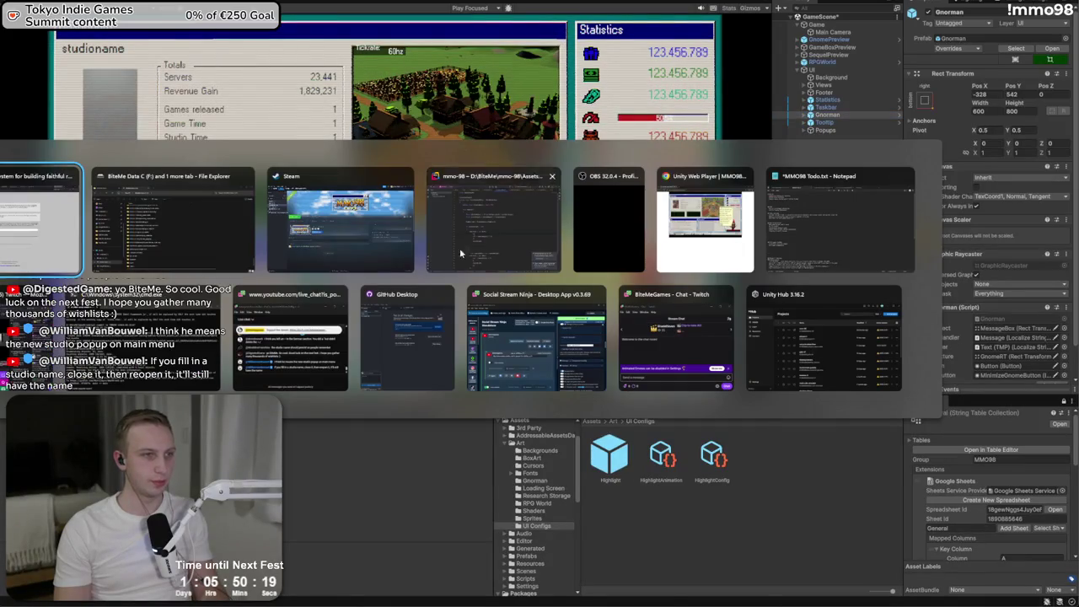
- Add 'Ghost bugs in debugger, glitched, but not interactable' under Odds and ends in MMO98 Todo.txt
left_click(840, 221)
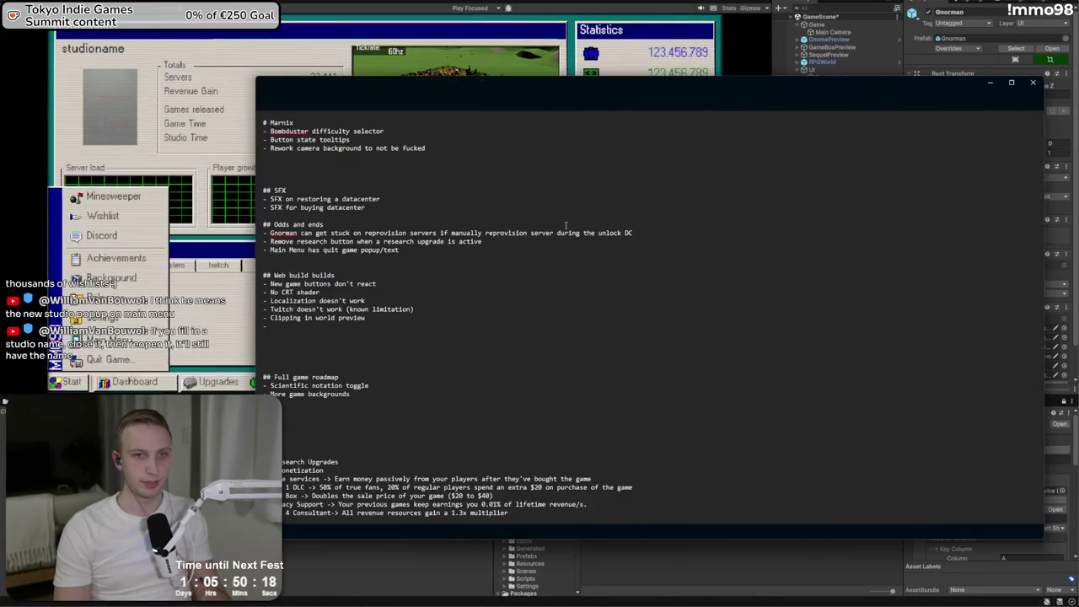
left_click(313, 266)
key("Return")
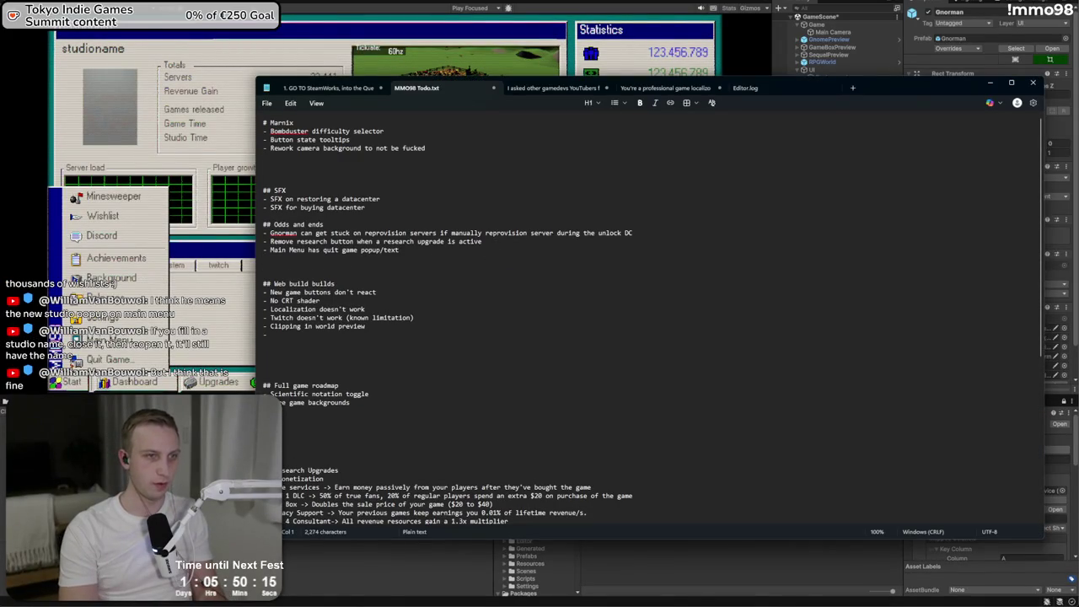
type("- Ghost bugs in")
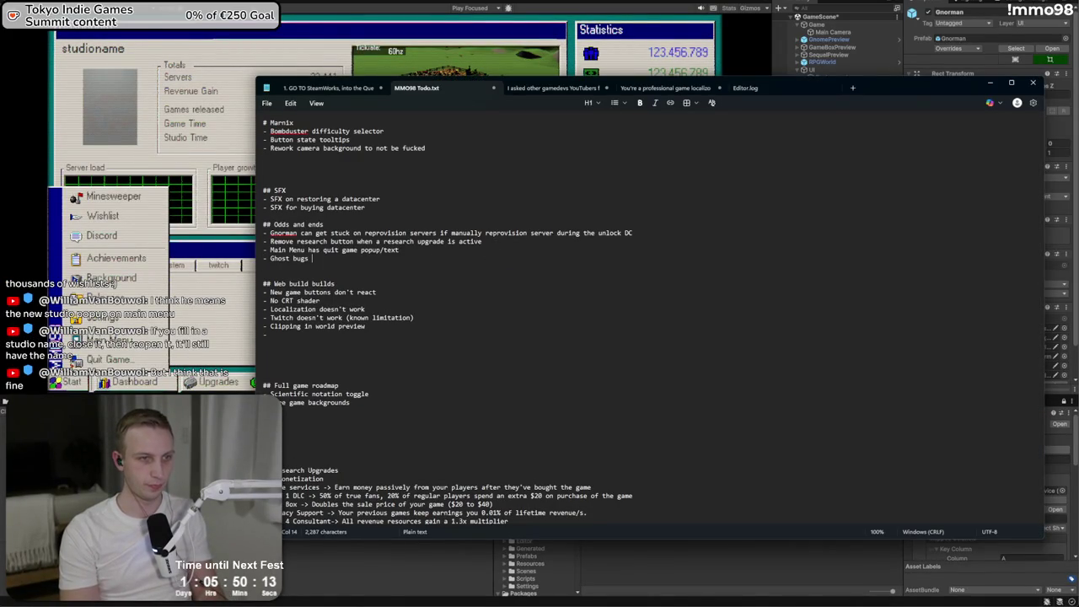
type(" debugger, ")
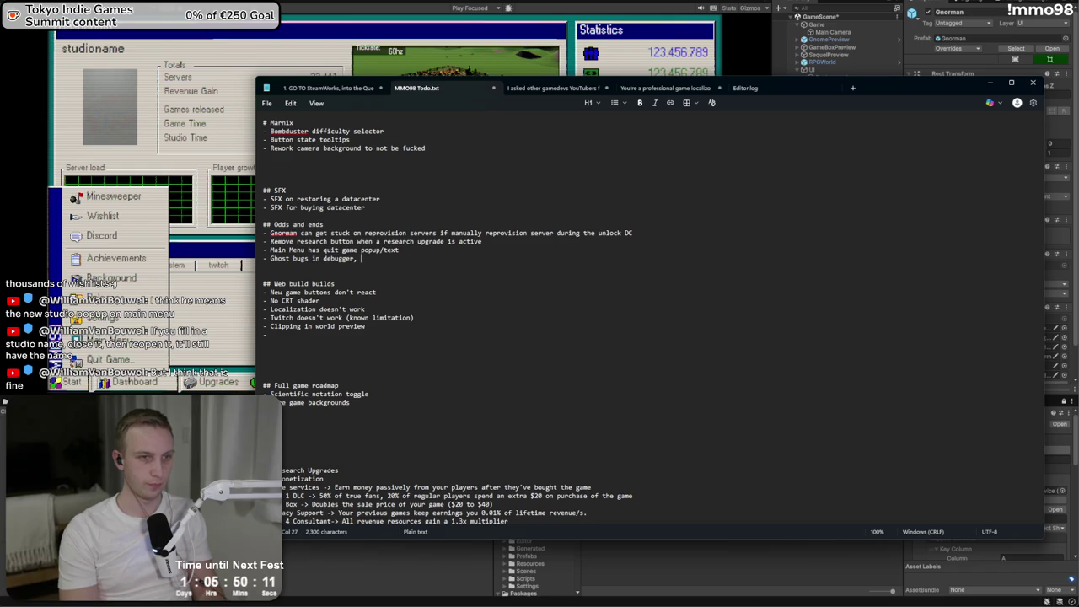
type("glitched, but ")
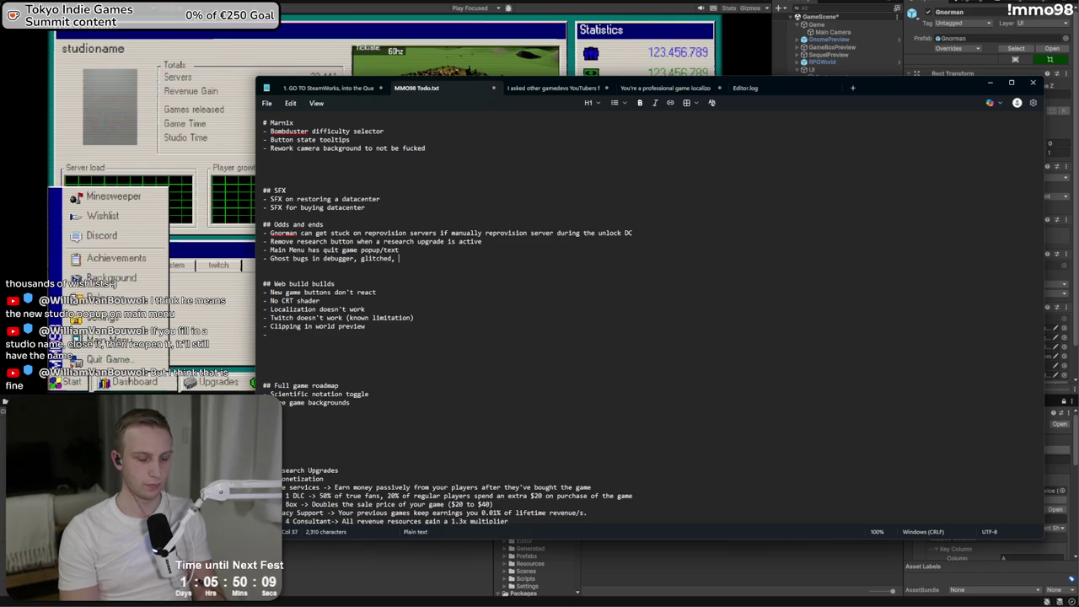
type("not")
key("BackSpace")
key("BackSpace")
key("BackSpace")
type("interactable")
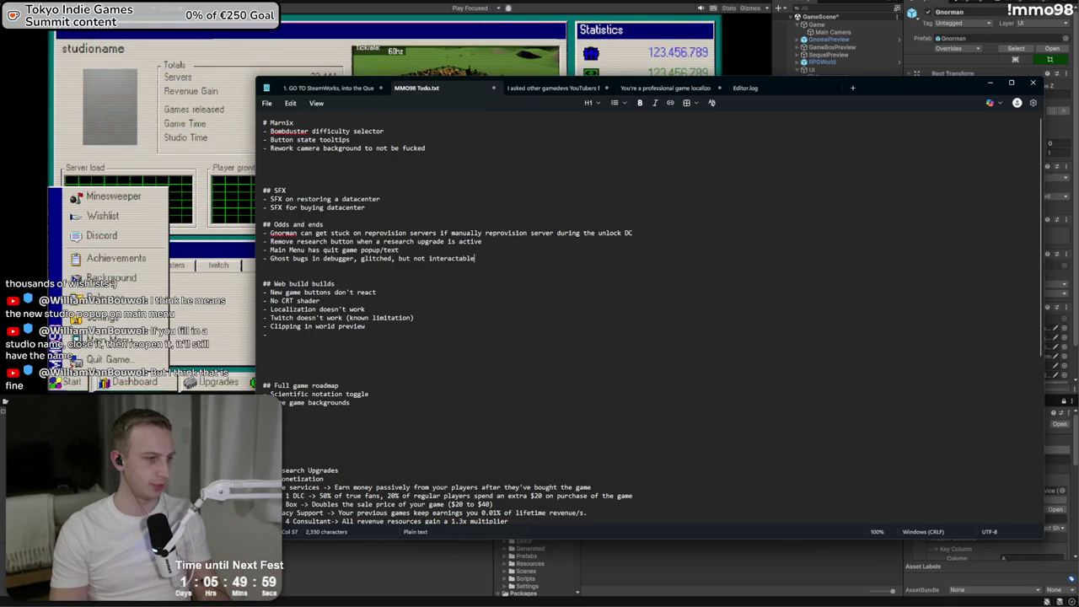
key("alt+Tab")
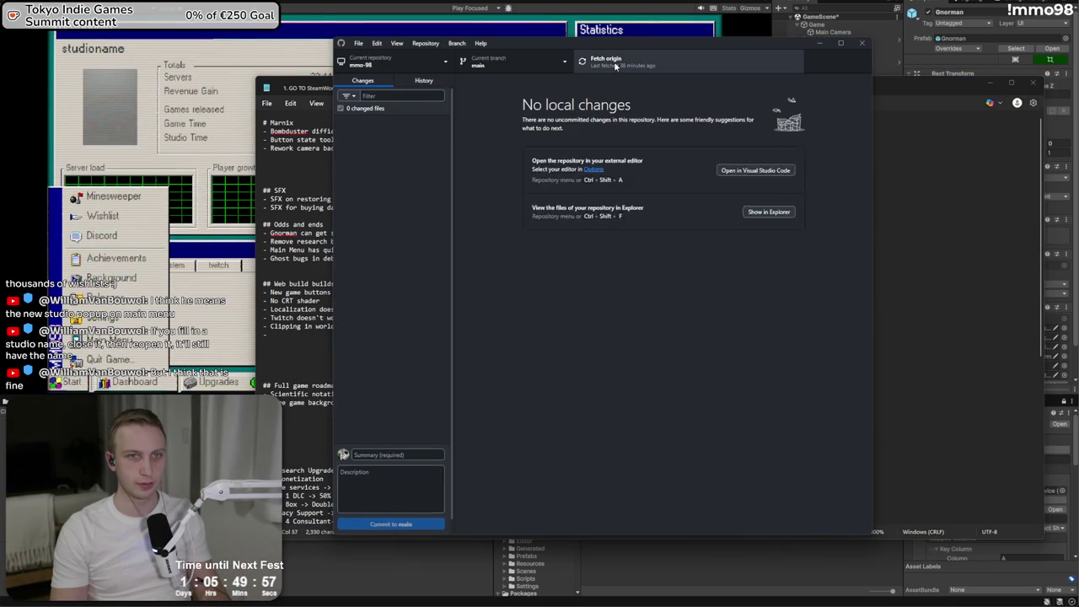
- Fetch origin and commit the five changed files to main as 'Changed tooltip sorting order'
left_click(605, 68)
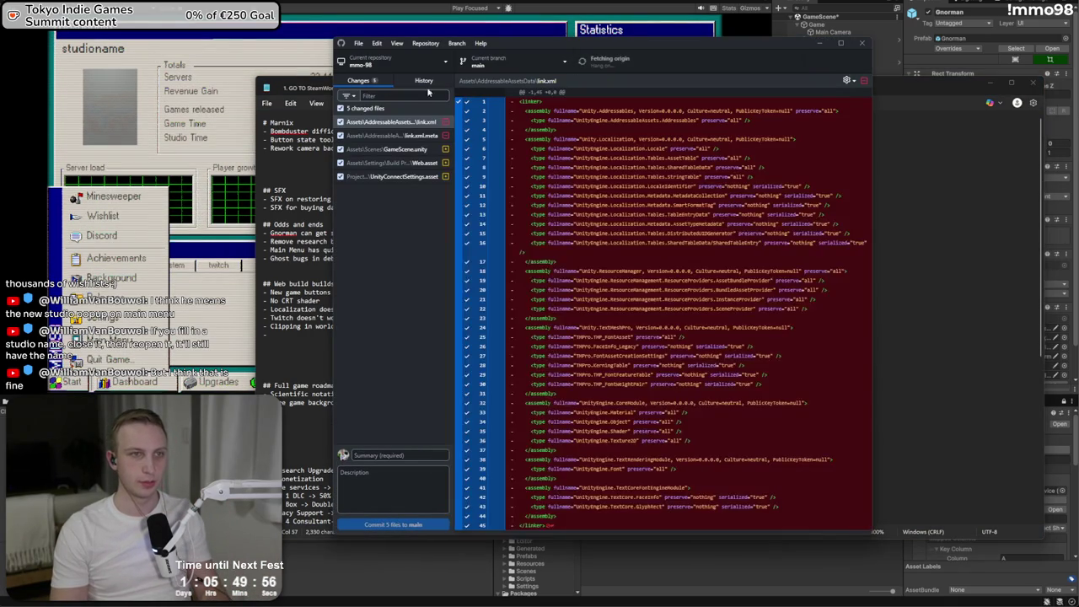
left_click(395, 455)
type("s")
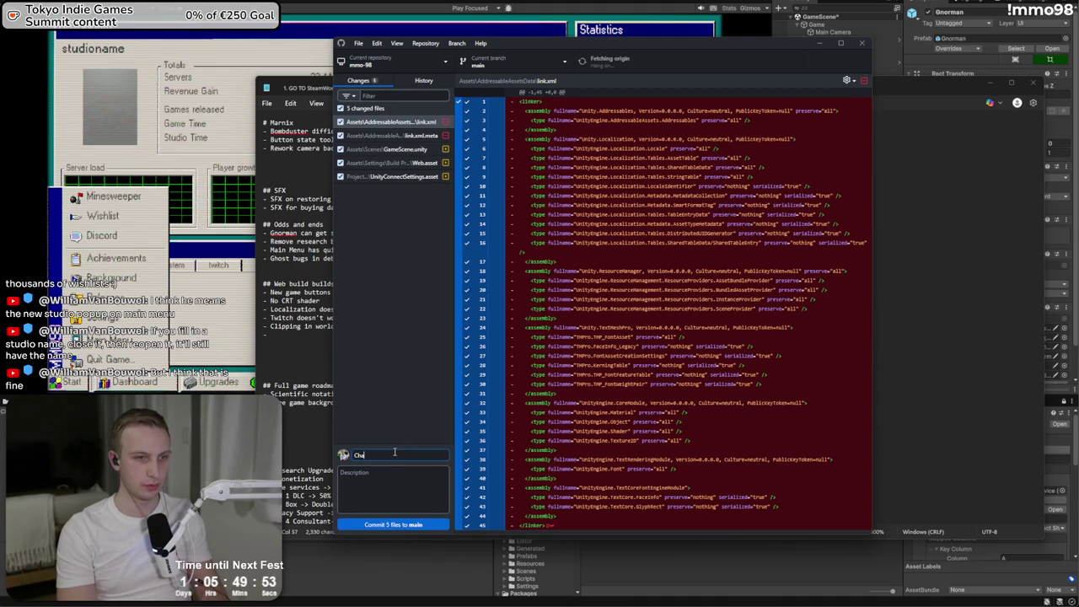
key("BackSpace")
key("BackSpace")
type("nged tooltip sorting ord")
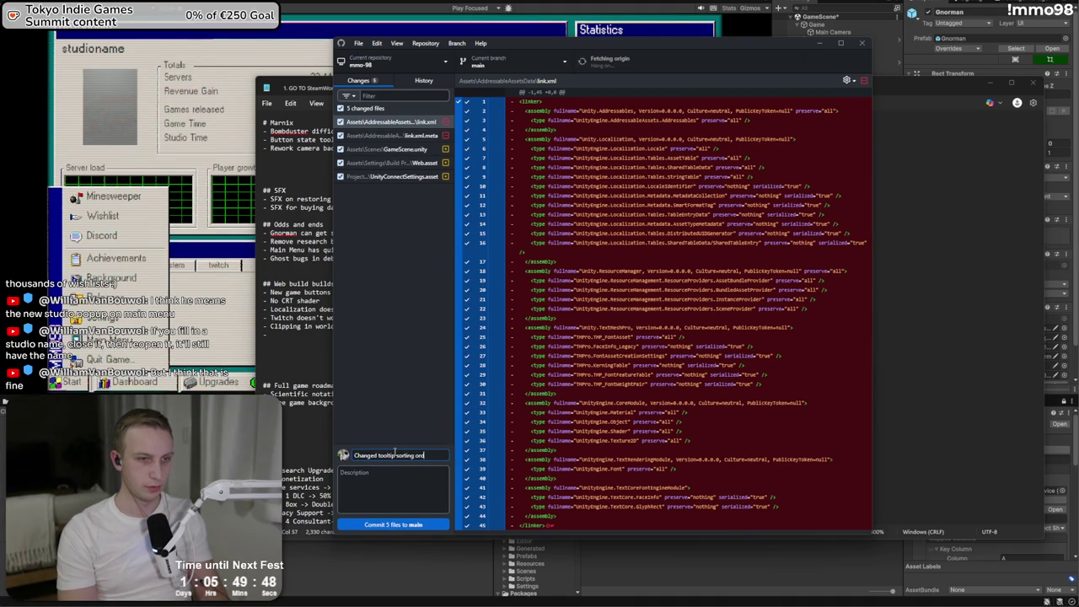
type("er")
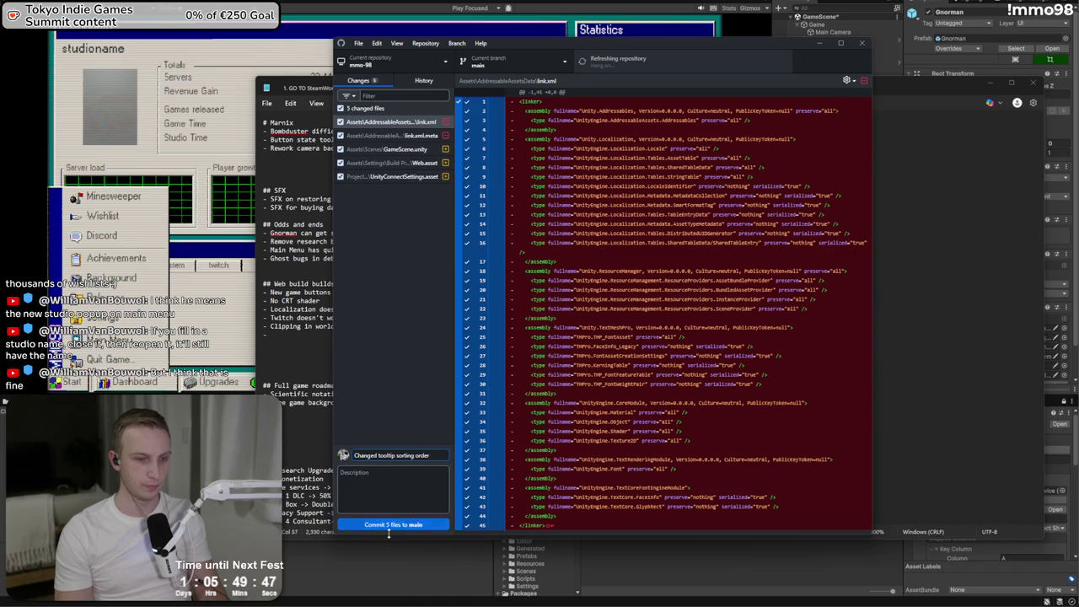
left_click(398, 522)
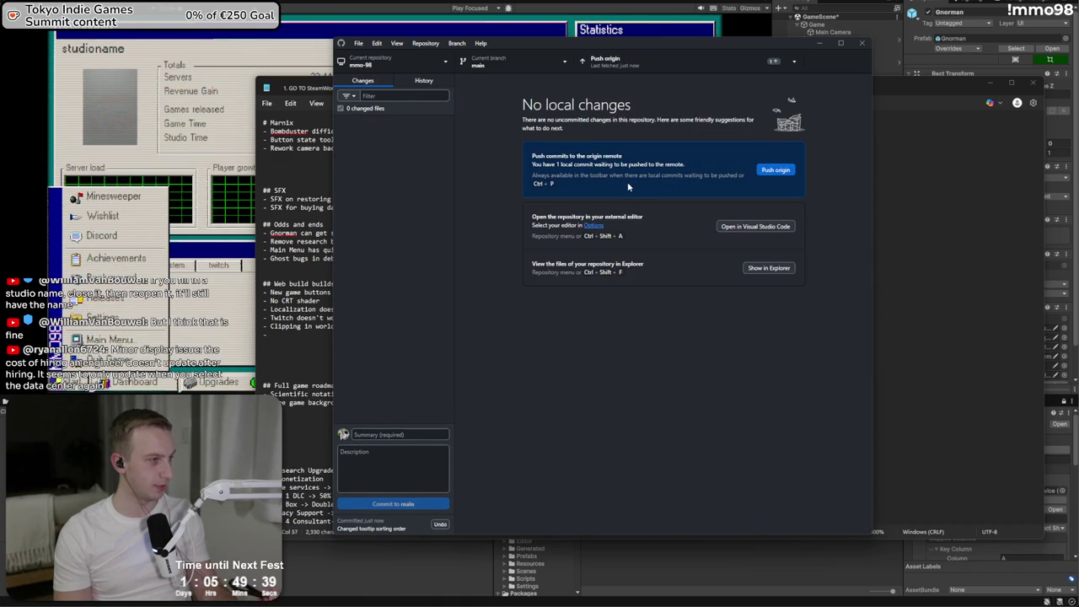
- Push the commit to origin and minimize the to-do notes to reveal the game
left_click(780, 170)
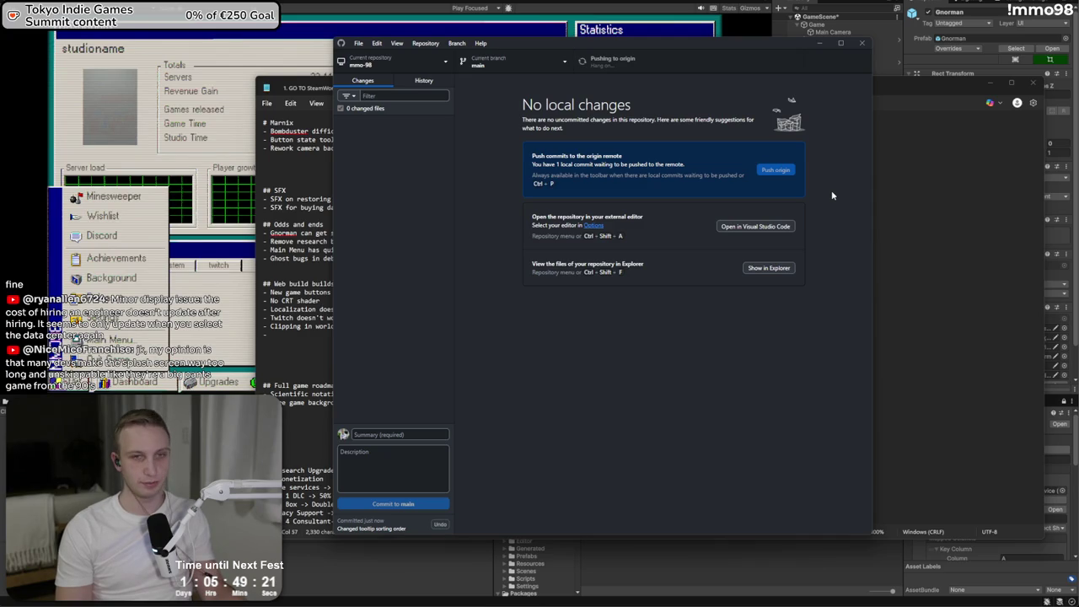
left_click(896, 192)
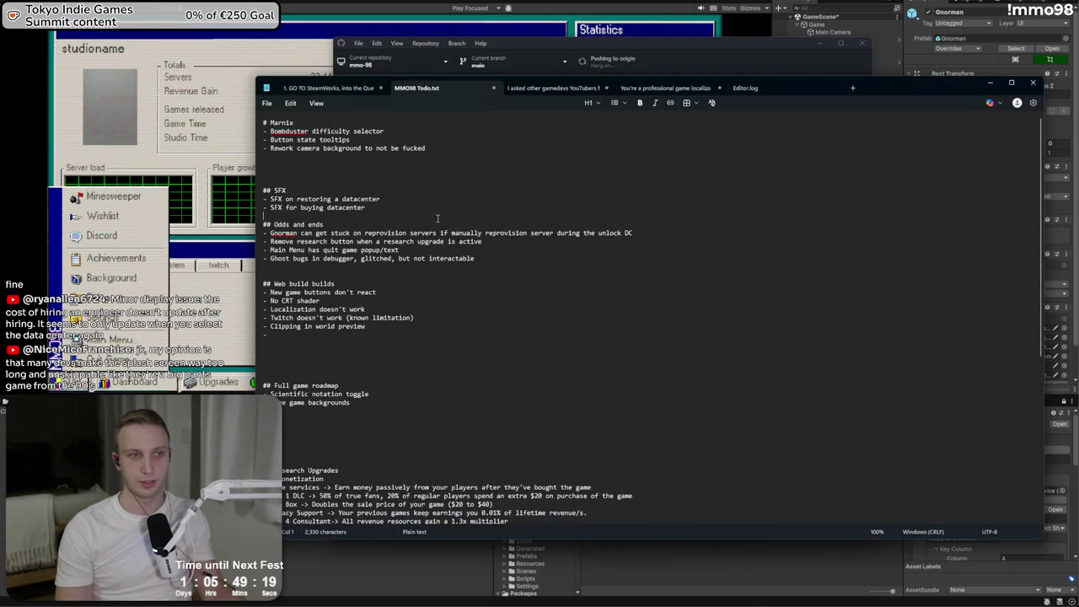
left_click(990, 82)
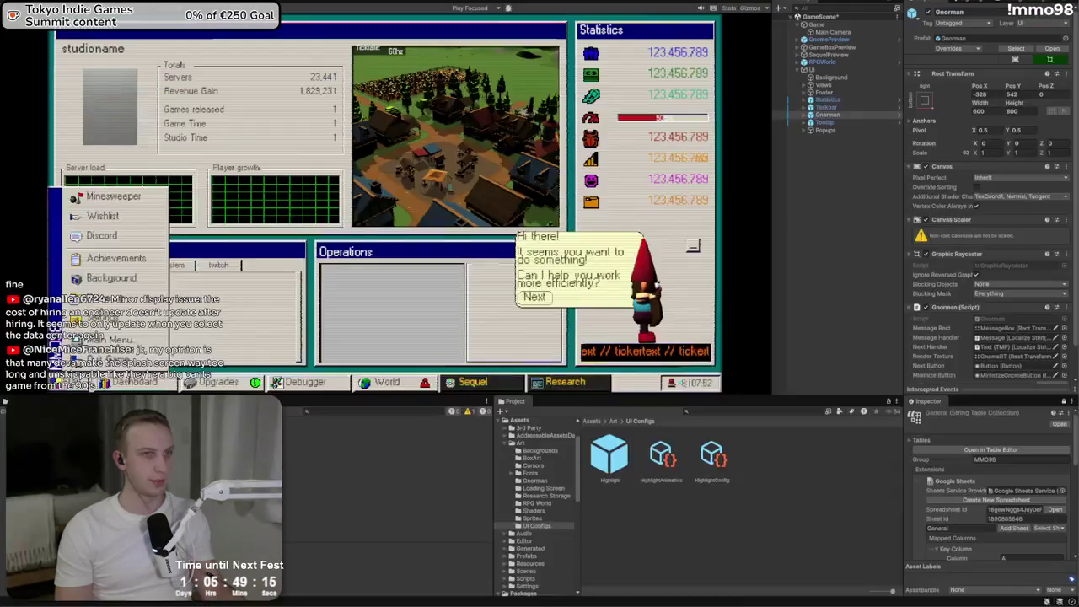
- Return to the browser and open the MMO 98 analytics page on itch.io
key("alt+Tab")
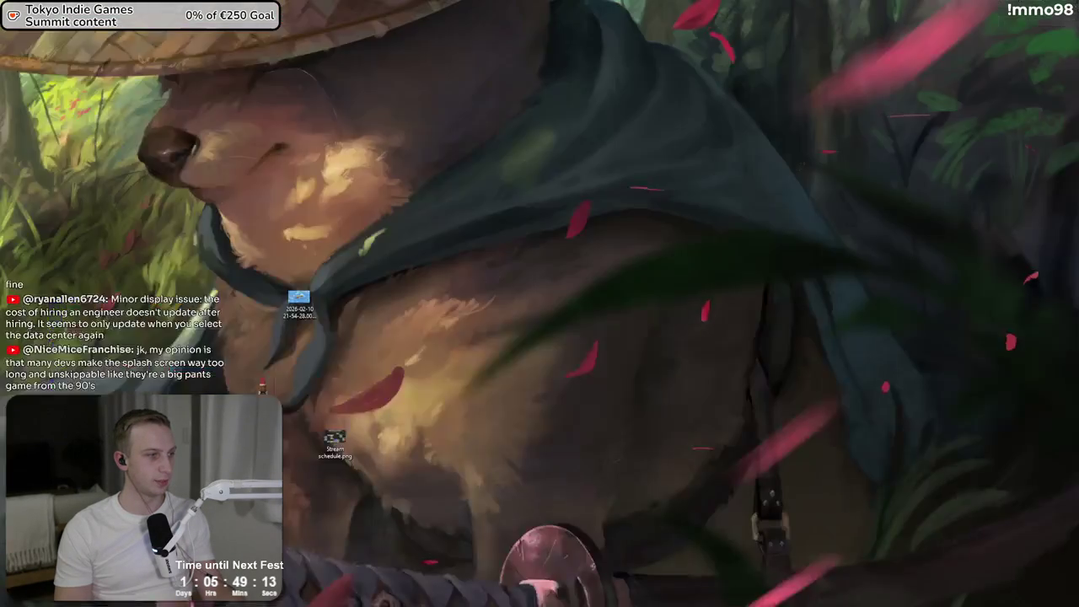
key("alt+Tab")
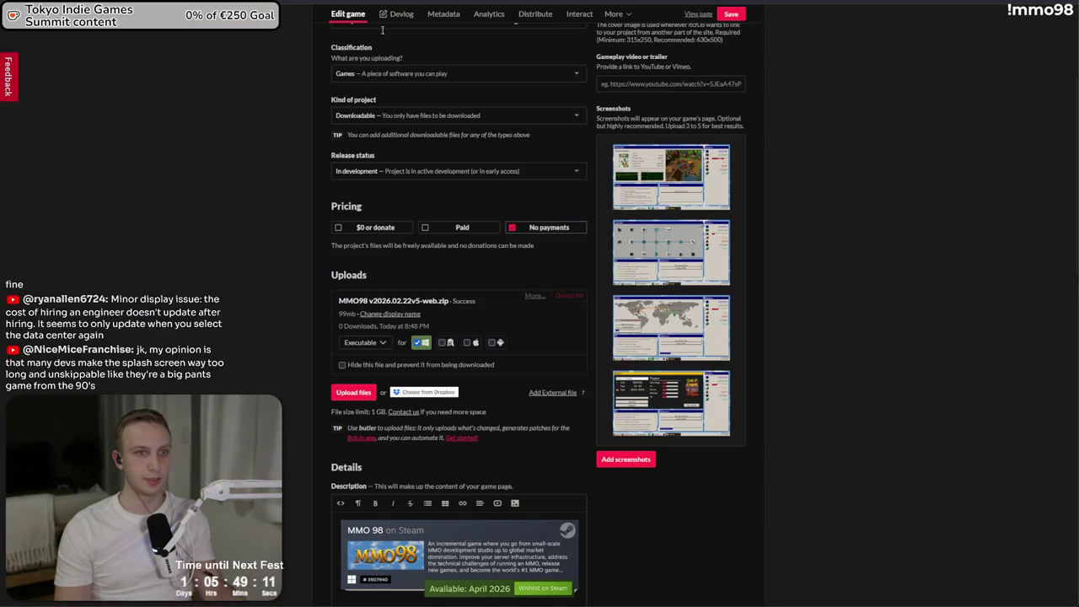
left_click(487, 14)
mouse_move(721, 379)
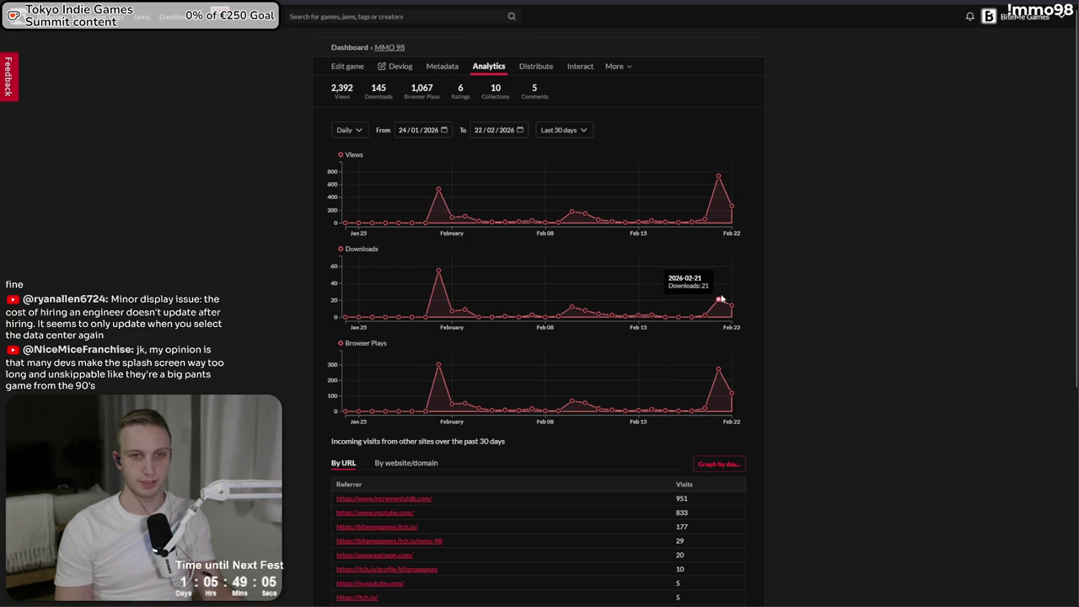
mouse_move(719, 178)
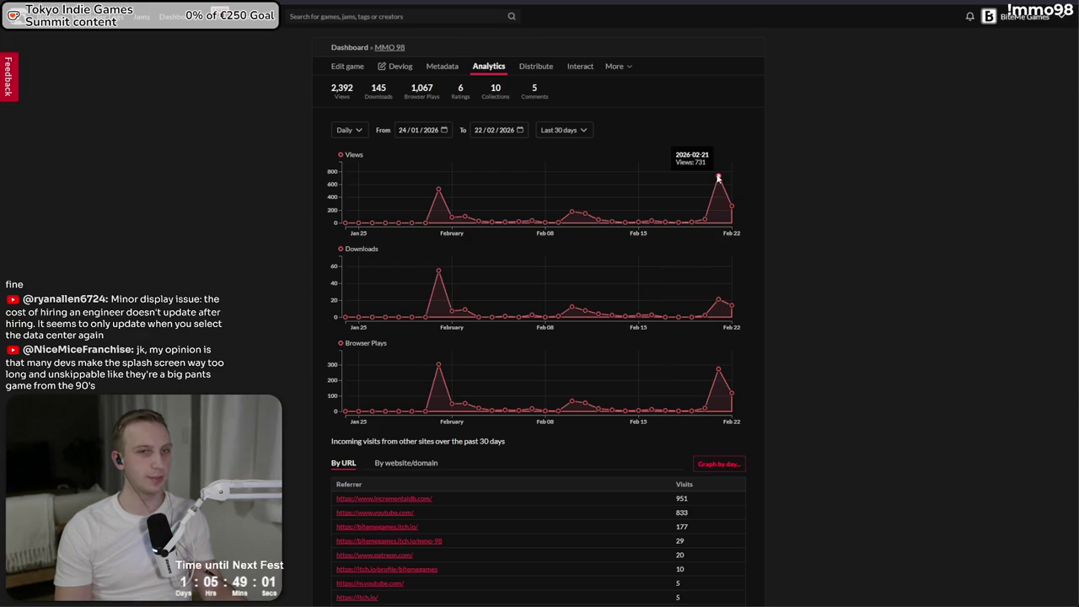
mouse_move(734, 220)
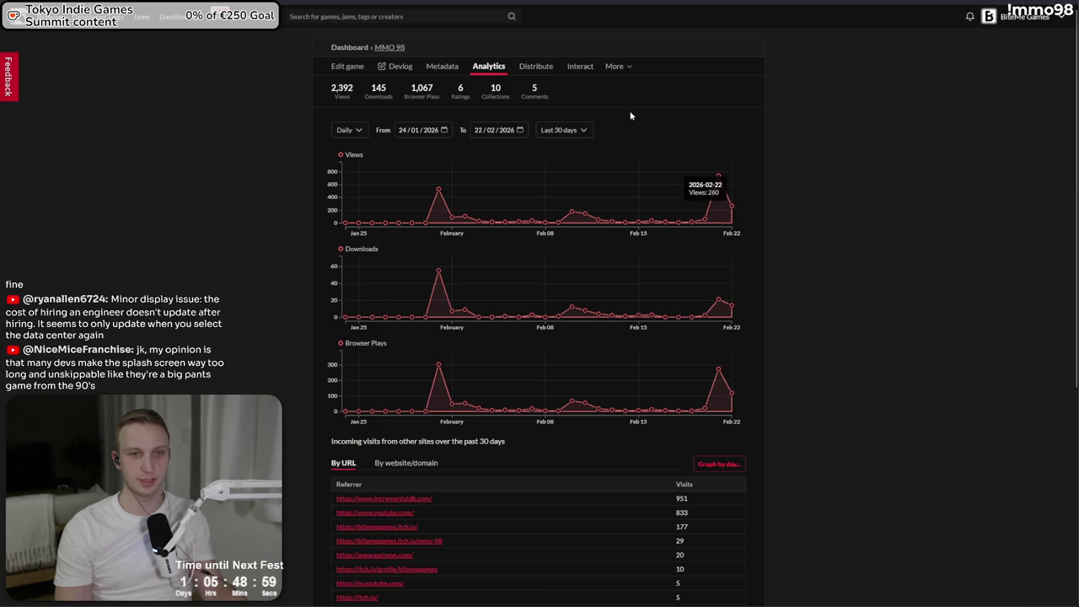
- Look up incrementaldb in another tab, then list MMO 98's referrer visits grouped by domain
key("ctrl+Tab")
key("ctrl+l")
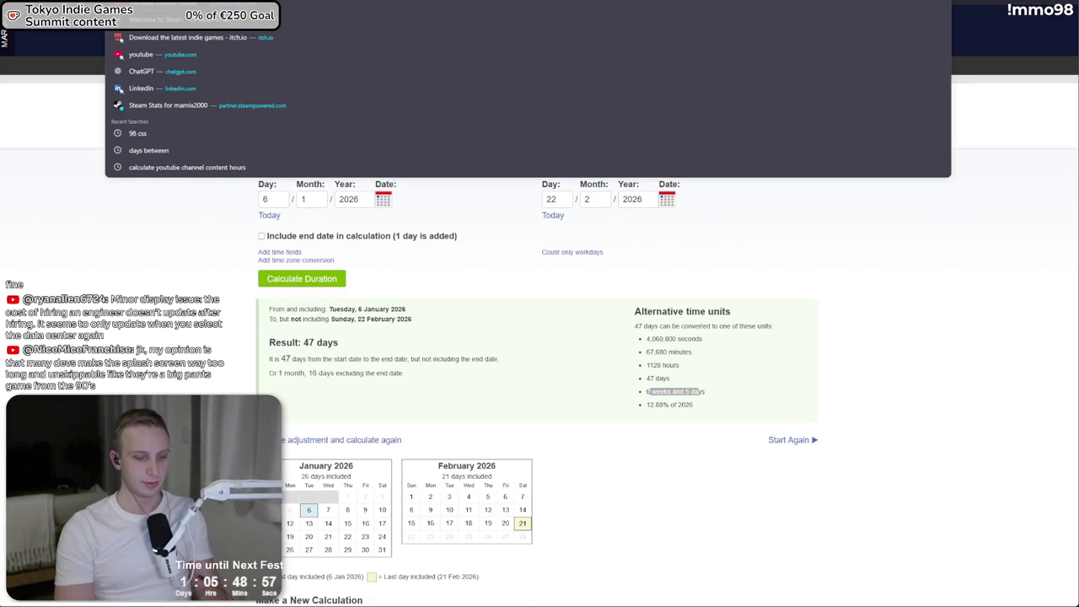
type("increrm")
key("Return")
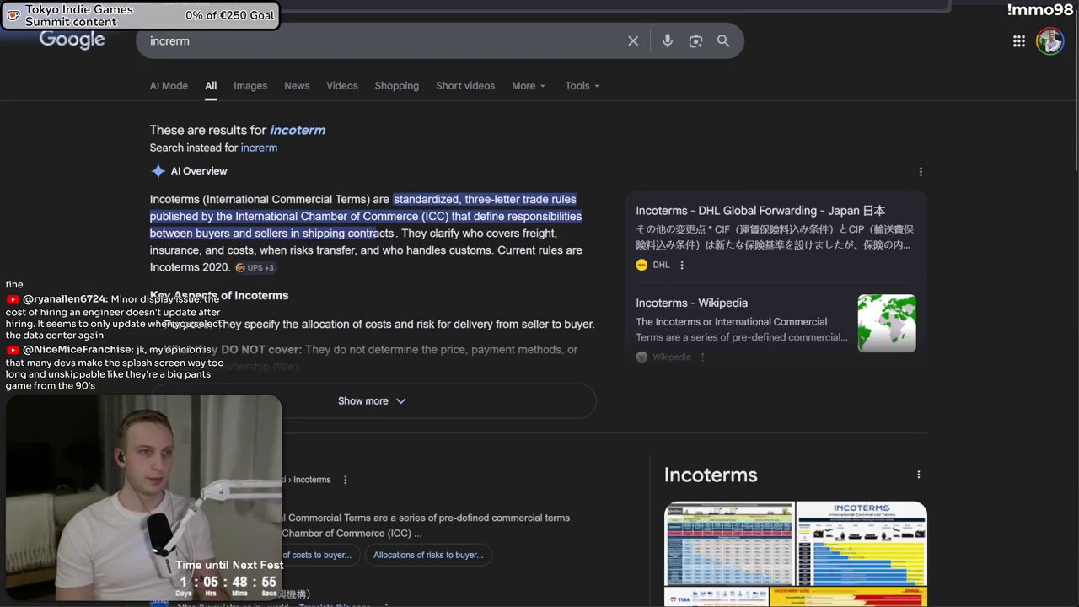
key("ctrl+l")
type("inc")
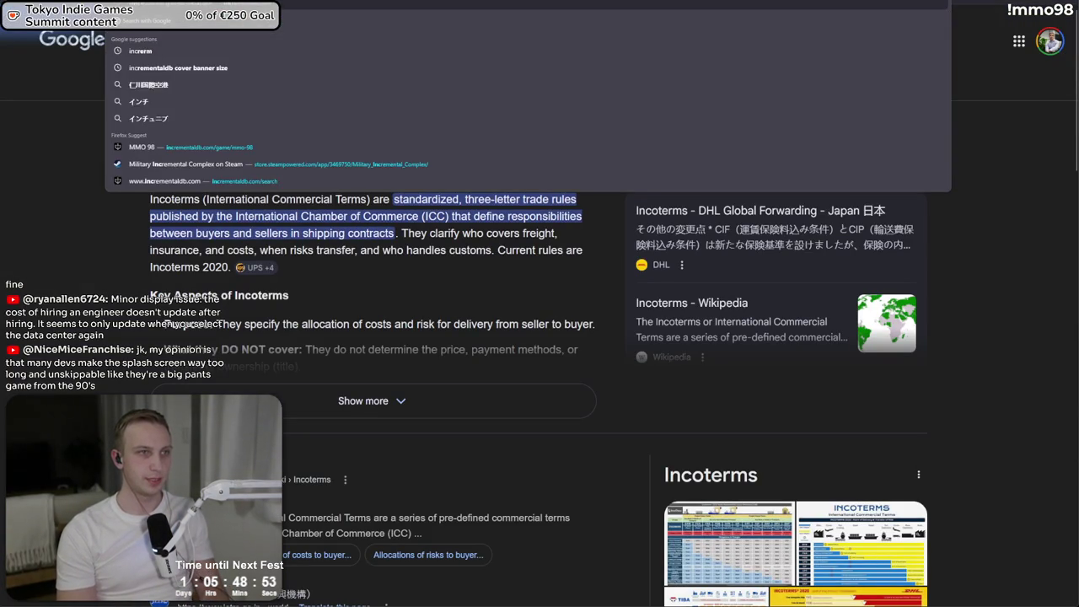
key("Escape")
key("ctrl+shift+Tab")
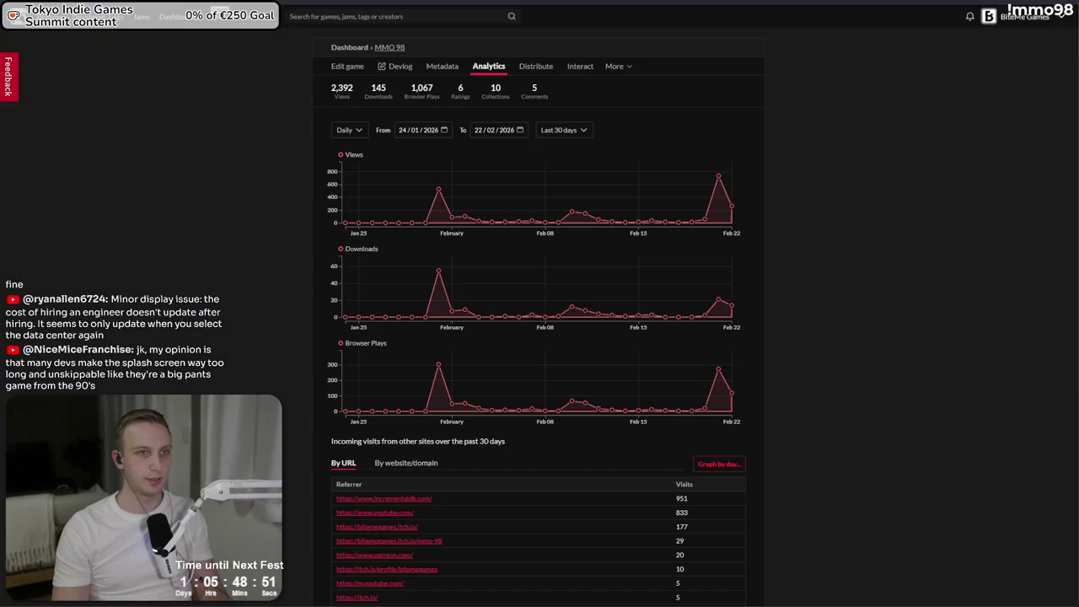
scroll(485, 193, "down", 3)
left_click(406, 174)
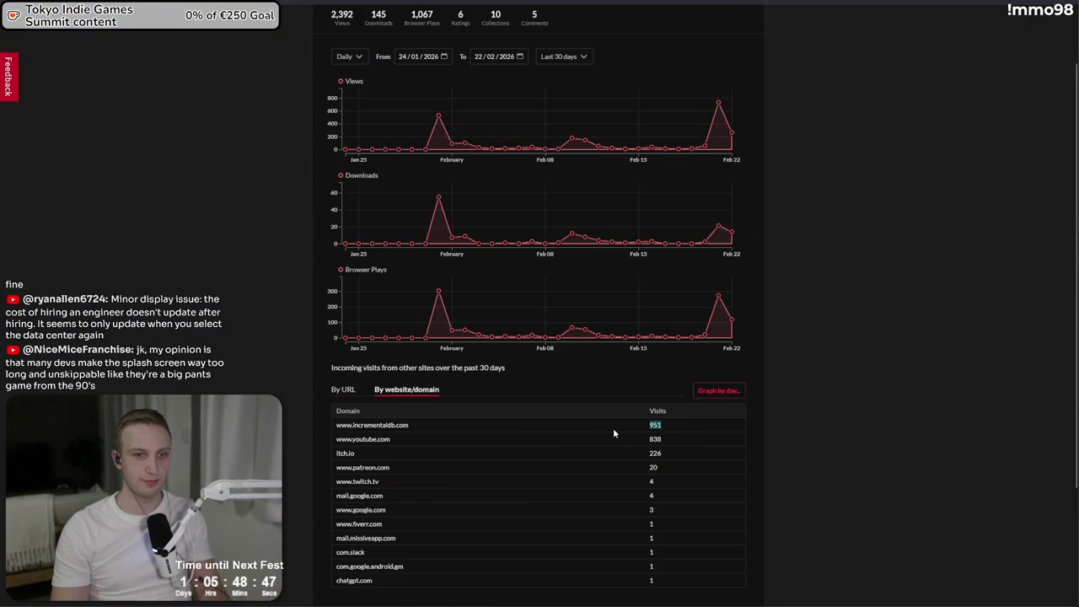
left_click(343, 391)
mouse_move(435, 432)
left_mouse_down()
mouse_move(328, 424)
mouse_move(772, 412)
left_mouse_up()
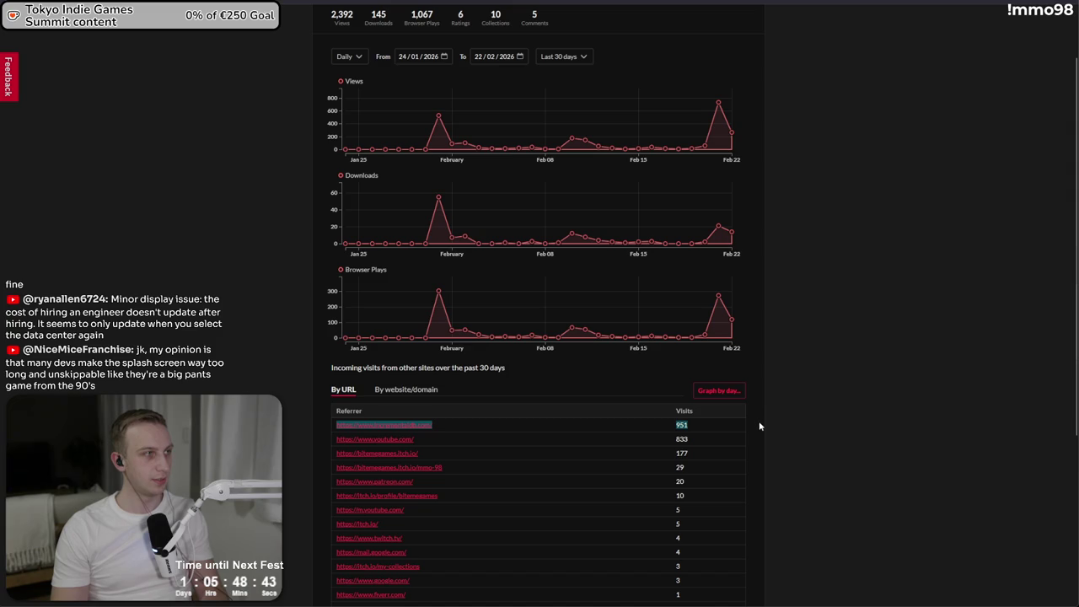
left_click(755, 428)
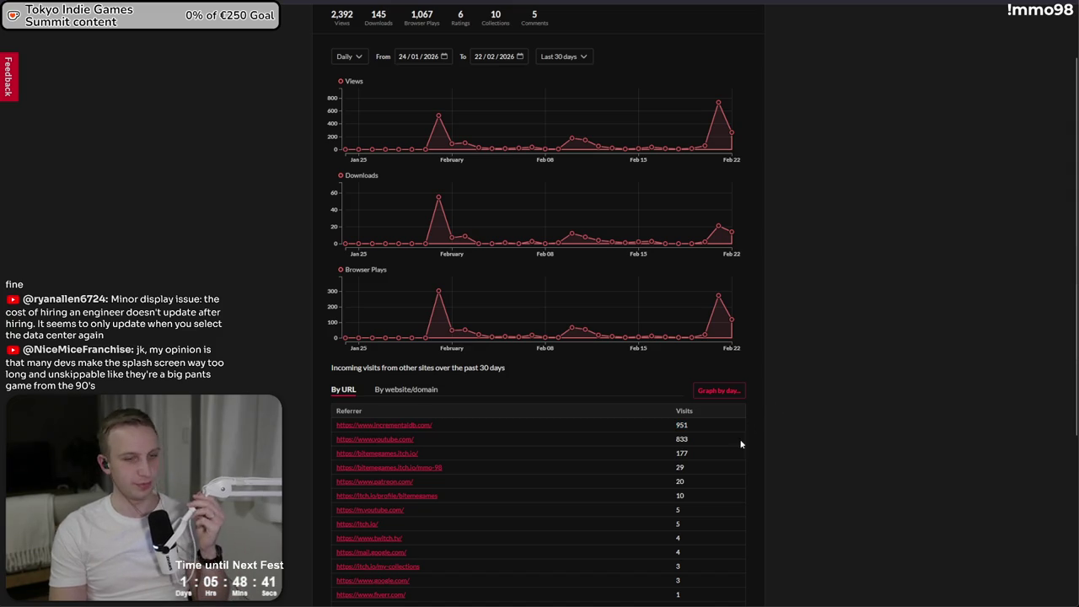
mouse_move(685, 424)
left_mouse_down()
mouse_move(330, 421)
mouse_move(337, 437)
mouse_move(445, 446)
mouse_move(726, 439)
mouse_move(404, 440)
mouse_move(362, 452)
mouse_move(354, 440)
left_mouse_up()
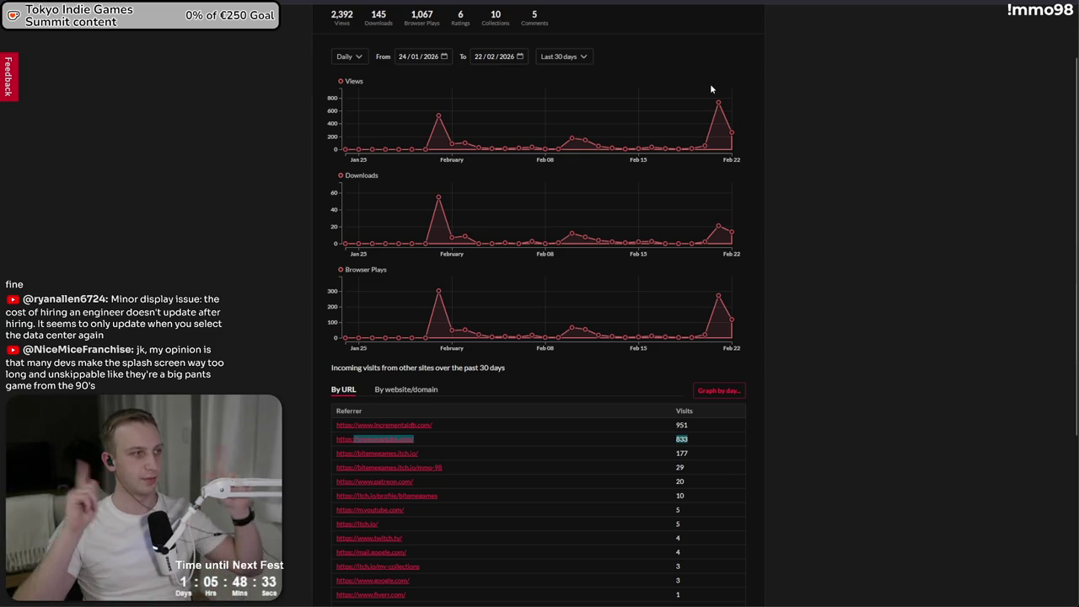
scroll(713, 84, "up", 2)
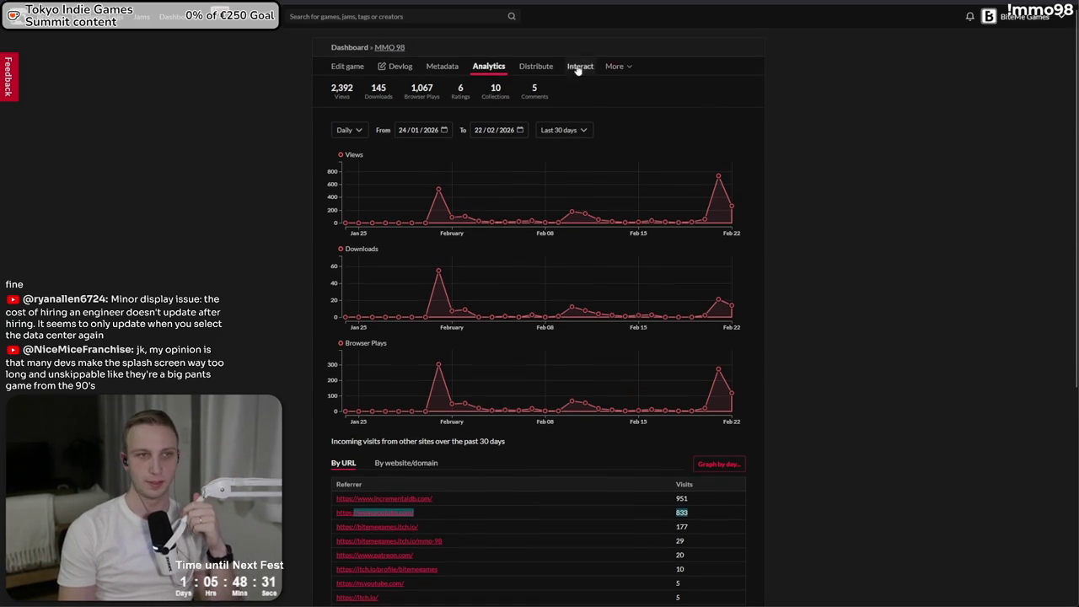
- Search itch.io for 'mmo 98' and look over the MMO 98 game page
left_click(354, 16)
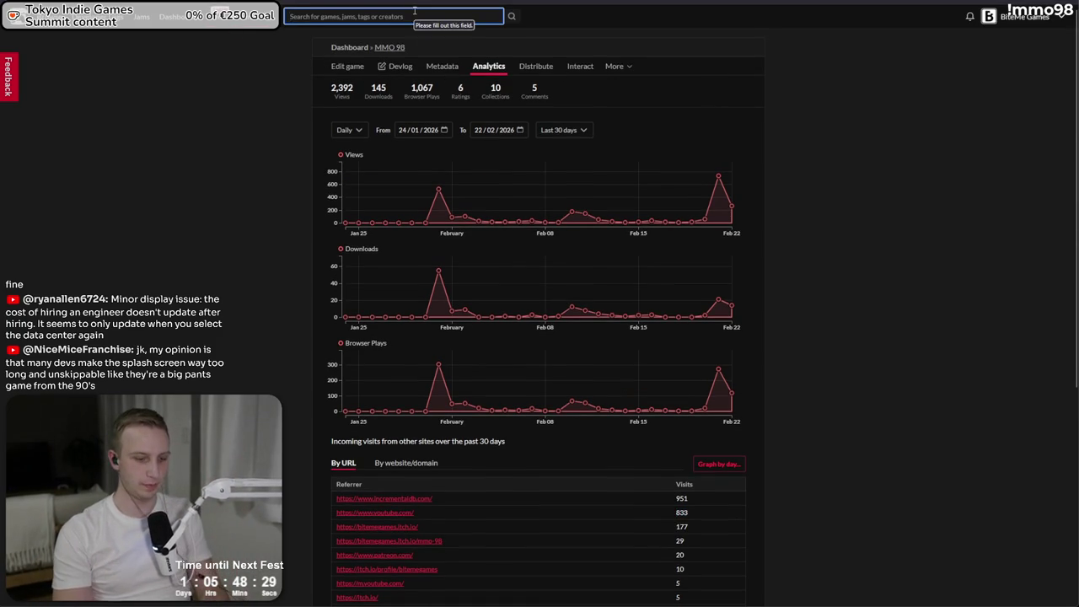
type("mmo 98")
key("Return")
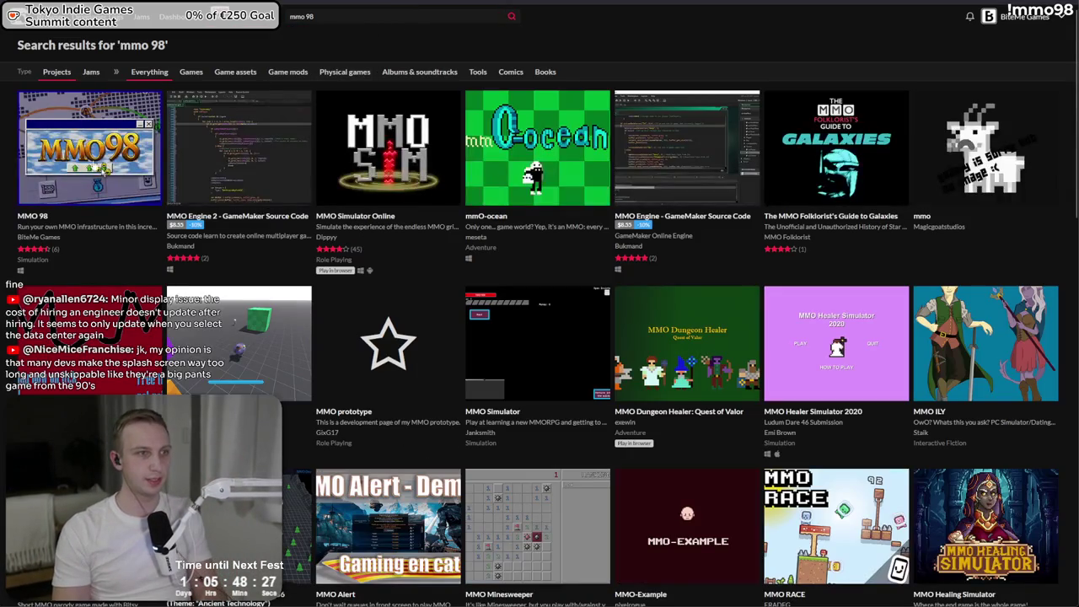
left_click(84, 211)
scroll(232, 203, "down", 6)
scroll(232, 203, "down", 4)
scroll(240, 227, "up", 5)
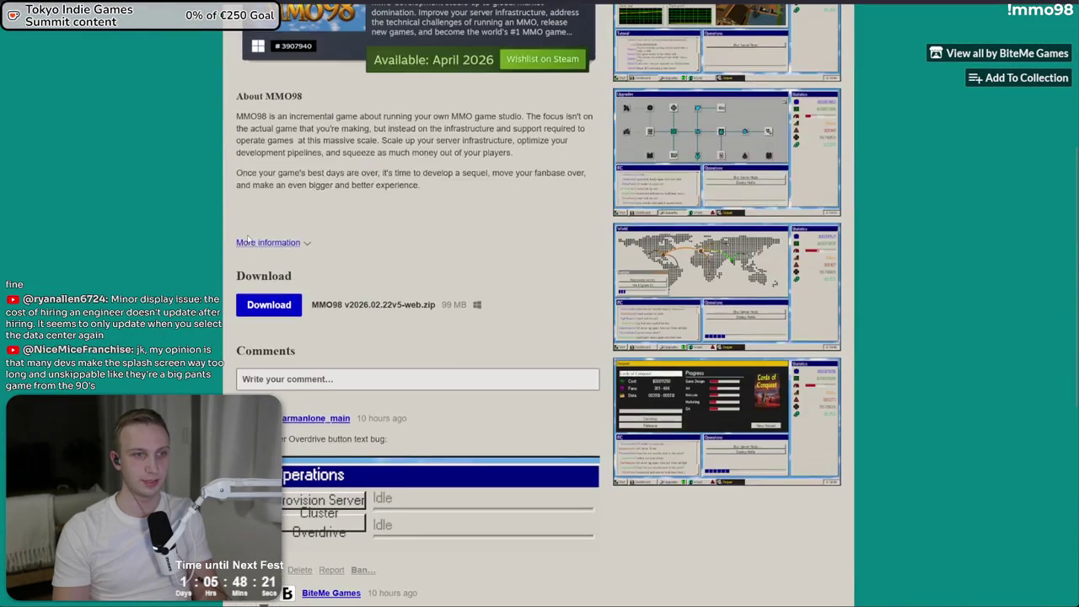
scroll(129, 119, "up", 4)
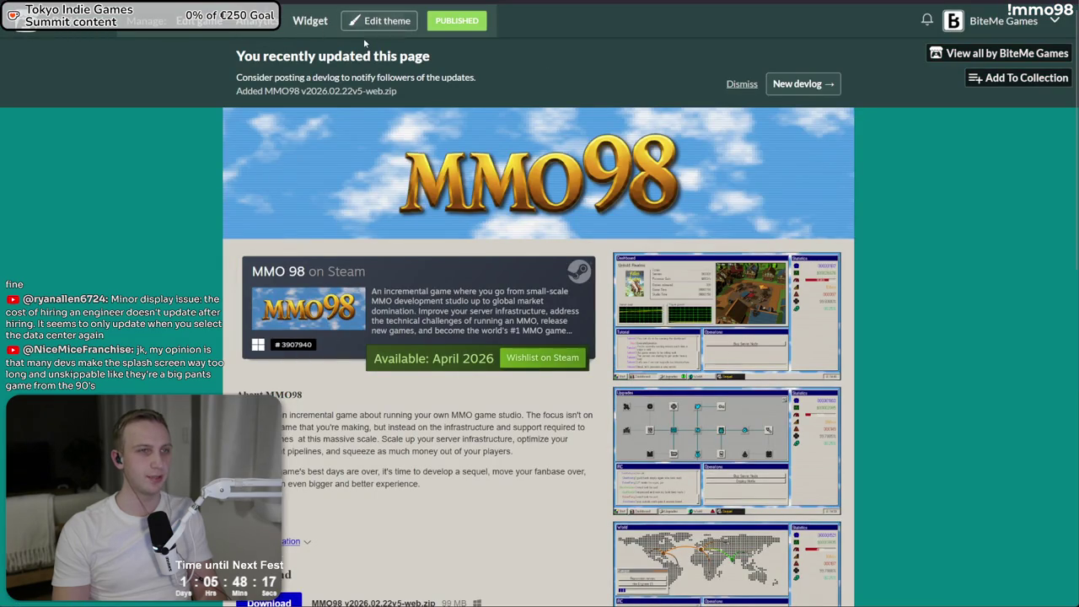
- In MMO 98's edit dashboard, check Metadata and Analytics, then open the Distribute embed settings
left_click(199, 22)
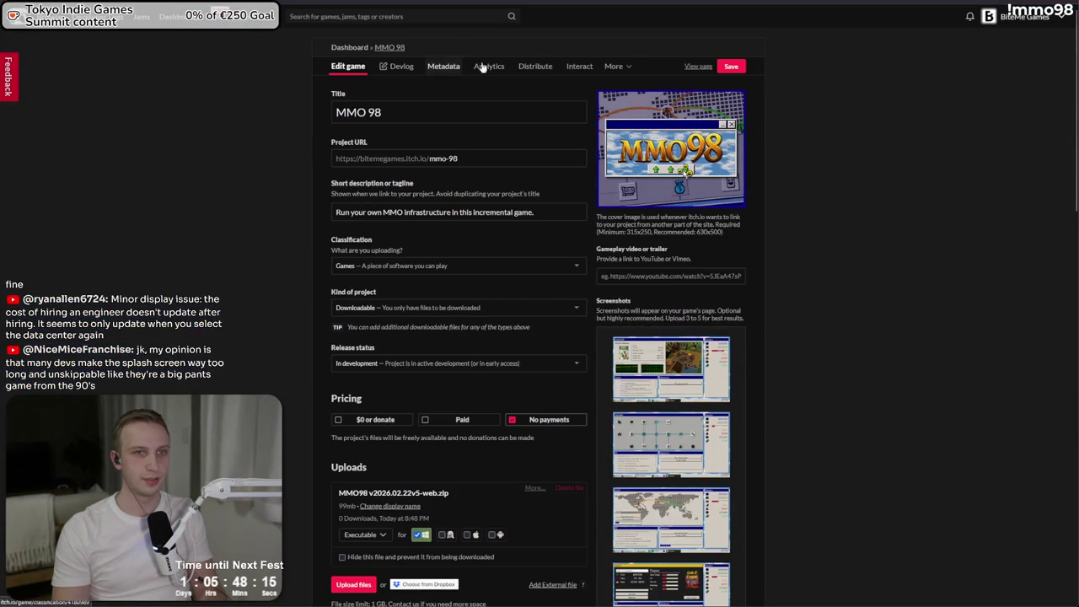
left_click(629, 67)
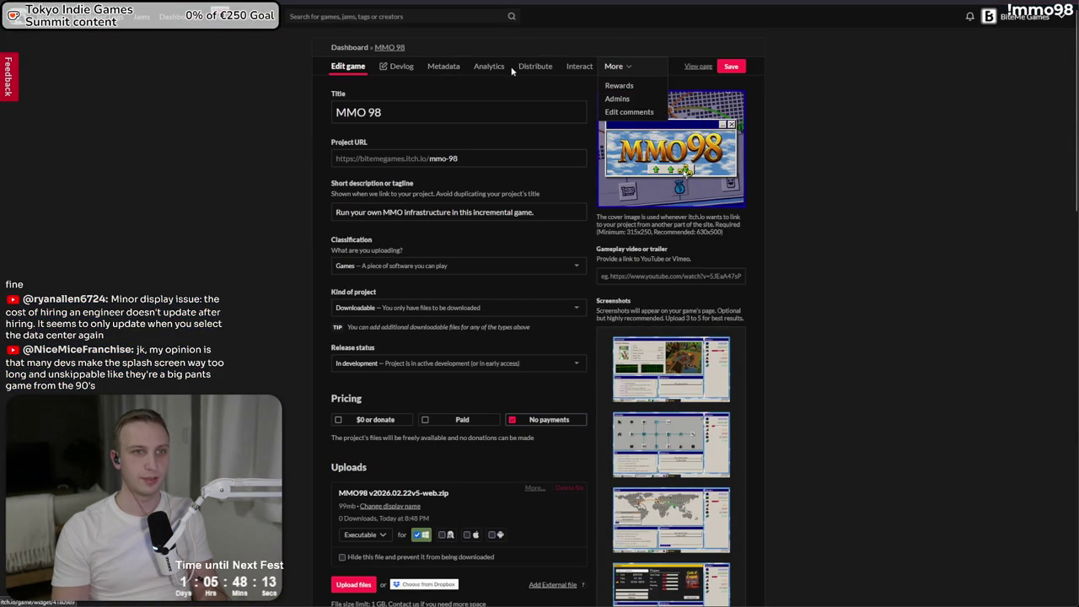
left_click(488, 69)
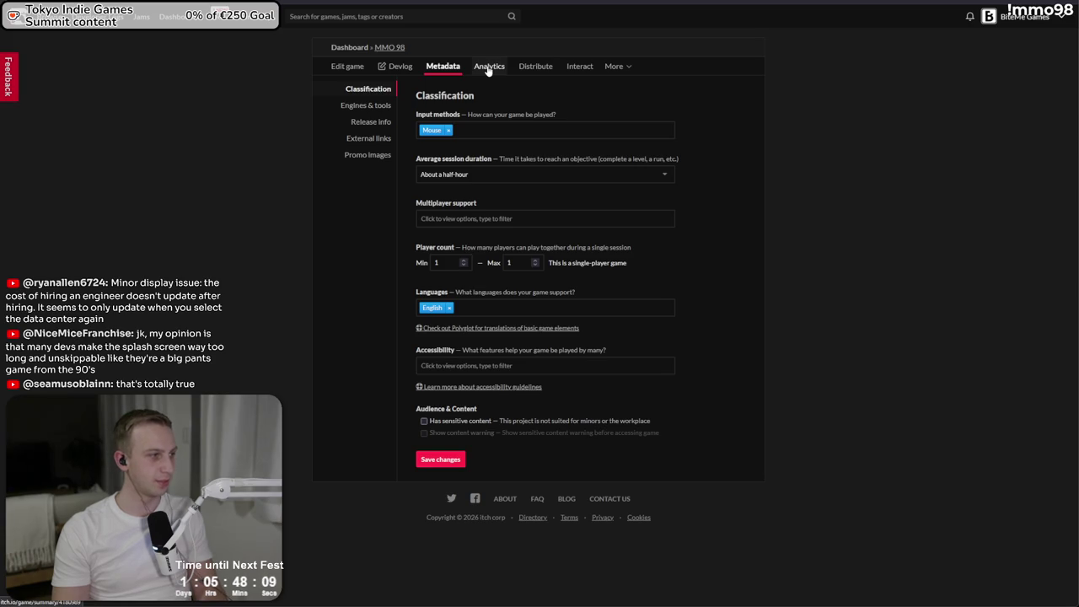
left_click(487, 67)
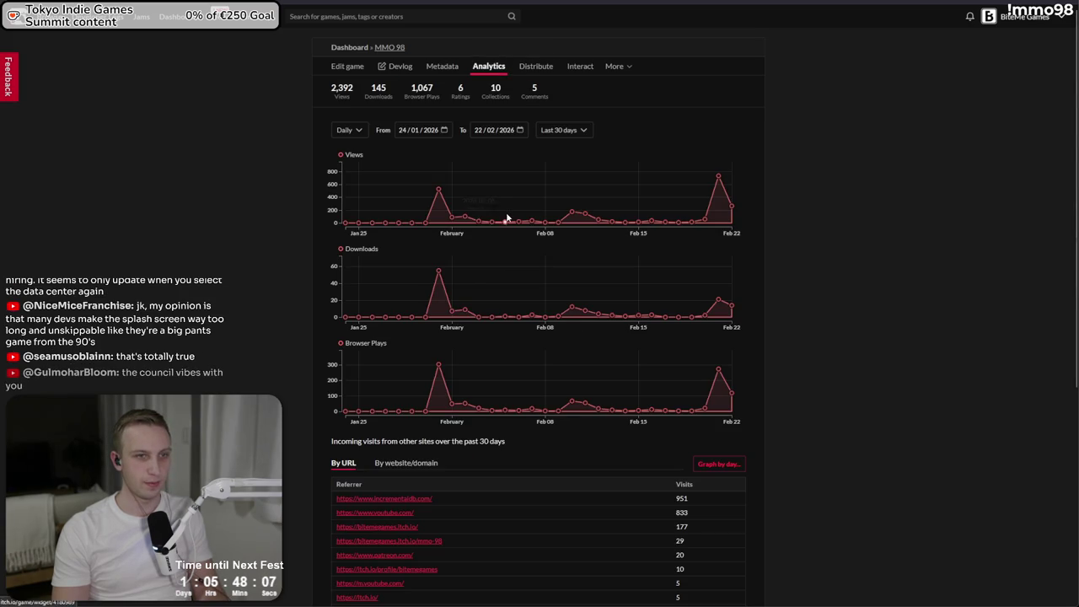
left_click(547, 68)
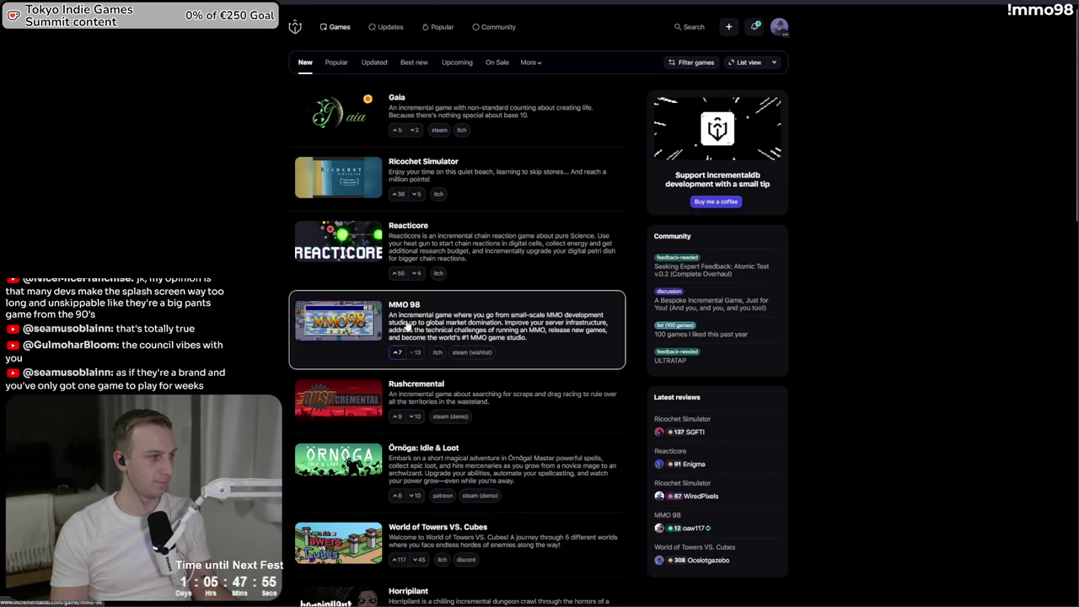
key("ctrl+Tab")
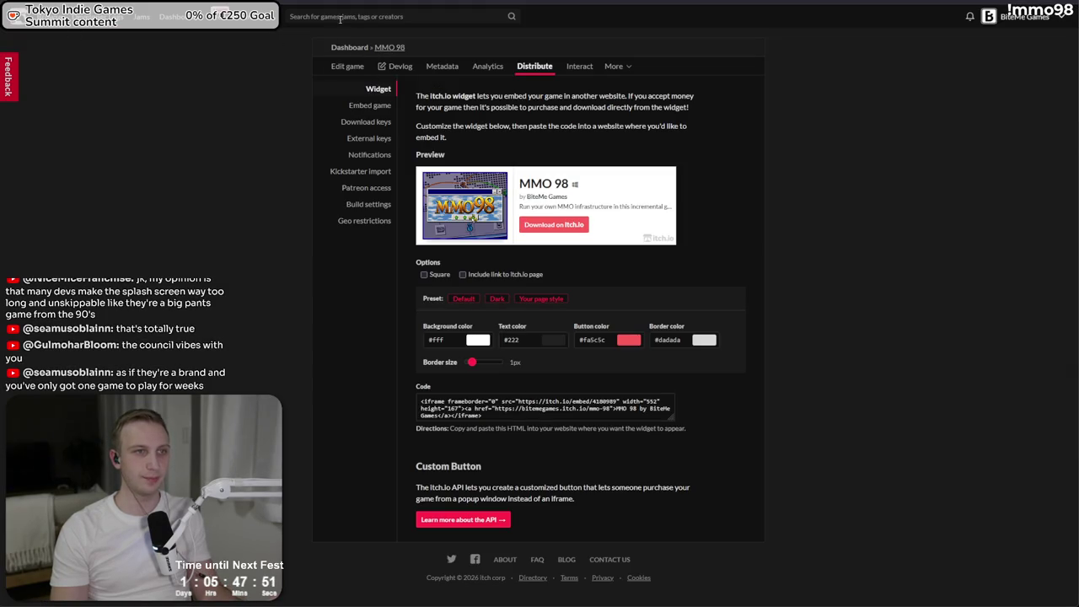
- Search itch.io for 'mmo98' from the front page and open MMO 98's edit-game page
left_click(390, 47)
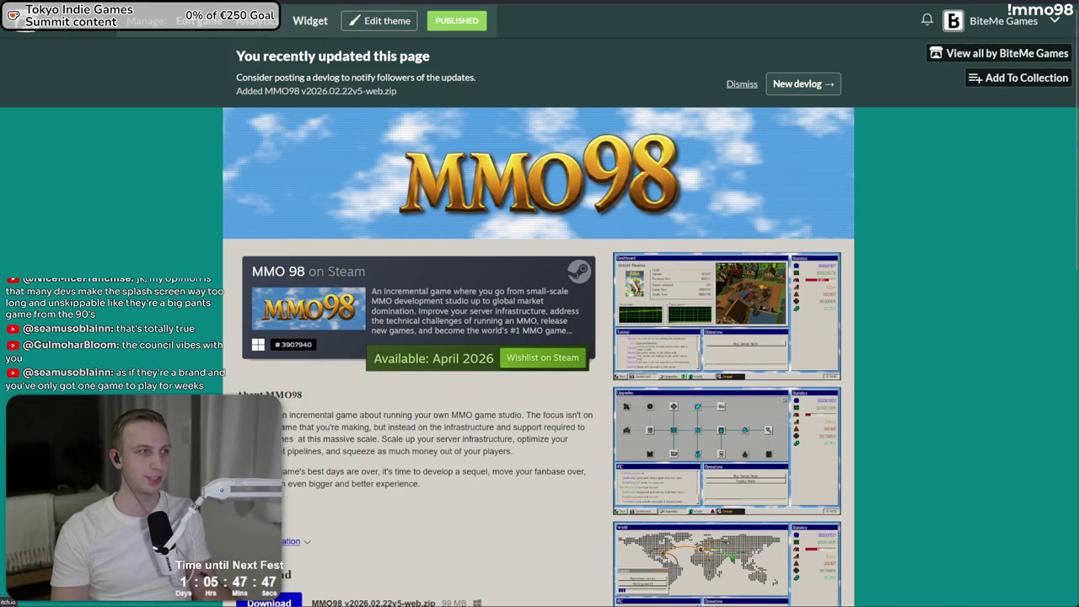
left_click(26, 16)
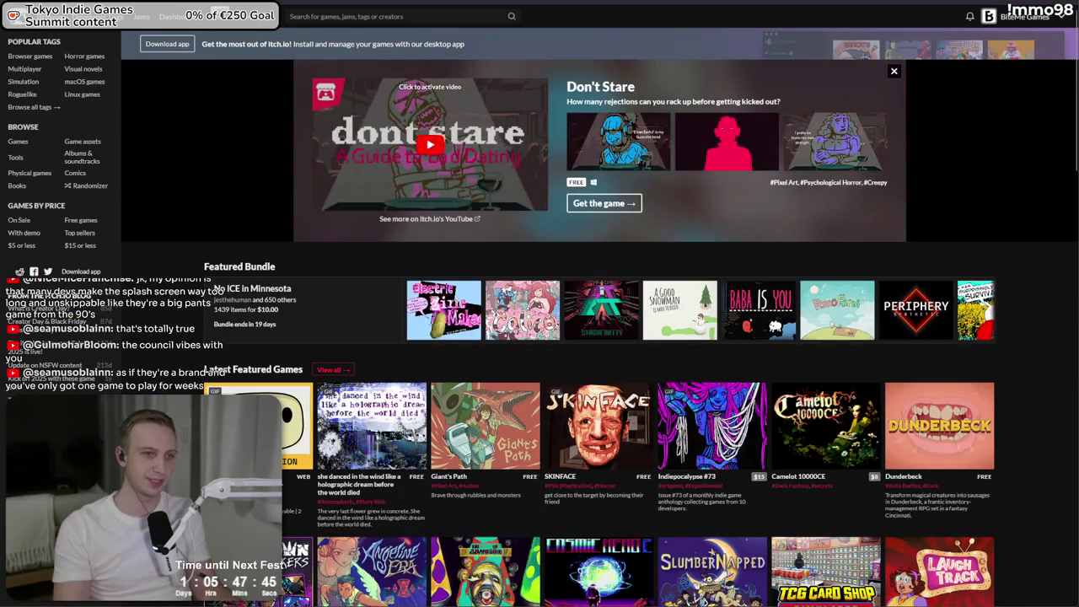
left_click(397, 16)
type("mmo")
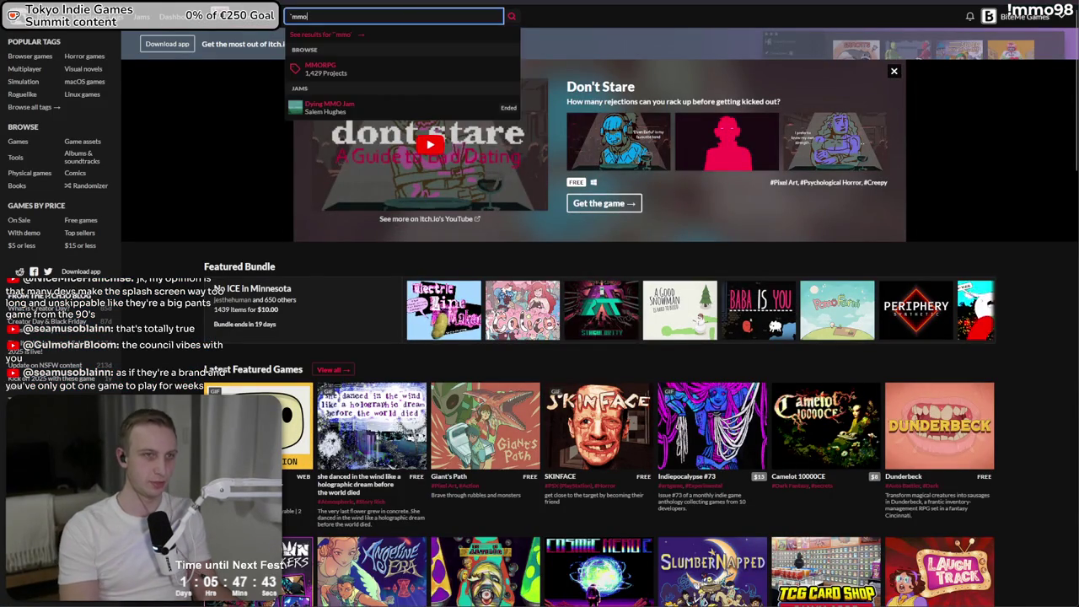
type("9")
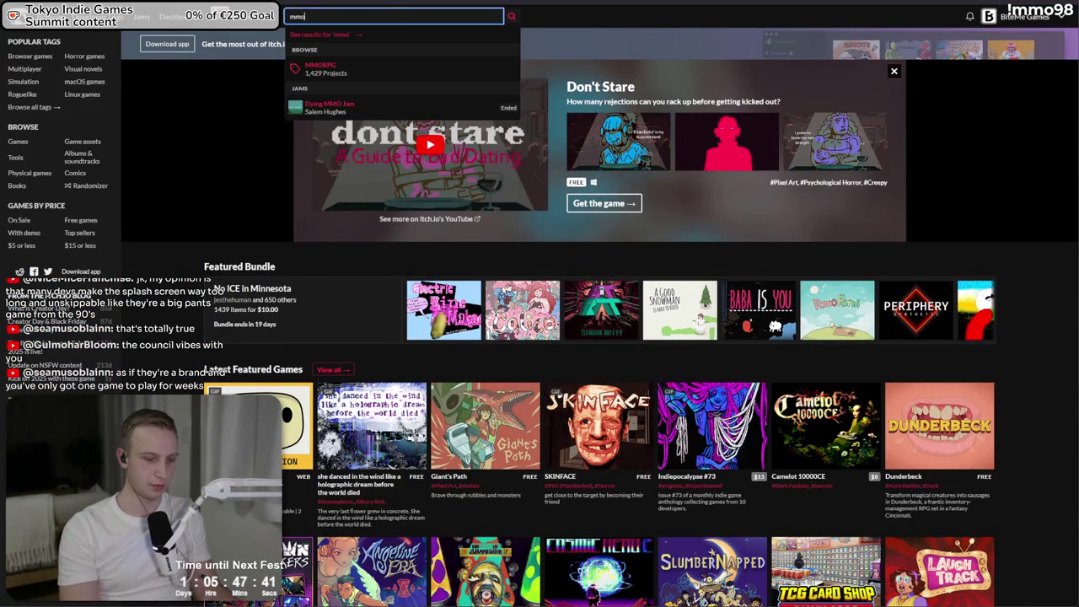
type("8")
key("Return")
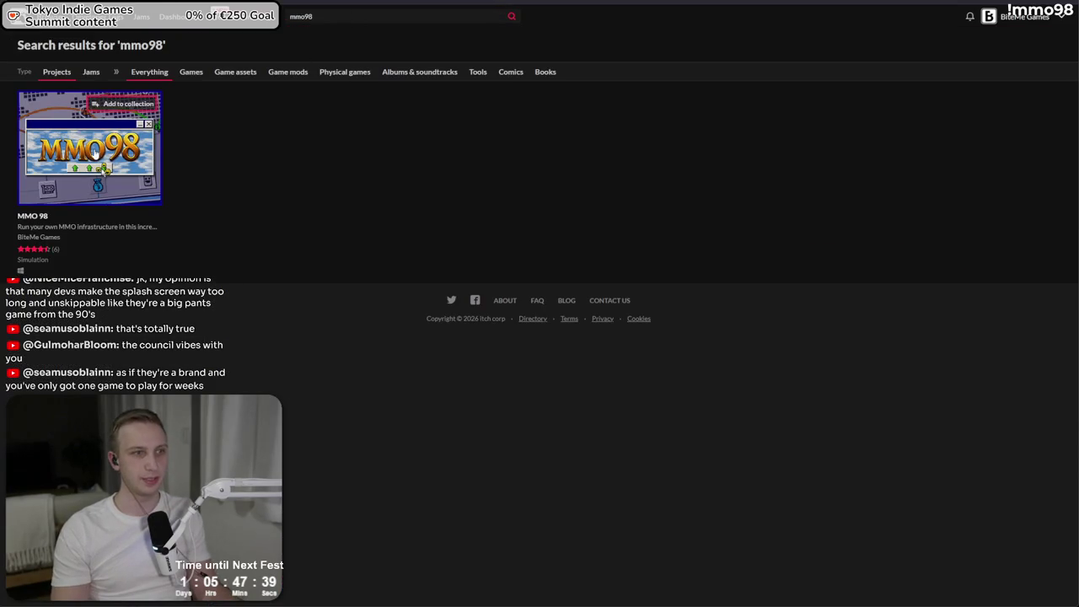
mouse_move(94, 152)
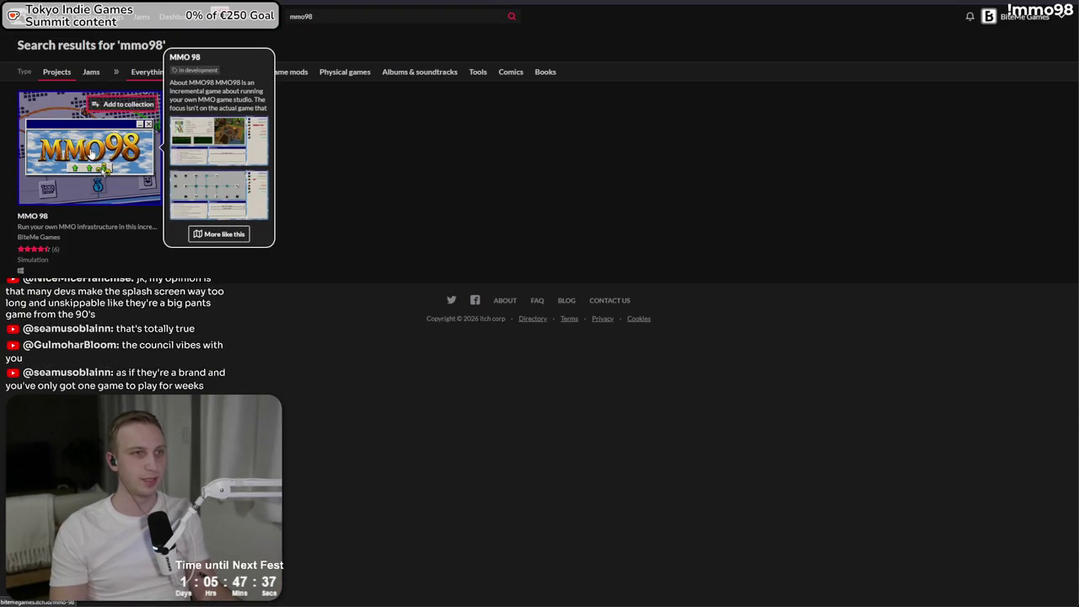
left_click(93, 152)
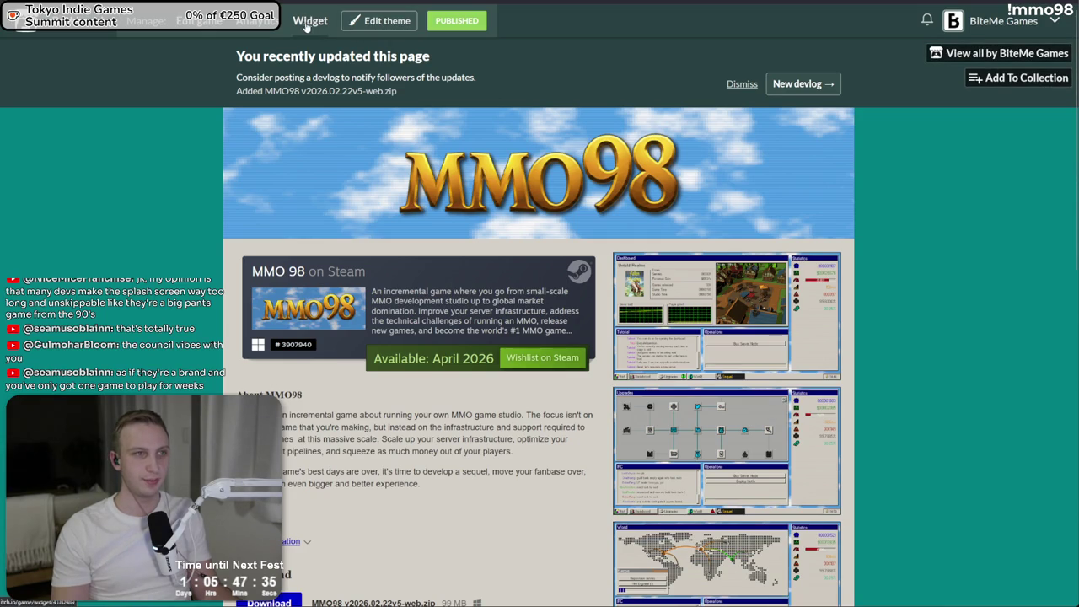
left_click(202, 22)
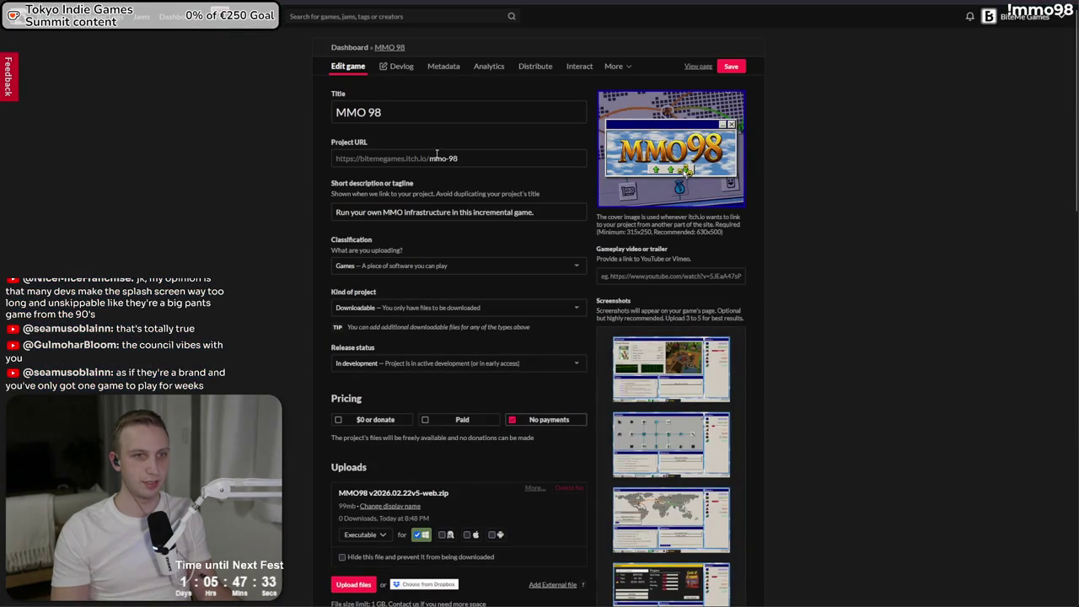
- Change the game title from 'MMO 98' to 'MMO98' and save the game details
left_click(360, 117)
key("BackSpace")
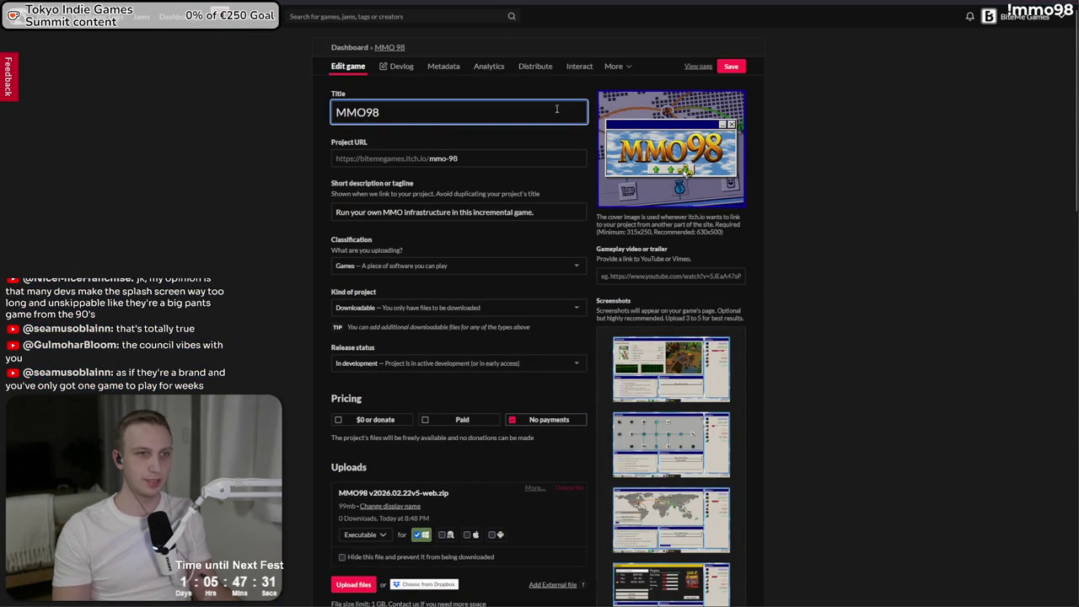
left_click(734, 67)
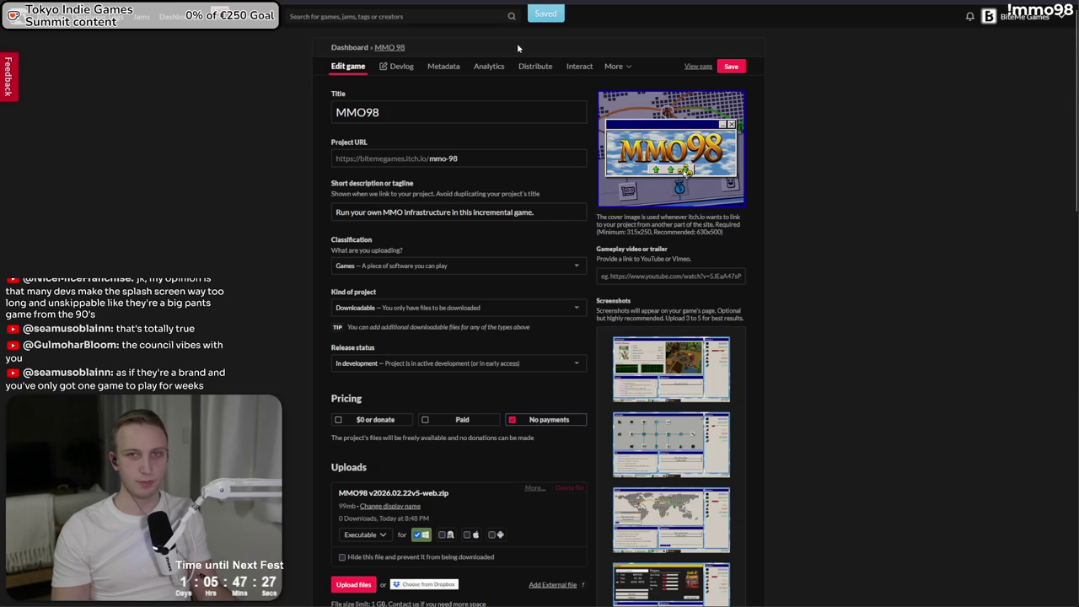
left_click_drag(337, 112, 355, 112)
left_click(457, 107)
left_click(725, 67)
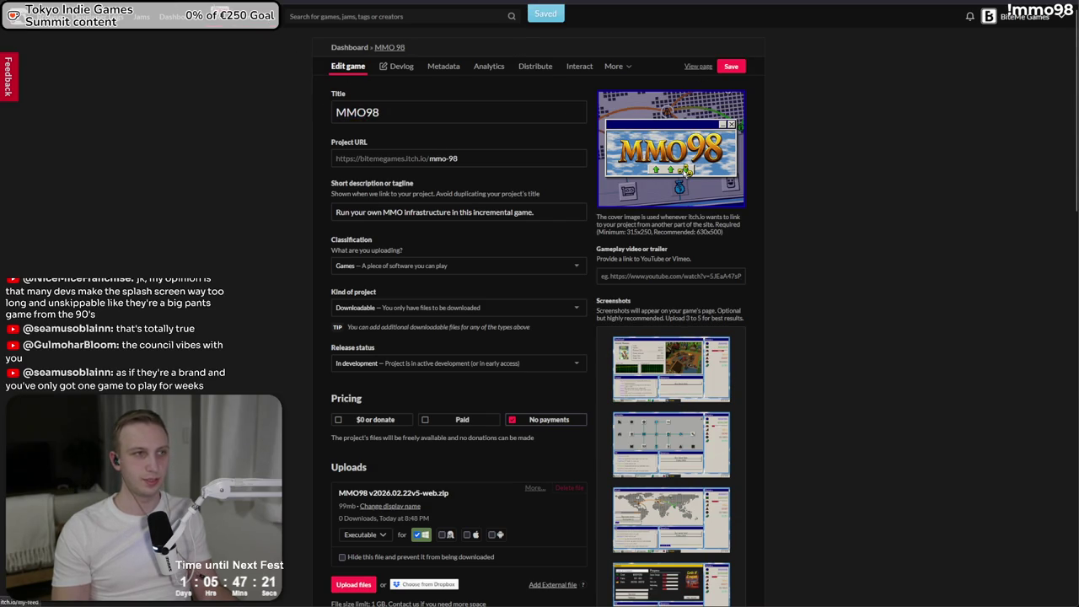
key("alt+Tab")
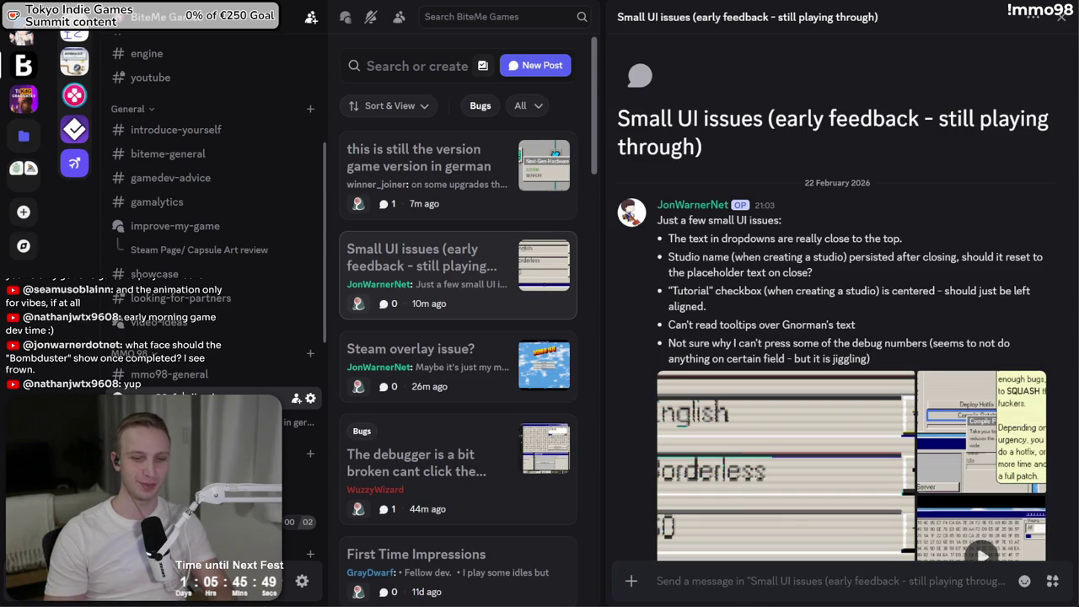
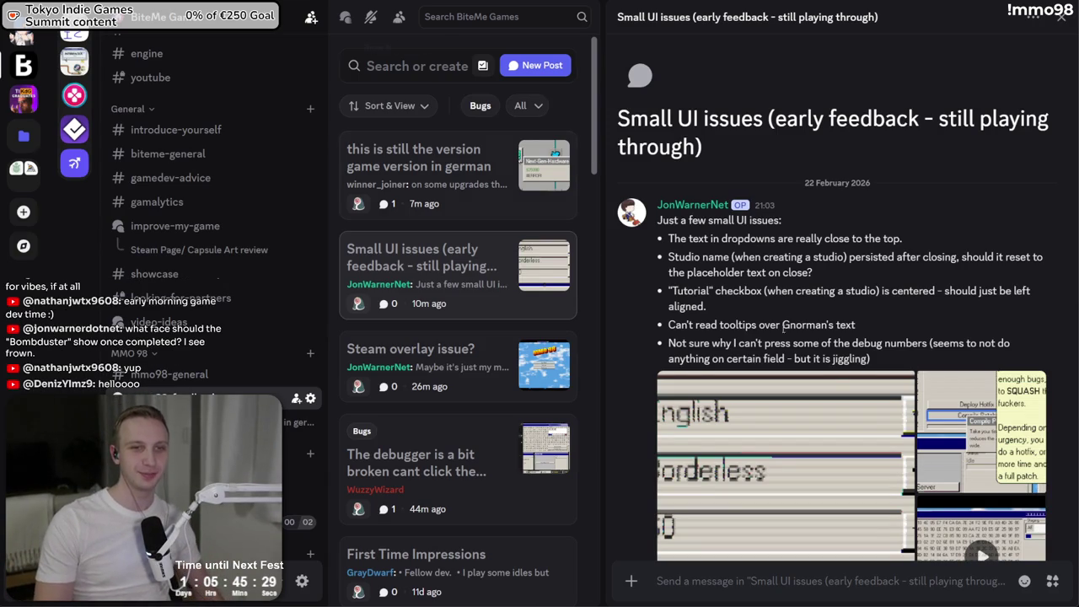
- Reload and scroll the MMO 98 store page, visit its discussions, then return to the store front
key("alt+Tab")
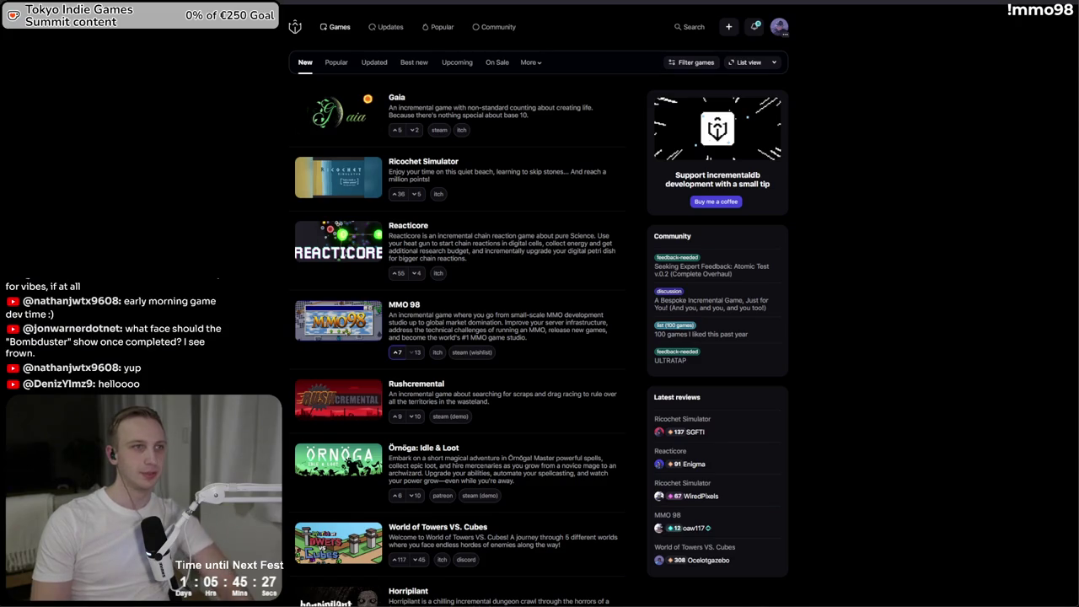
key("alt+Tab")
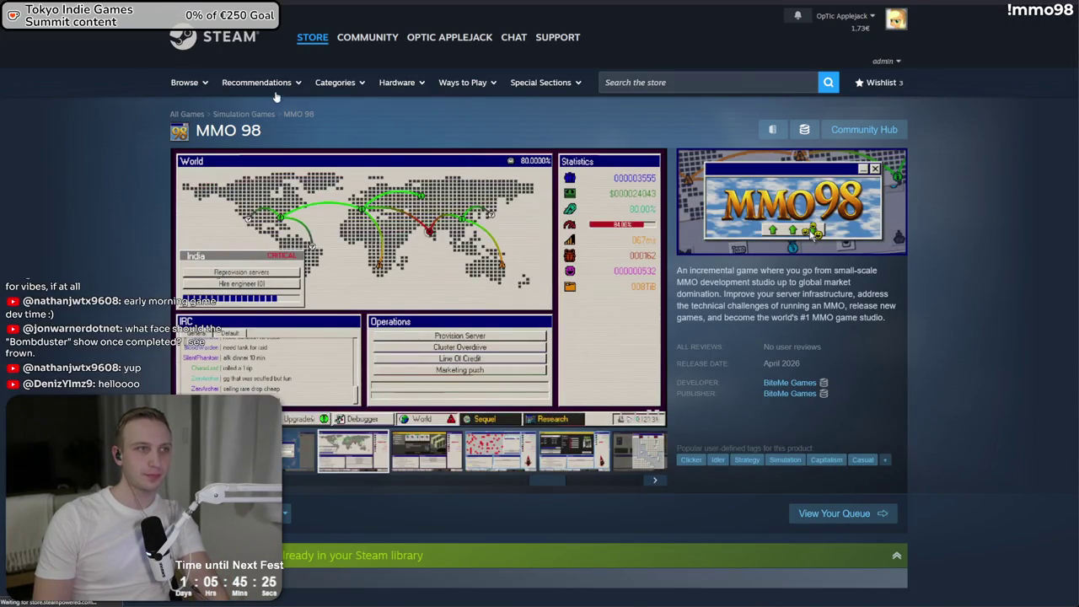
key("F5")
scroll(729, 262, "down", 15)
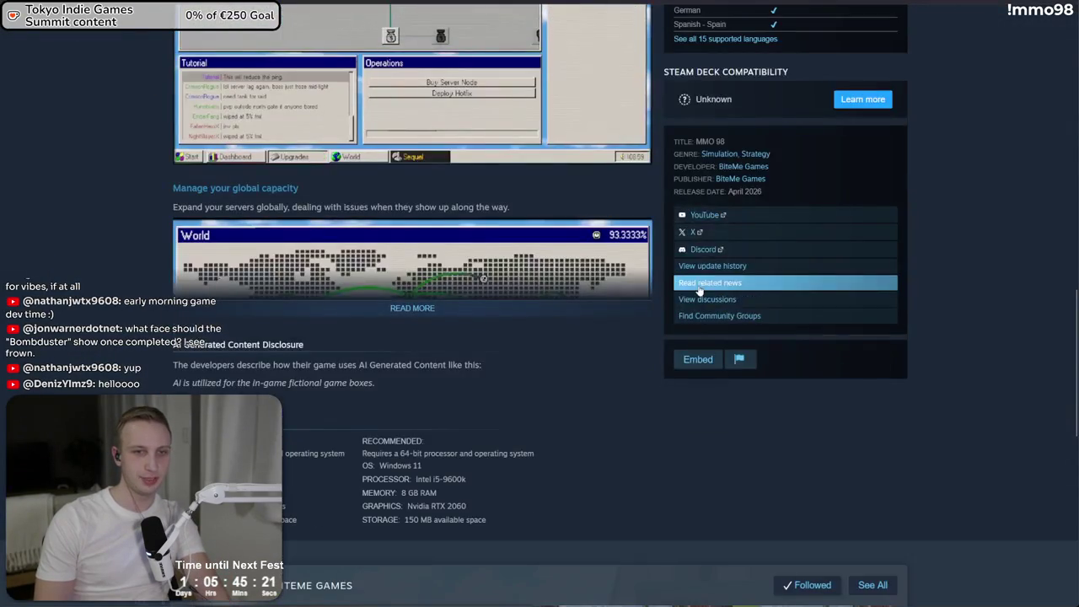
left_click(706, 303)
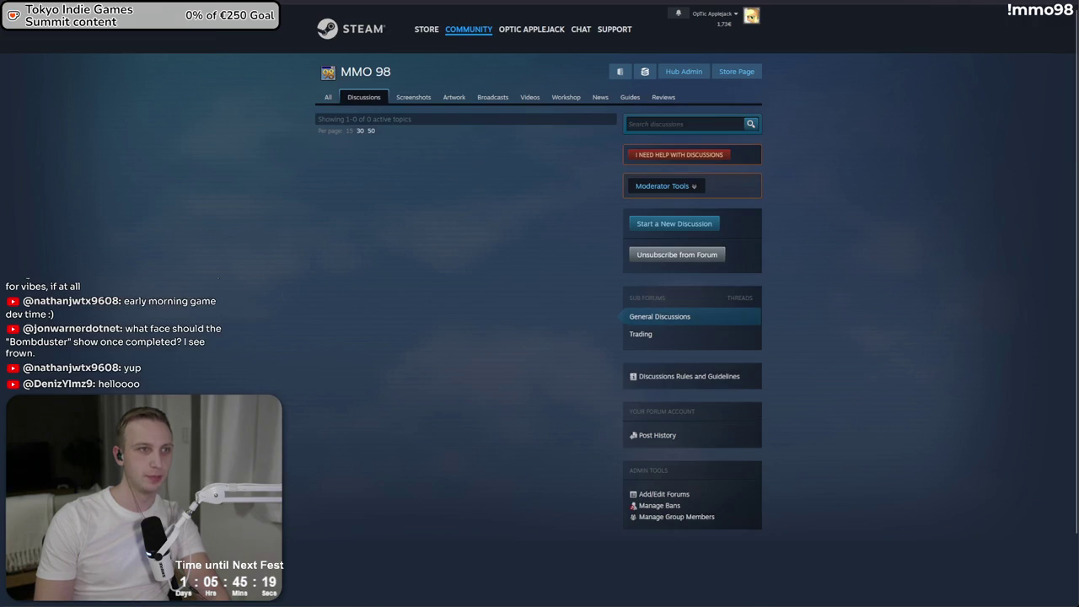
key("alt+Left")
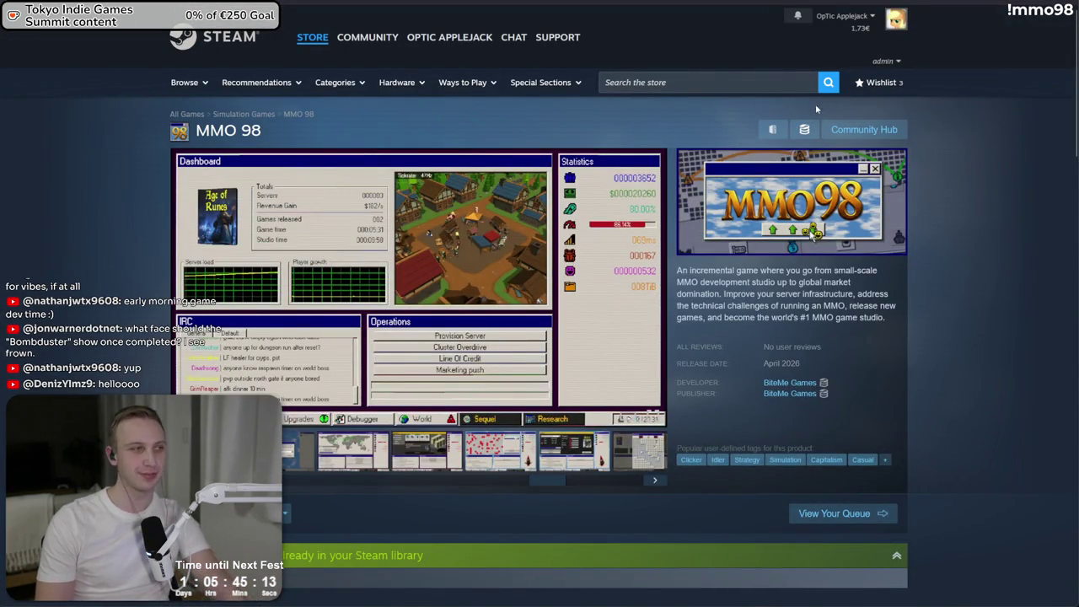
key("alt+Left")
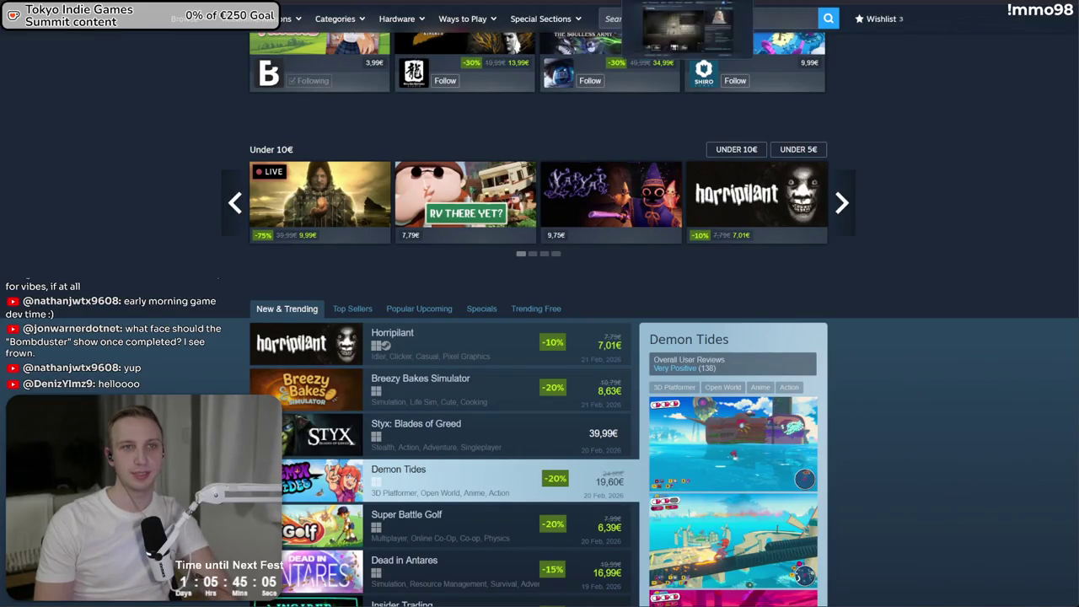
- Refresh the SteamDB player chart for MMO 98
key("ctrl+Tab")
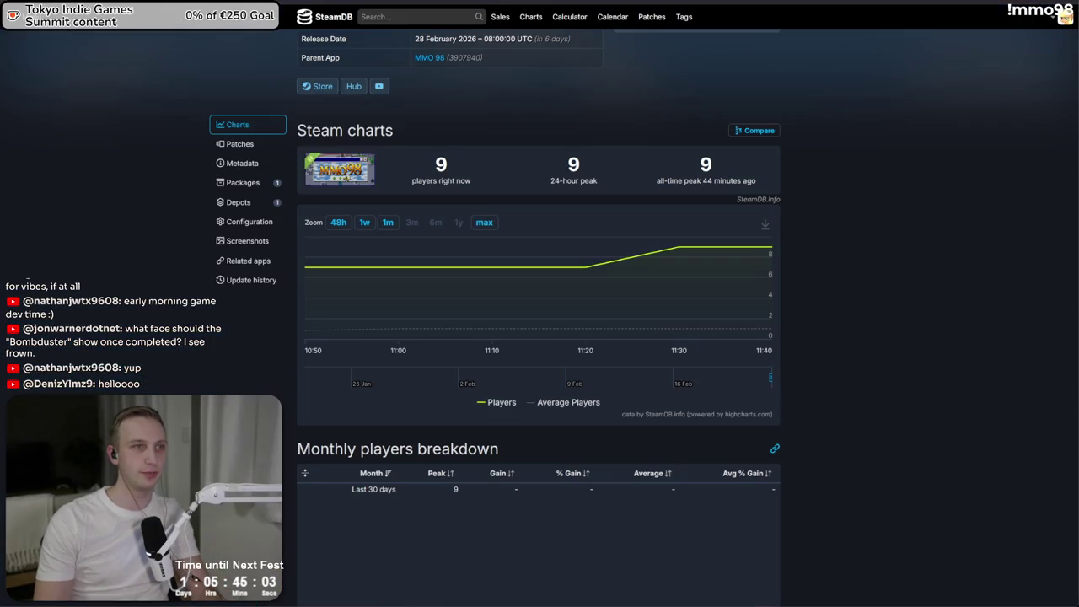
key("F5")
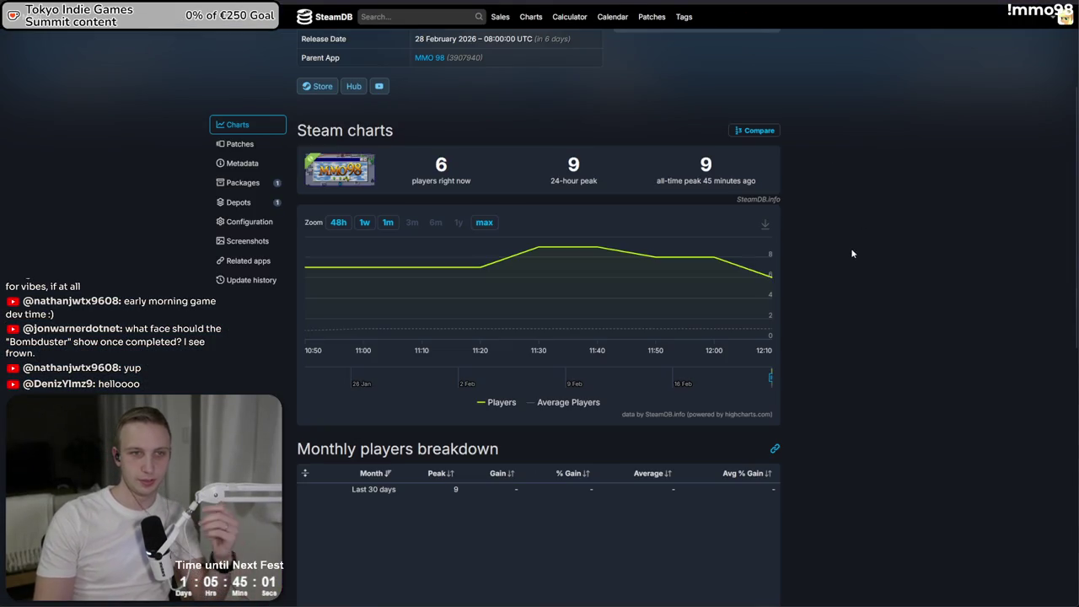
mouse_move(768, 277)
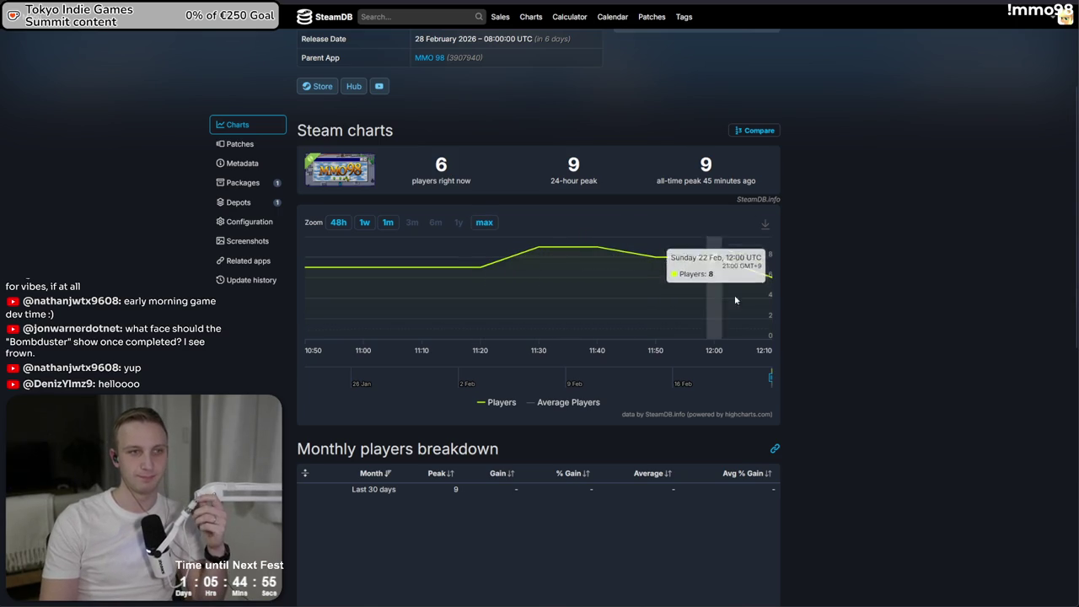
- Go back to the MMO 98 store page and scroll to the About This Game section
key("ctrl+Tab")
key("ctrl+Tab")
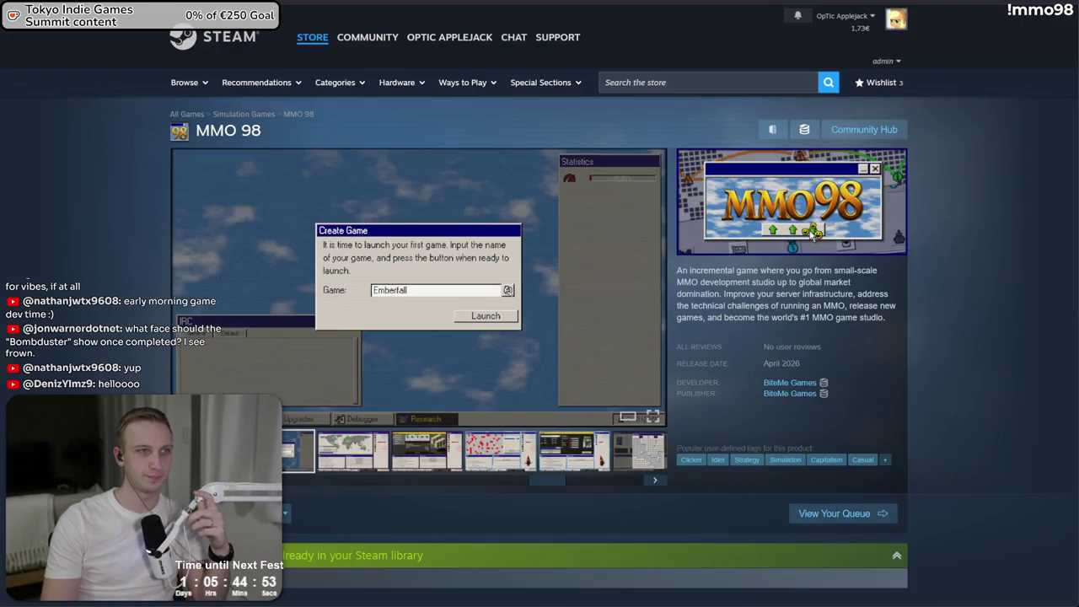
scroll(411, 158, "down", 5)
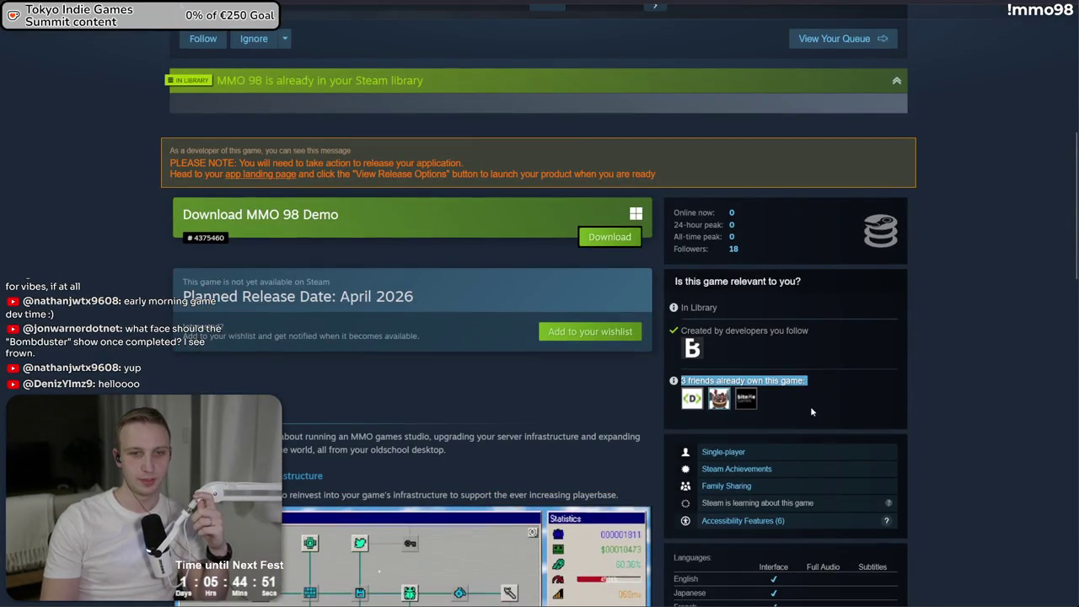
scroll(848, 303, "down", 4)
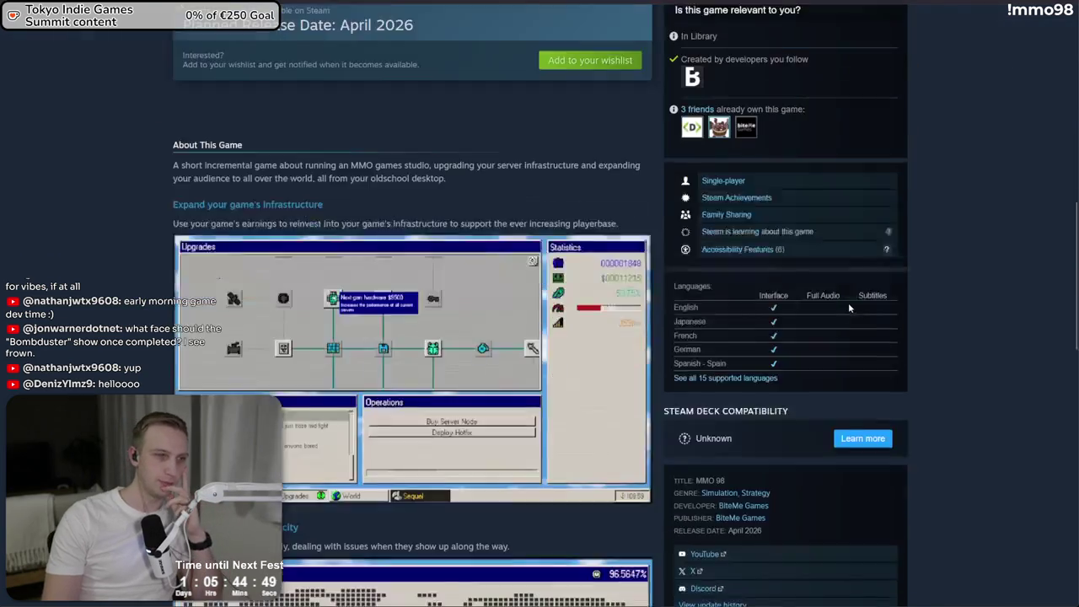
scroll(848, 302, "down", 2)
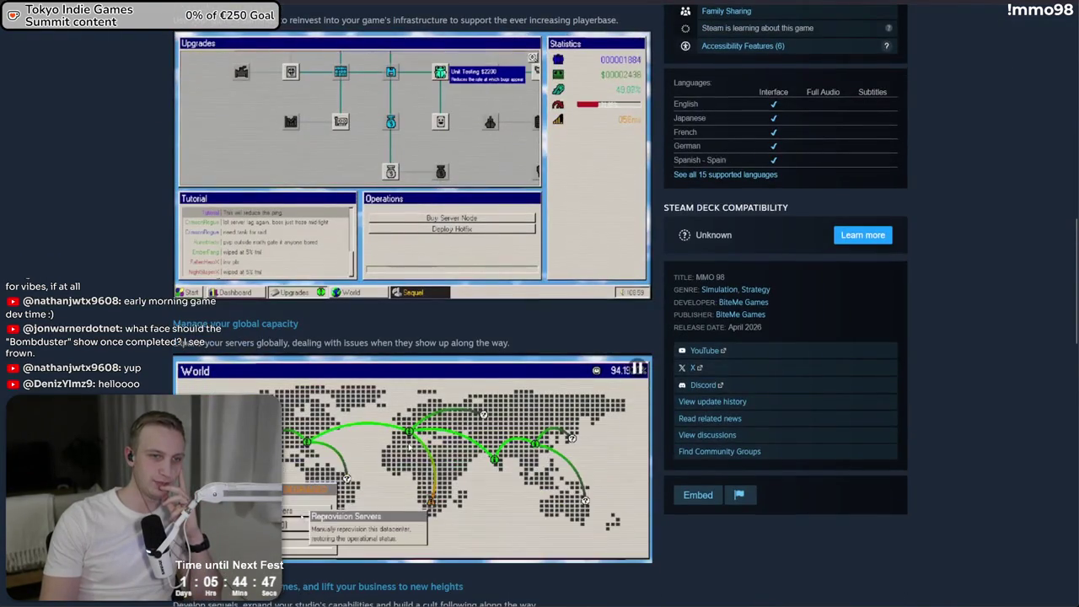
scroll(440, 408, "down", 5)
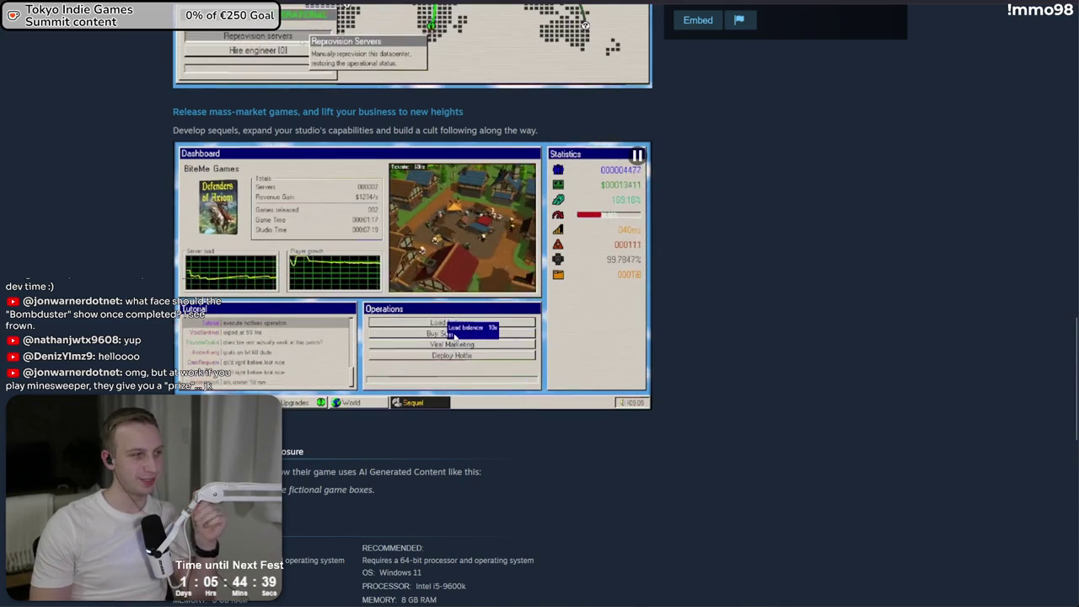
scroll(452, 331, "up", 5)
scroll(451, 331, "up", 6)
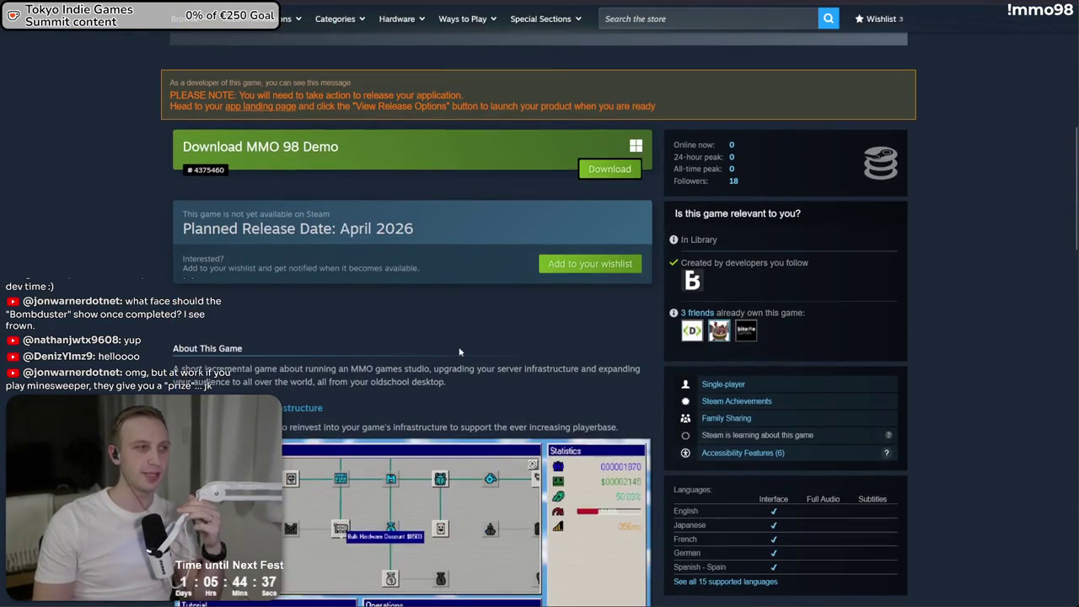
- Highlight passages of the About This Game description, then scroll further down the page
mouse_move(455, 343)
left_mouse_down()
mouse_move(421, 371)
mouse_move(447, 381)
left_mouse_up()
left_click(465, 380)
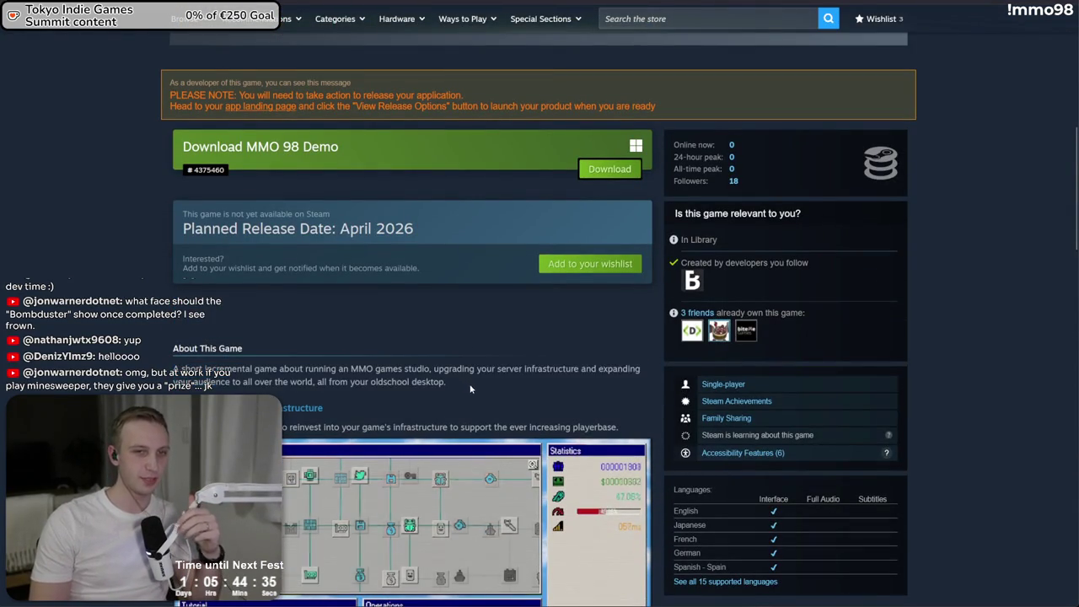
triple_click(445, 386)
left_click(445, 386)
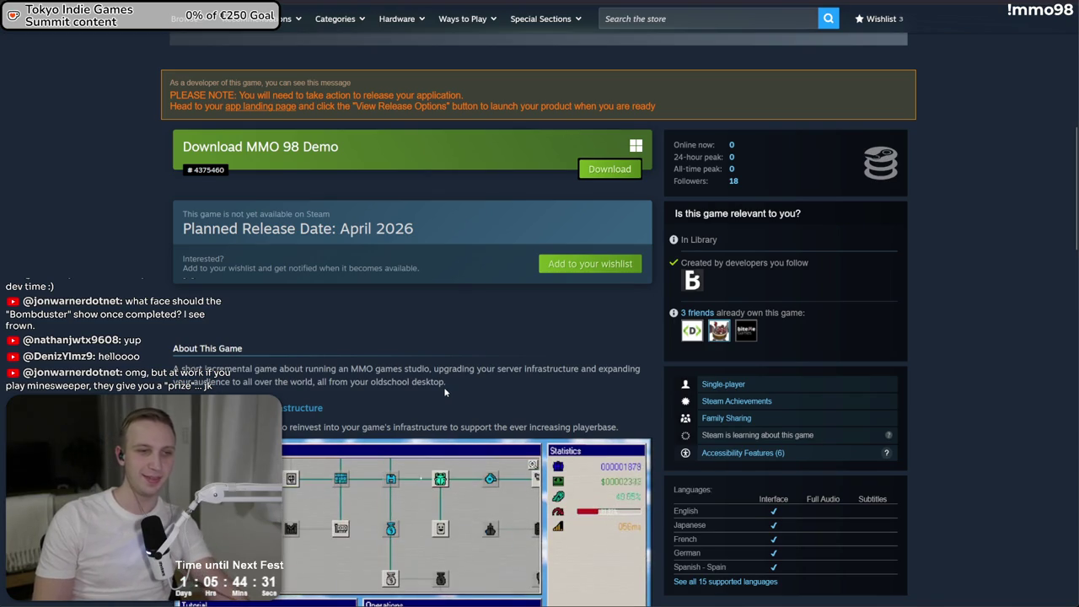
scroll(444, 387, "down", 2)
scroll(413, 337, "down", 2)
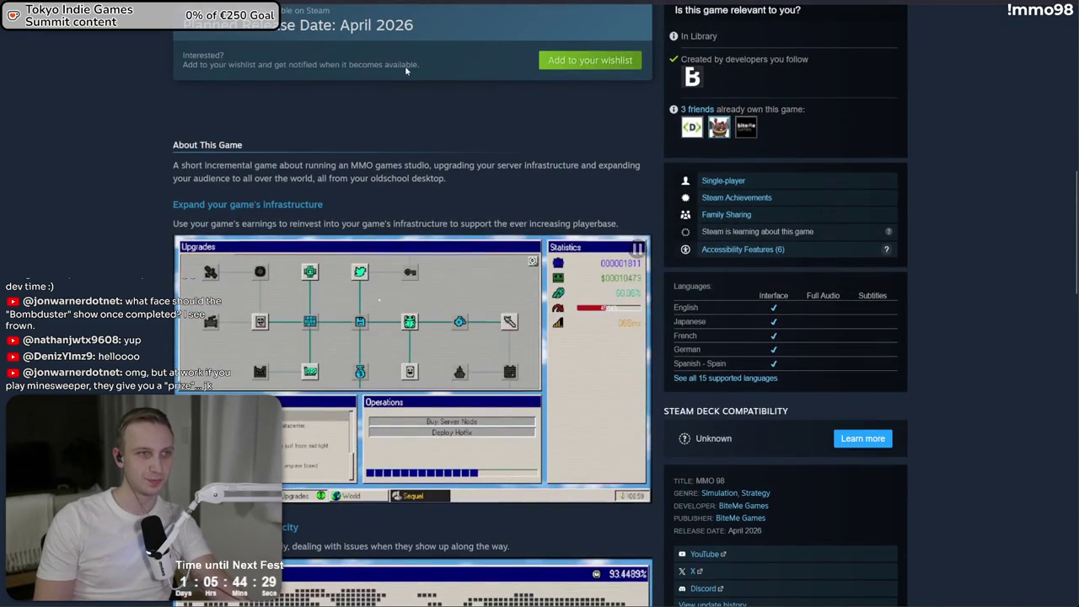
key("ctrl+Tab")
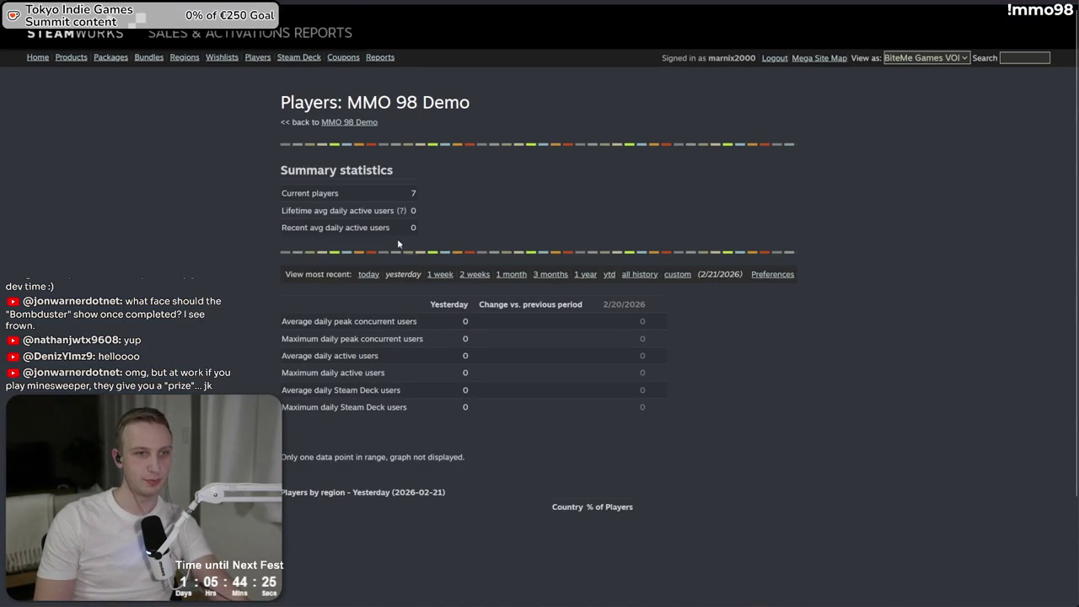
- Review the demo's Steamworks player statistics, switching from yesterday's to today's figures
scroll(379, 339, "down", 2)
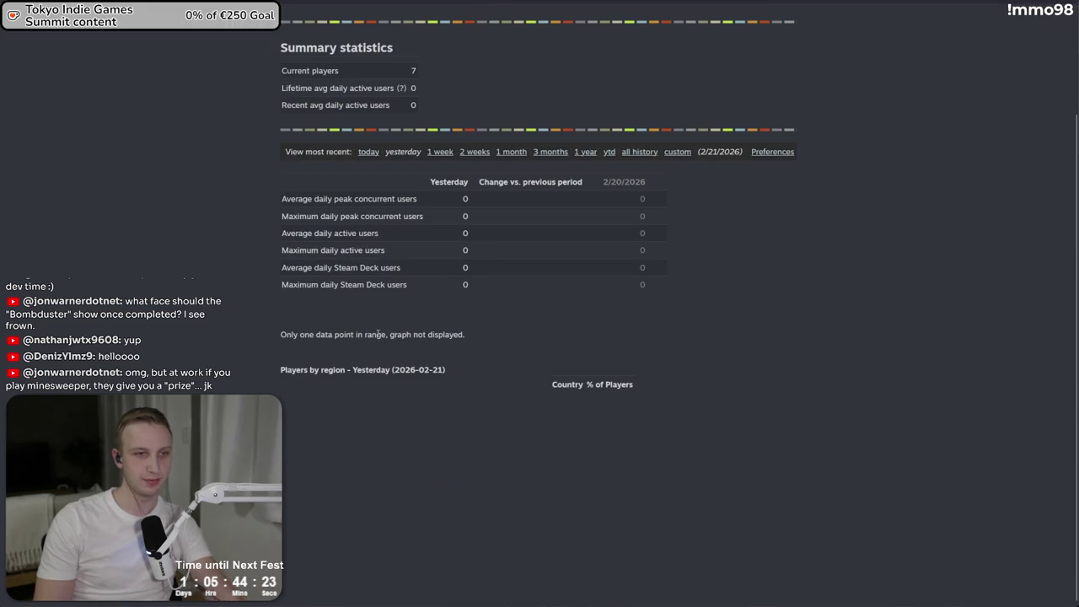
left_click_drag(491, 334, 283, 335)
left_click(321, 301)
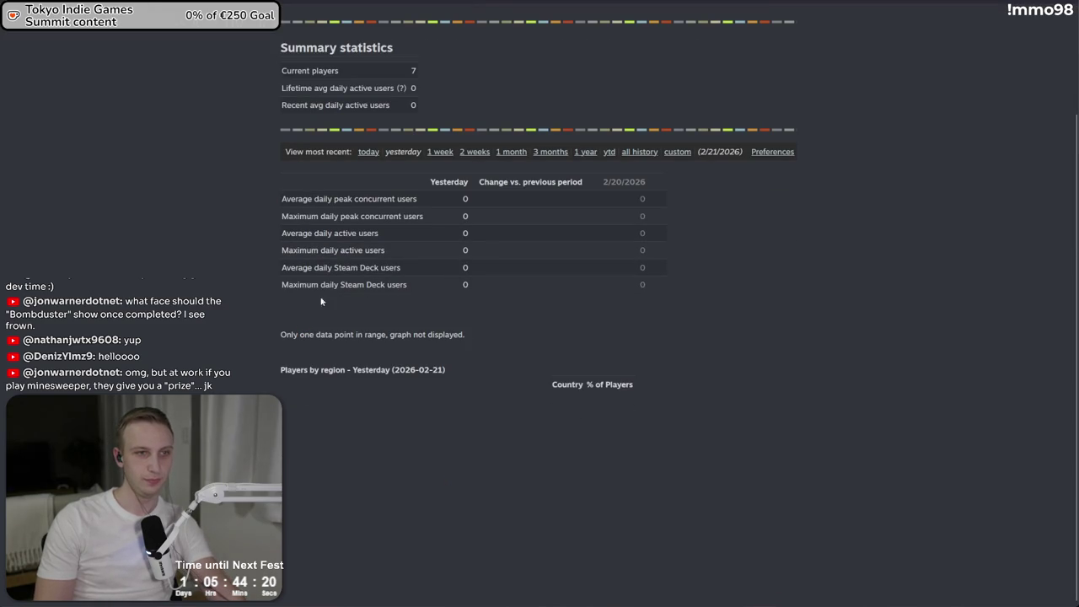
left_click(368, 155)
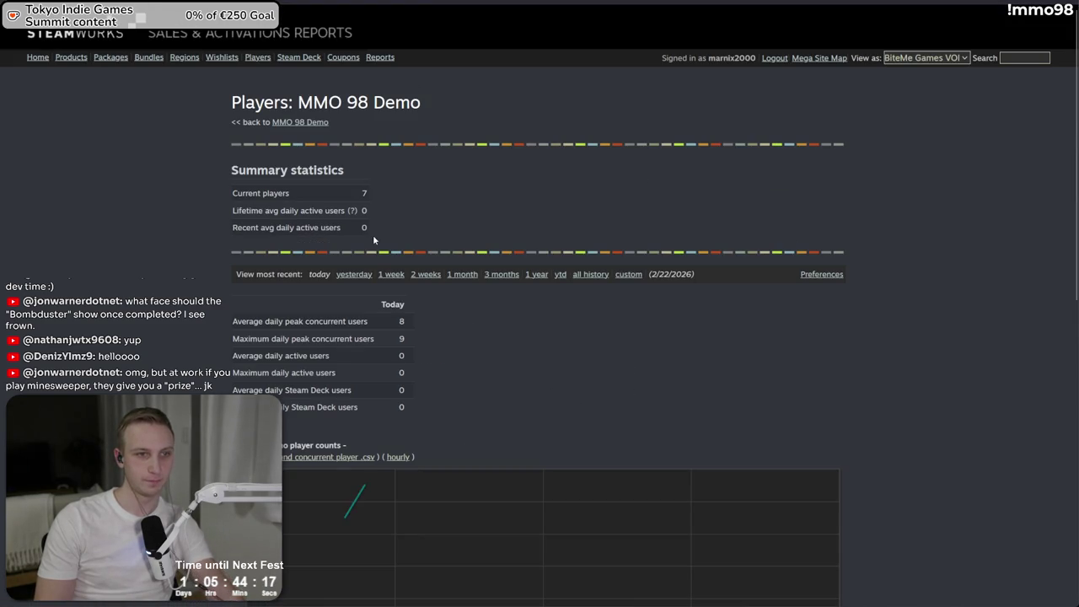
scroll(373, 242, "down", 5)
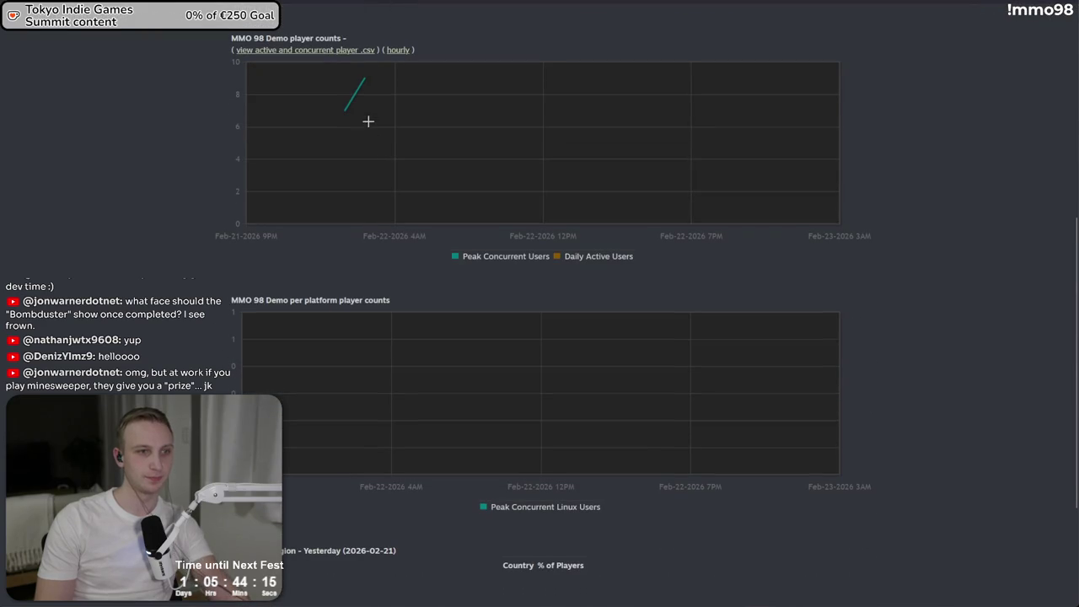
scroll(367, 252, "down", 3)
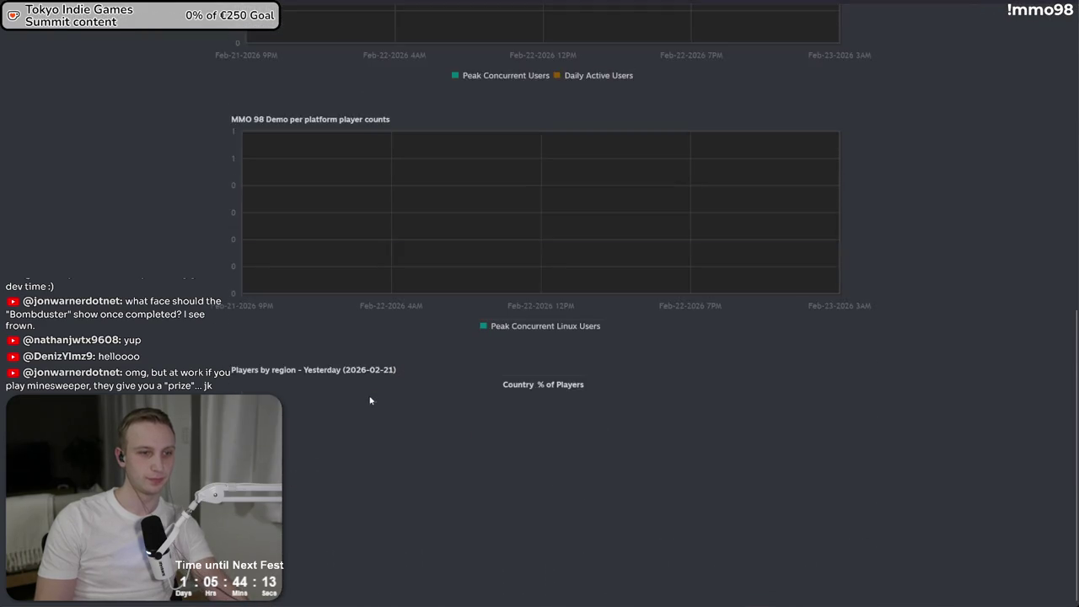
scroll(371, 405, "up", 9)
- Return to the MMO 98 Demo overview and review its lifetime play time stats
left_click(286, 124)
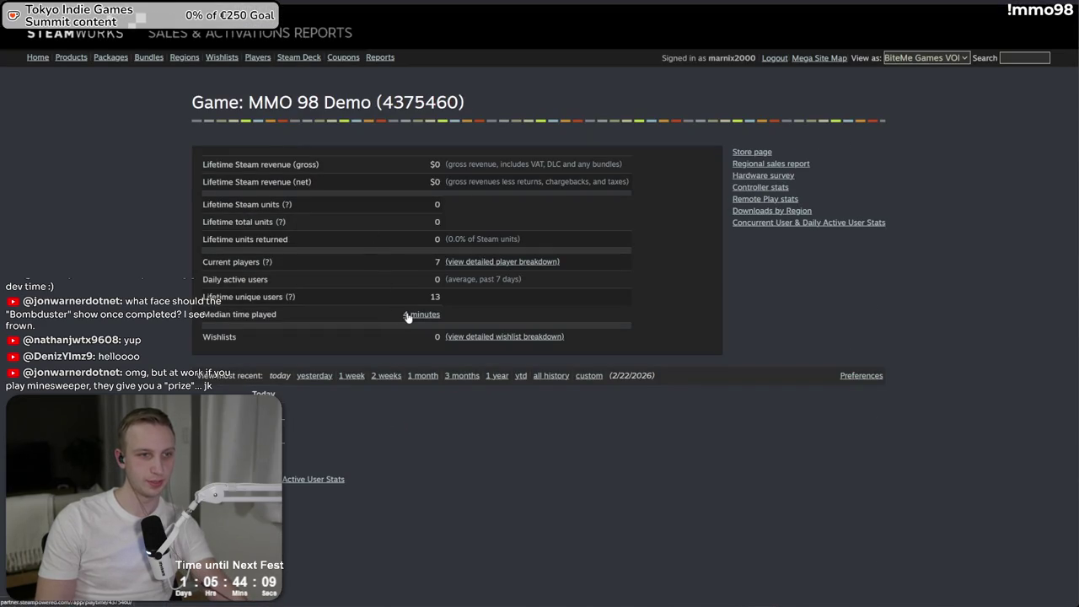
left_click(408, 314)
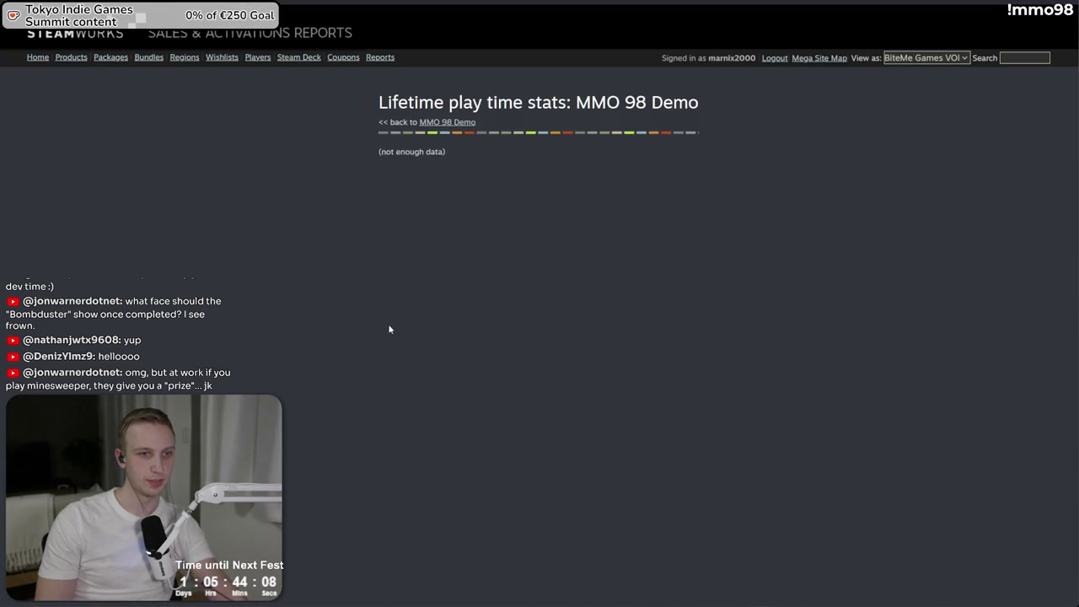
left_click(439, 122)
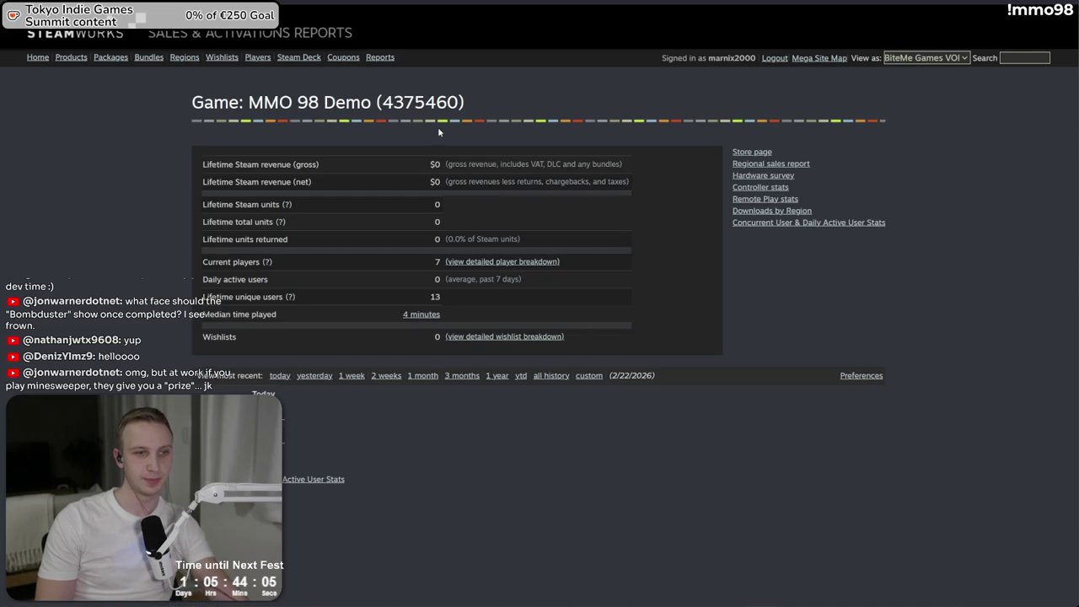
mouse_move(340, 137)
left_mouse_down()
mouse_move(566, 317)
mouse_move(595, 106)
left_mouse_up()
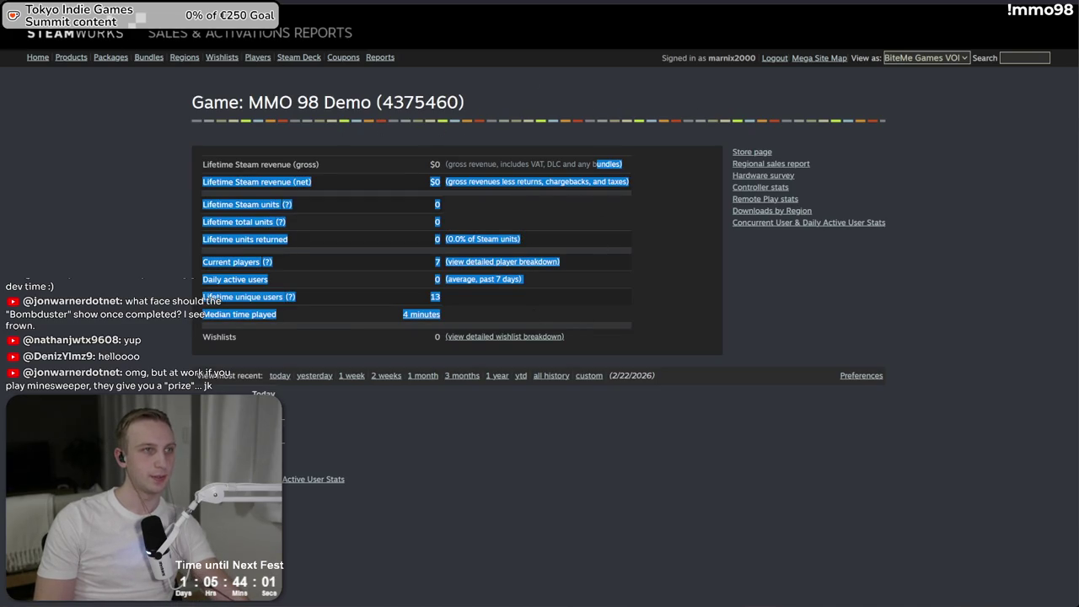
key("ctrl+Tab")
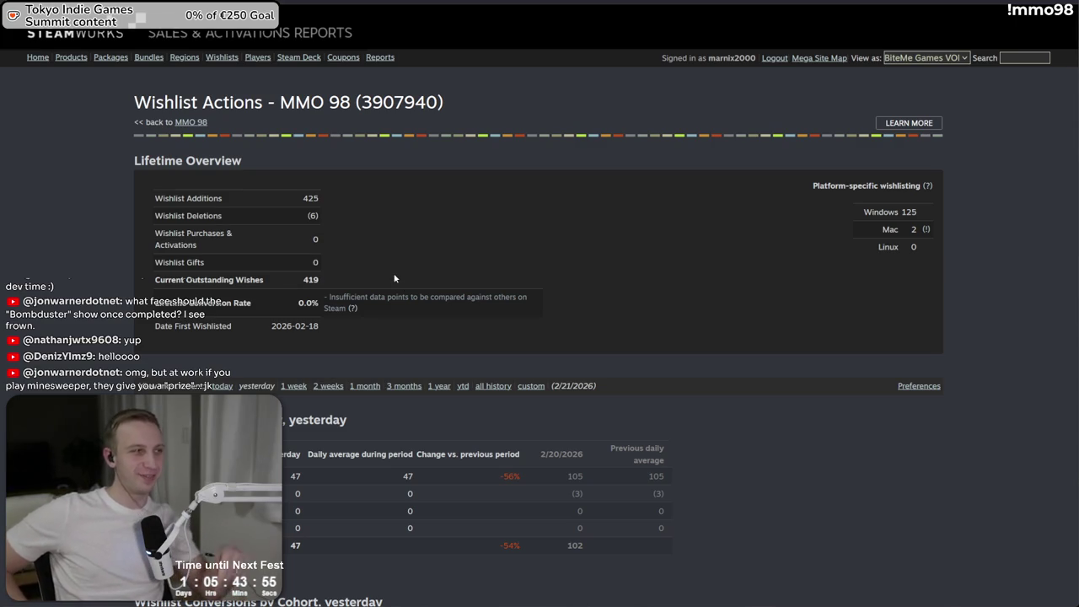
- Select and inspect the Mac and Linux rows of the platform-specific wishlisting table
left_click_drag(931, 253, 891, 242)
left_click(882, 236)
double_click(913, 230)
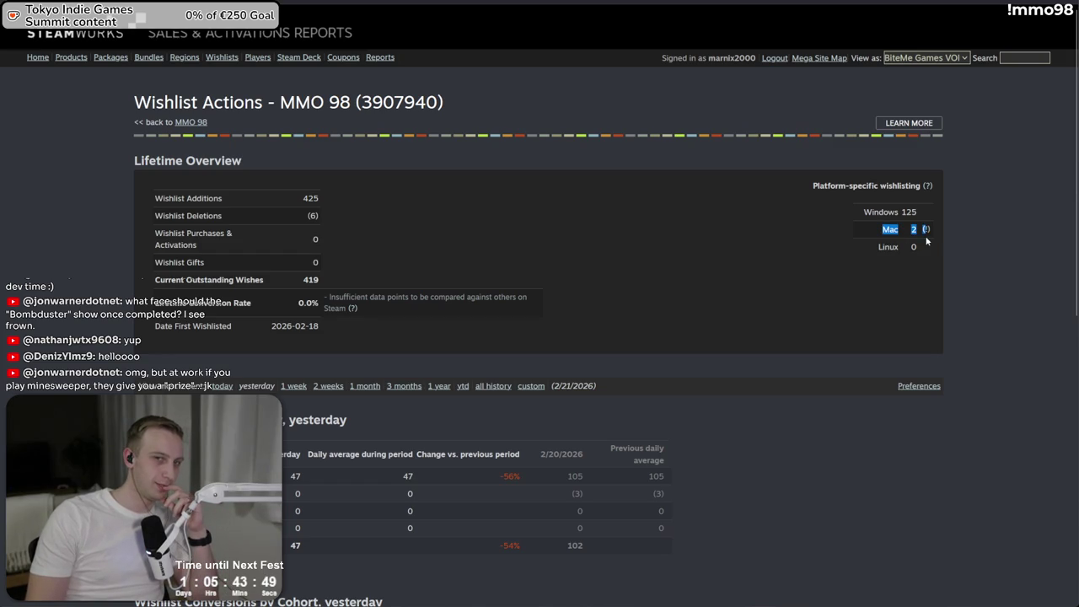
left_click(931, 234)
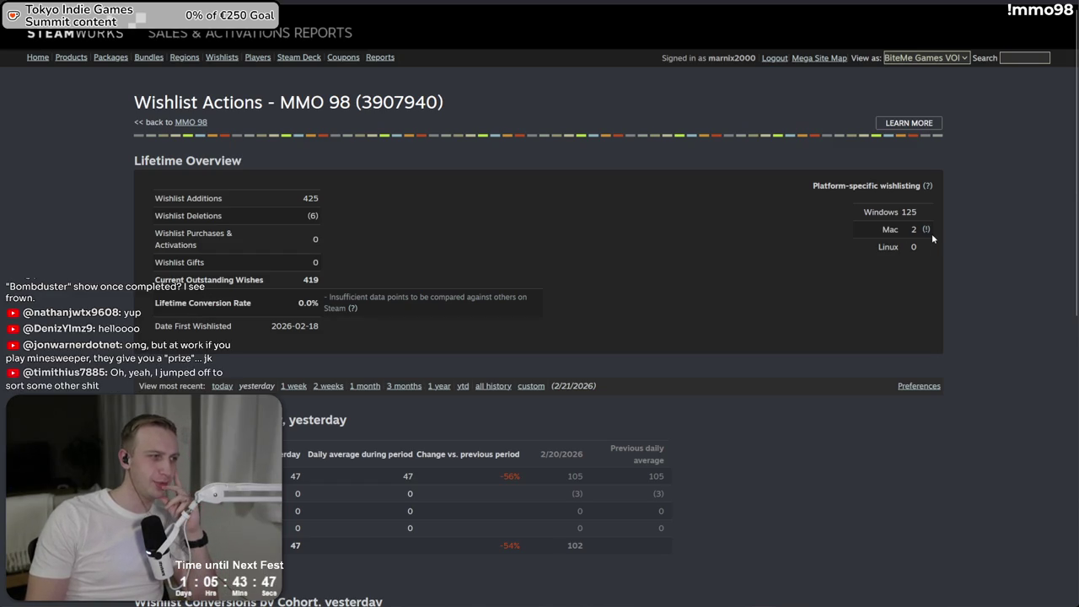
mouse_move(932, 234)
left_mouse_down()
mouse_move(890, 242)
mouse_move(871, 229)
mouse_move(886, 245)
left_mouse_up()
left_click(823, 240)
left_click(1052, 233)
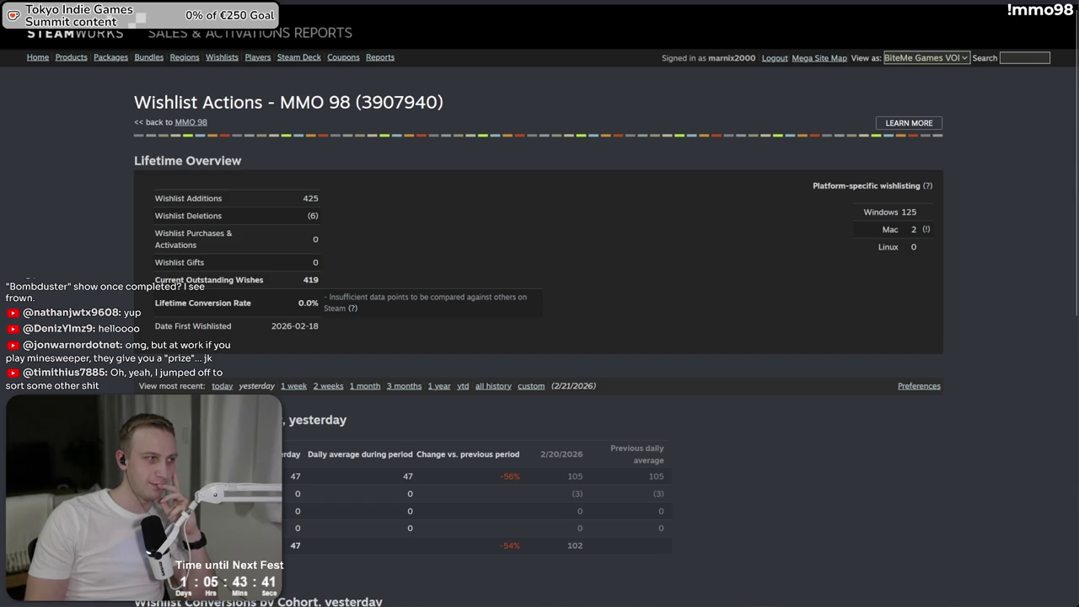
left_click_drag(776, 218, 823, 273)
left_click(823, 273)
key("alt+Tab")
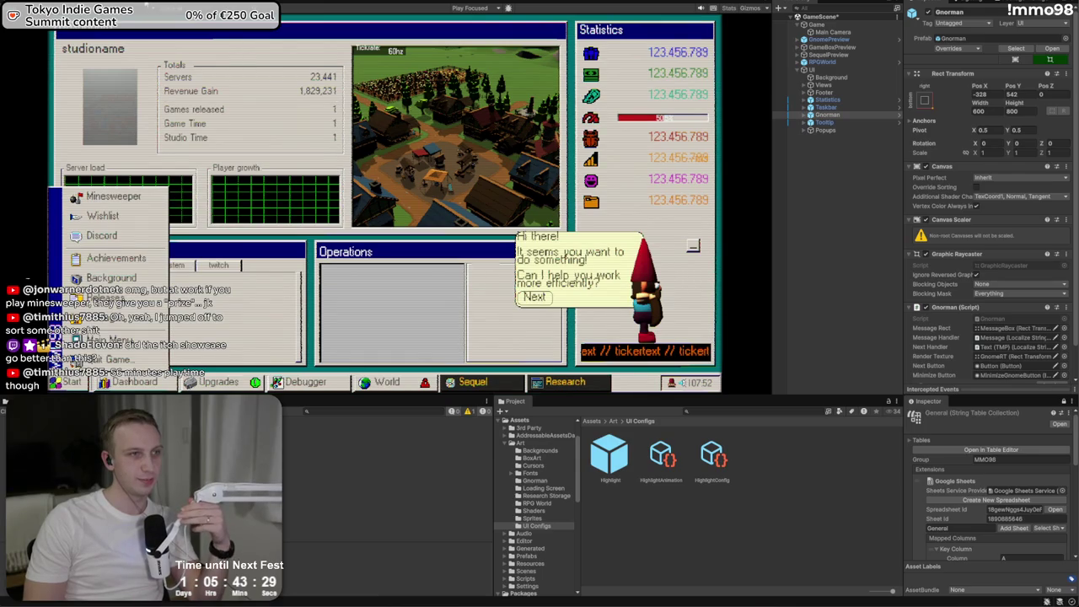
- Switch the editor tab from the localization string tables to the Upgrades data table
left_click(159, 5)
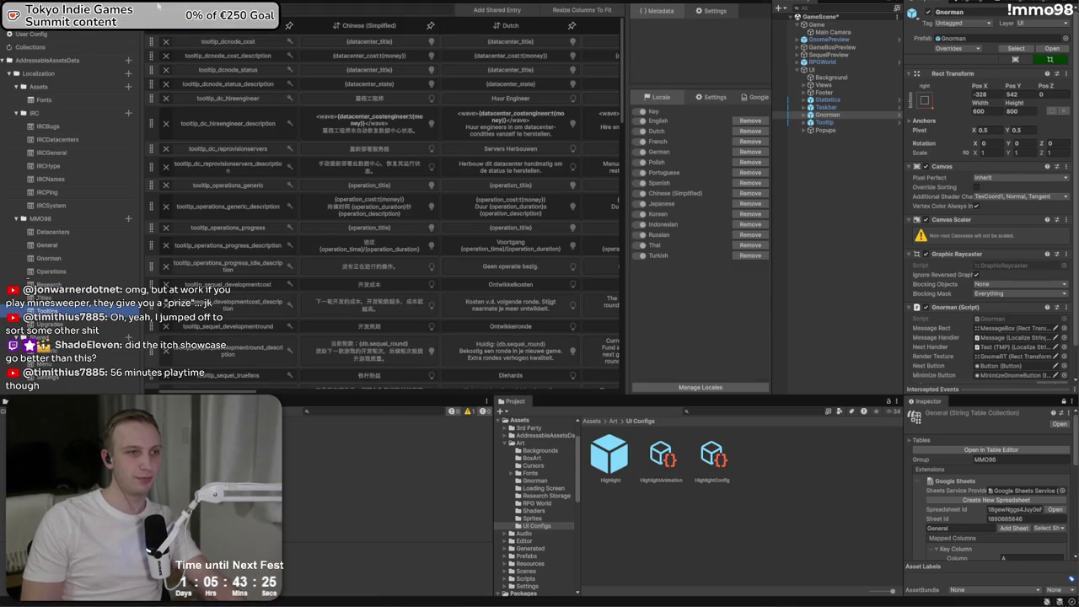
left_click(159, 4)
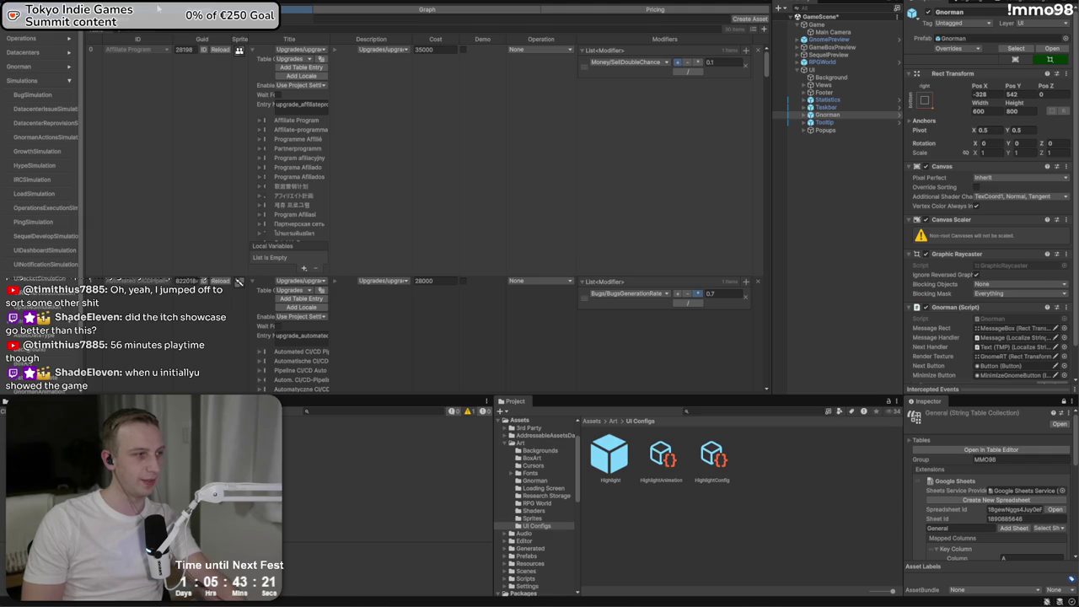
- Collapse the Simulations group and display the Simulations settings values
left_click(71, 81)
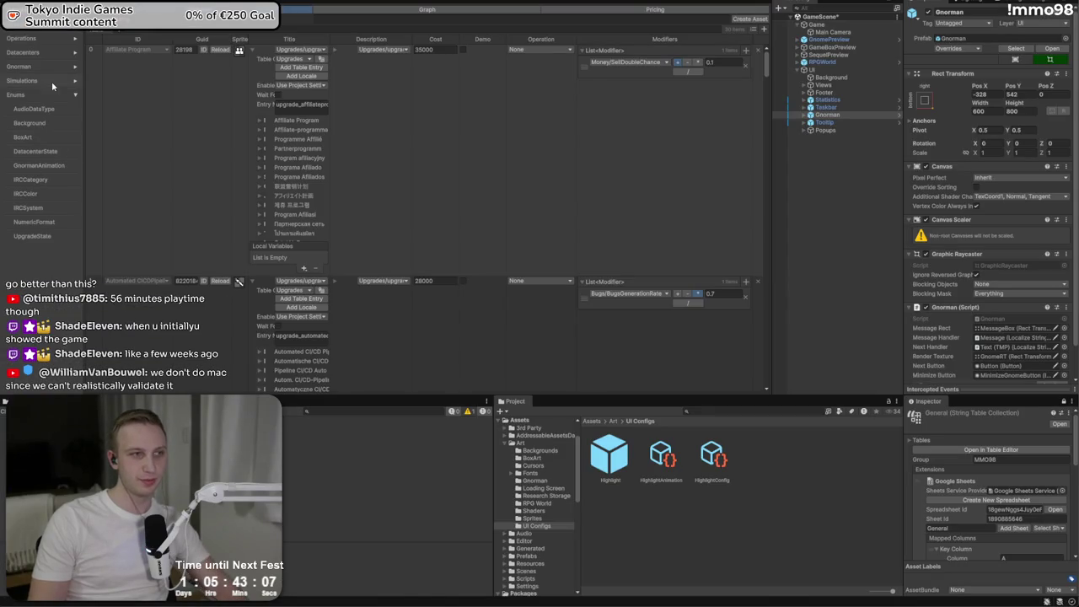
left_click(52, 81)
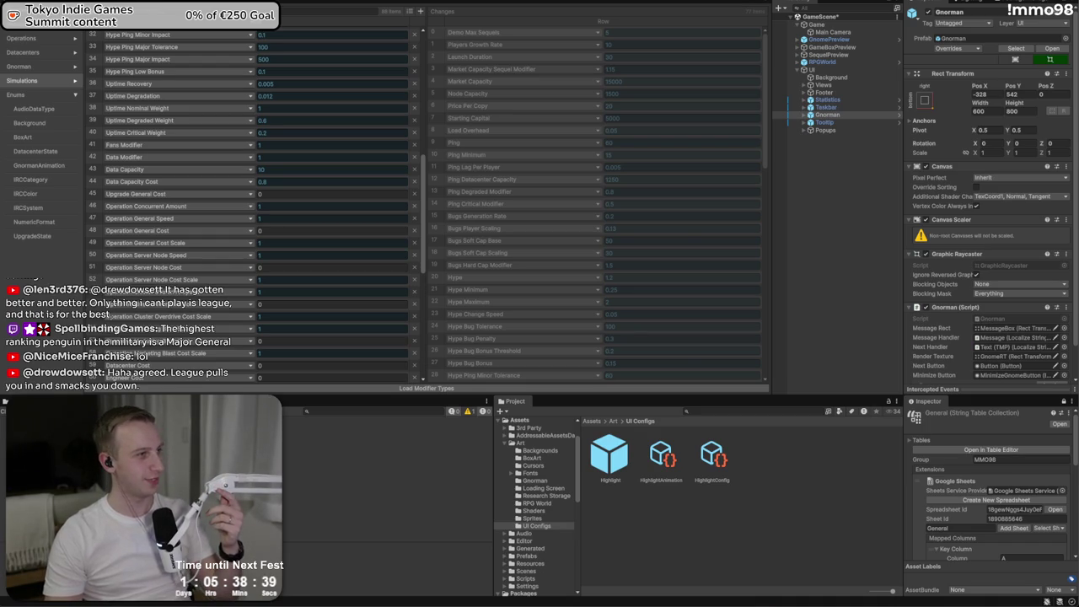
- Open the BiteMeGames Twitch channel via twitch.tv/b, enlarge the window and unmute the stream
type("twitch.tv/bite")
key("Return")
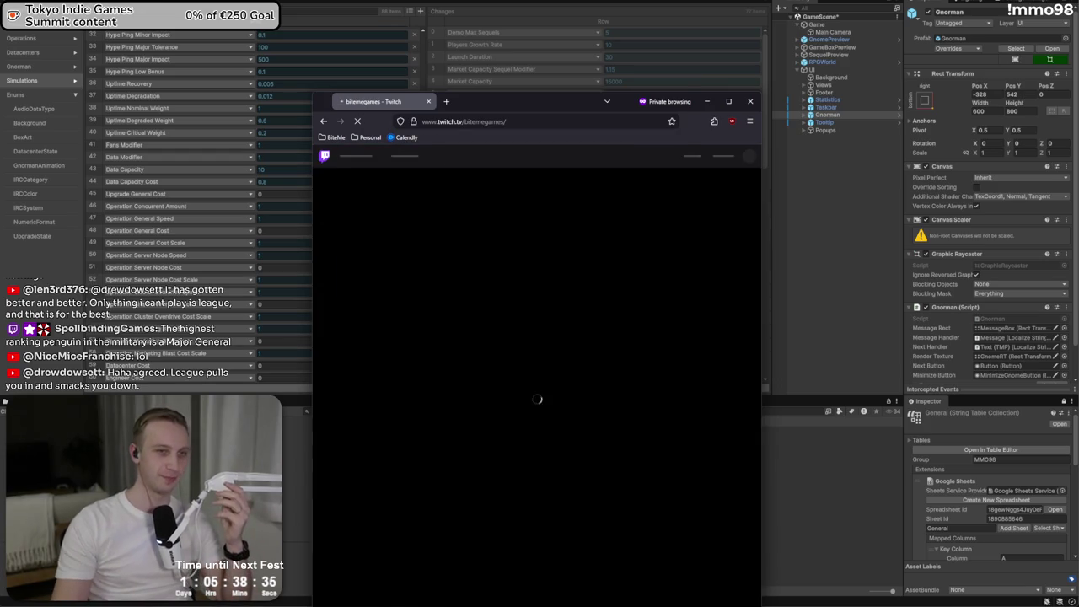
left_click_drag(535, 108, 333, 17)
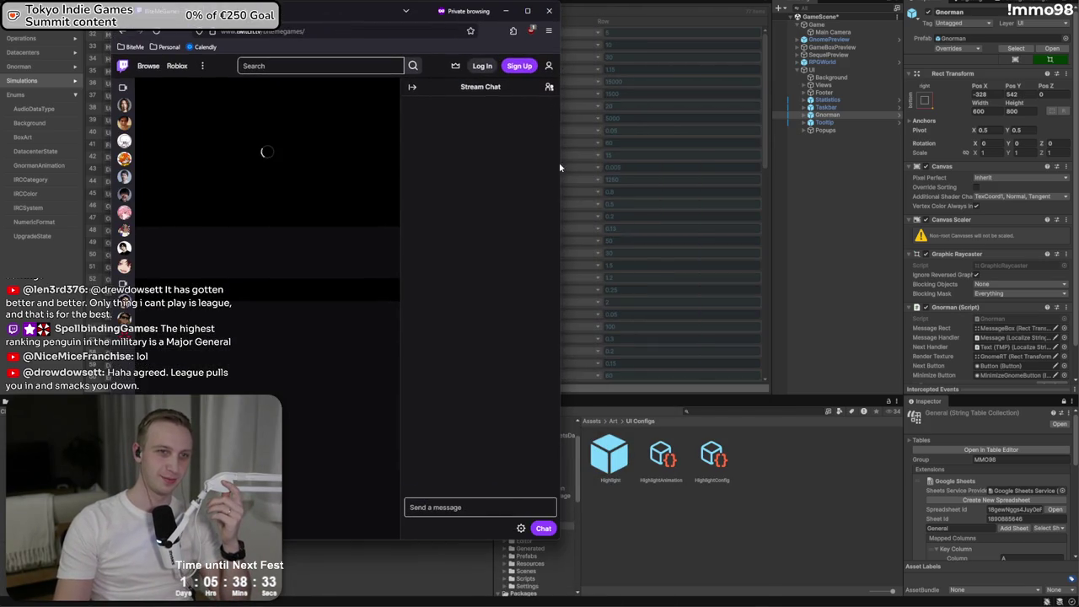
left_click_drag(560, 166, 890, 168)
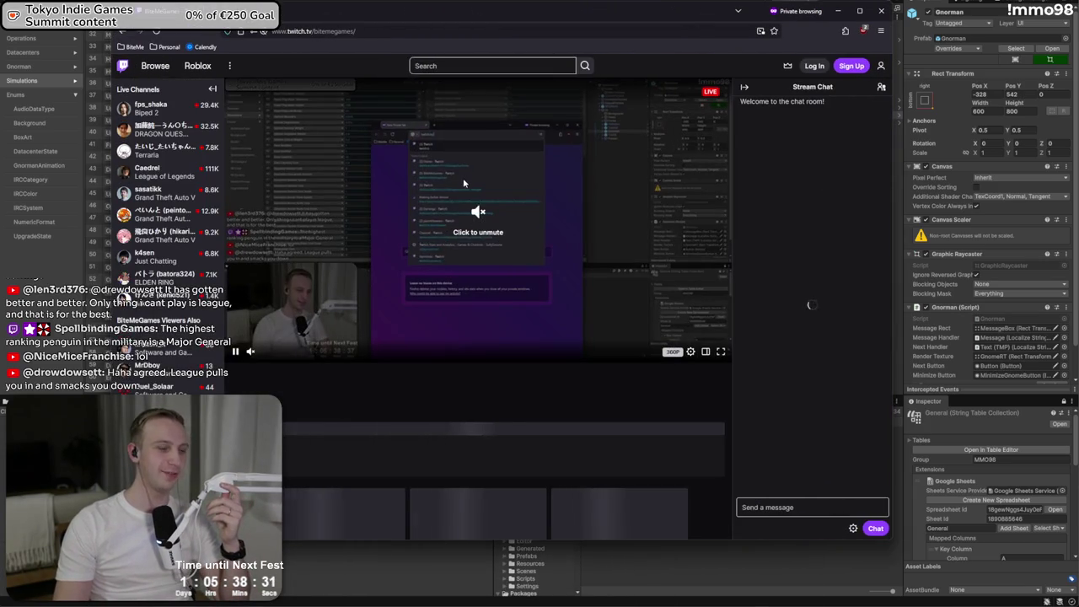
left_click(487, 217)
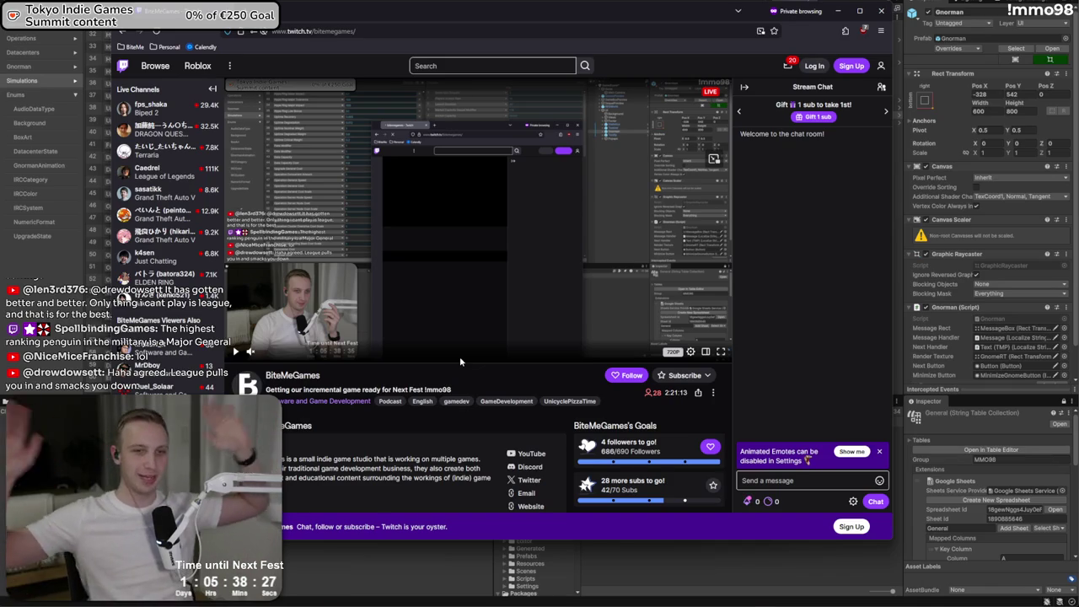
- Look over the channel's subscription details at 110% zoom, then close the Twitch page
left_click(683, 376)
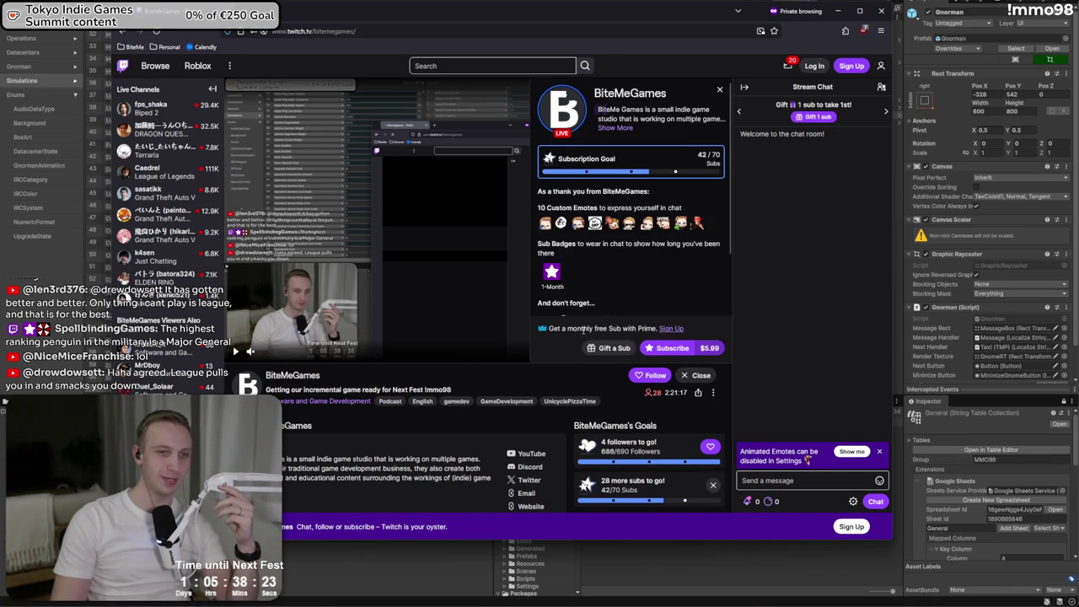
mouse_move(550, 329)
left_mouse_down()
mouse_move(656, 331)
mouse_move(619, 332)
left_mouse_up()
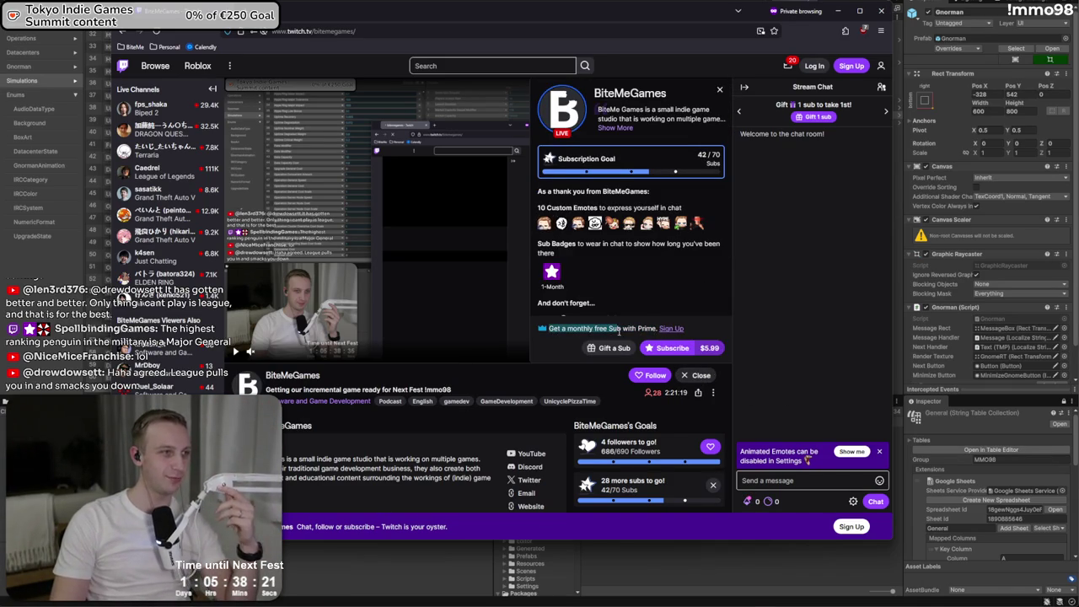
key("ctrl+plus")
key("ctrl+plus")
key("ctrl+plus")
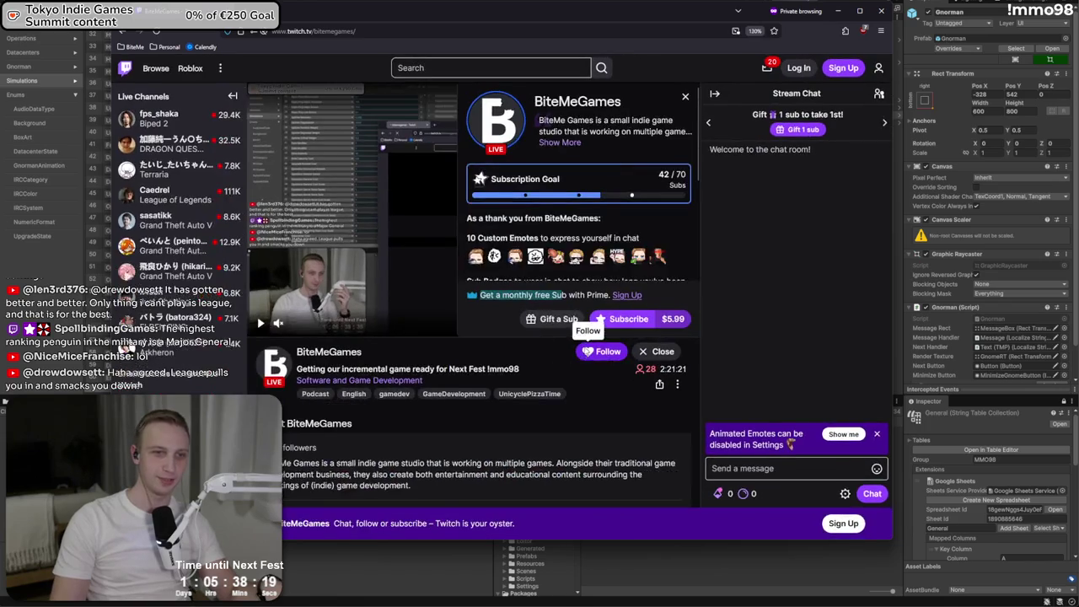
key("ctrl+minus")
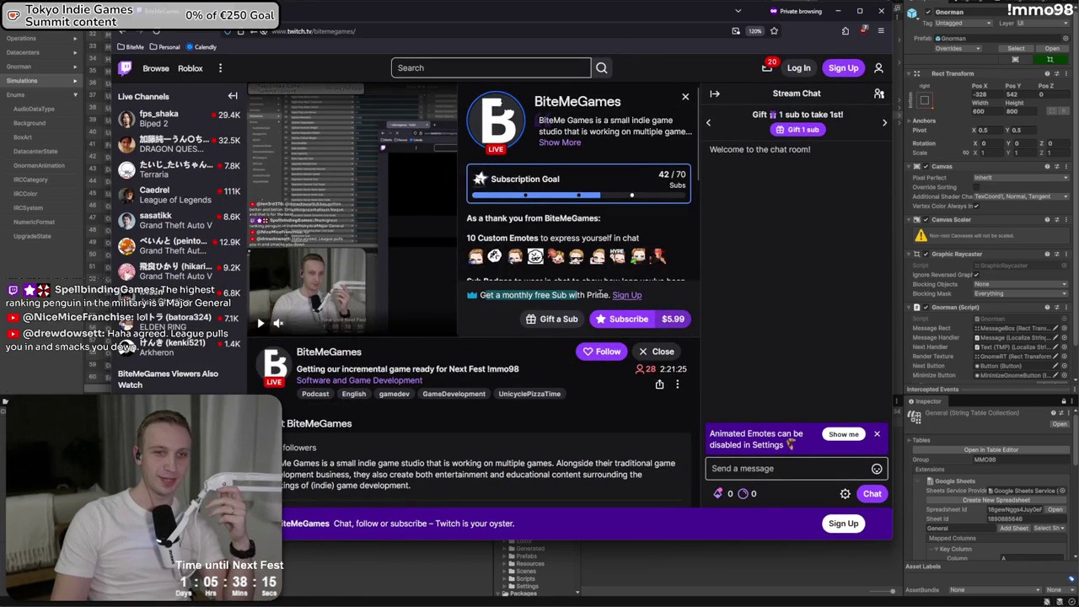
left_click(638, 253)
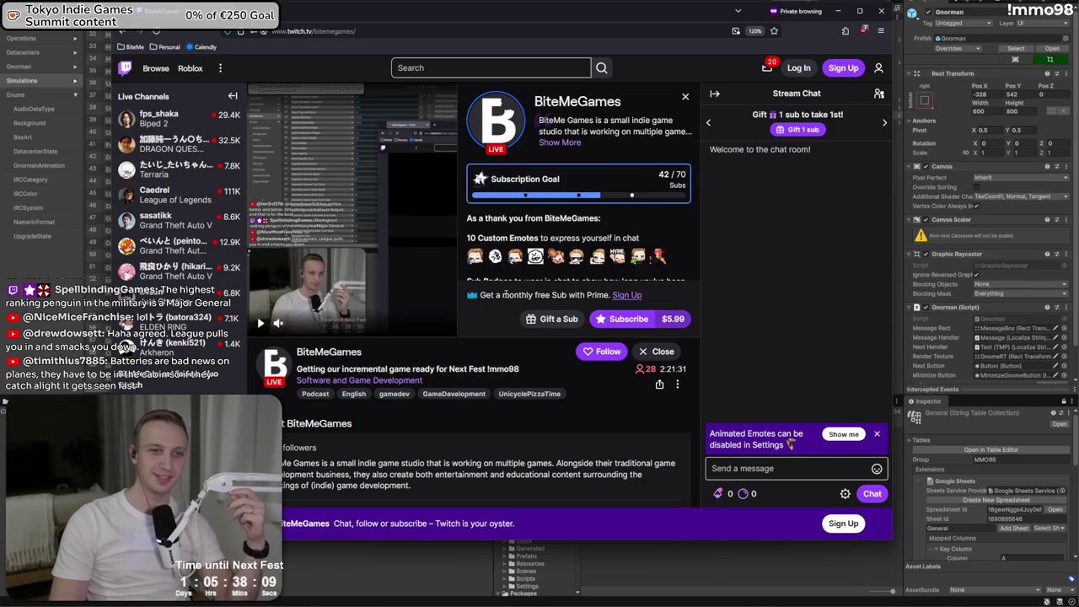
key("ctrl+minus")
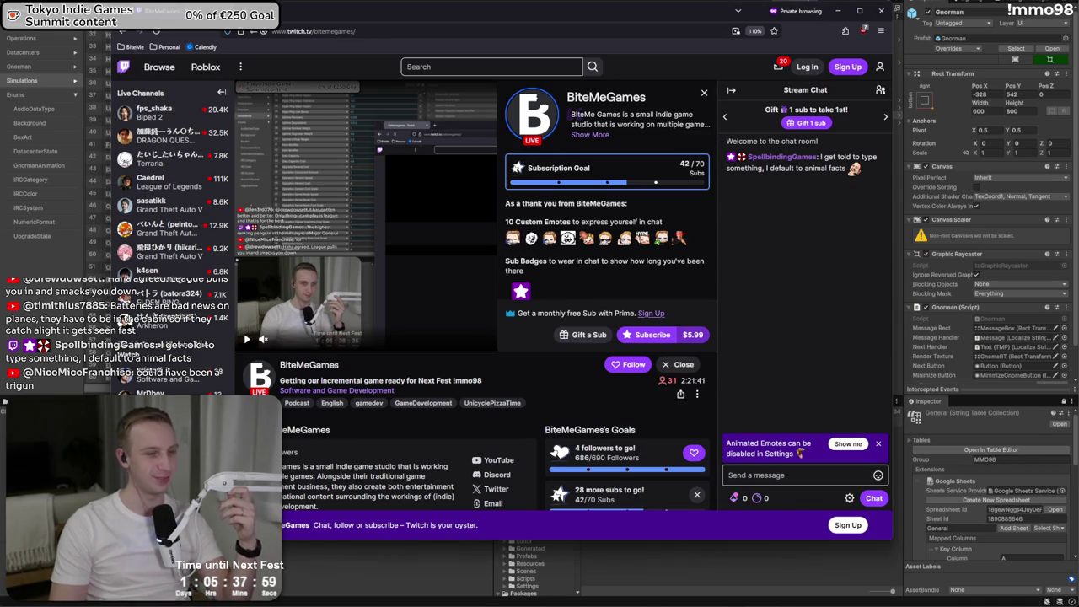
left_click(874, 12)
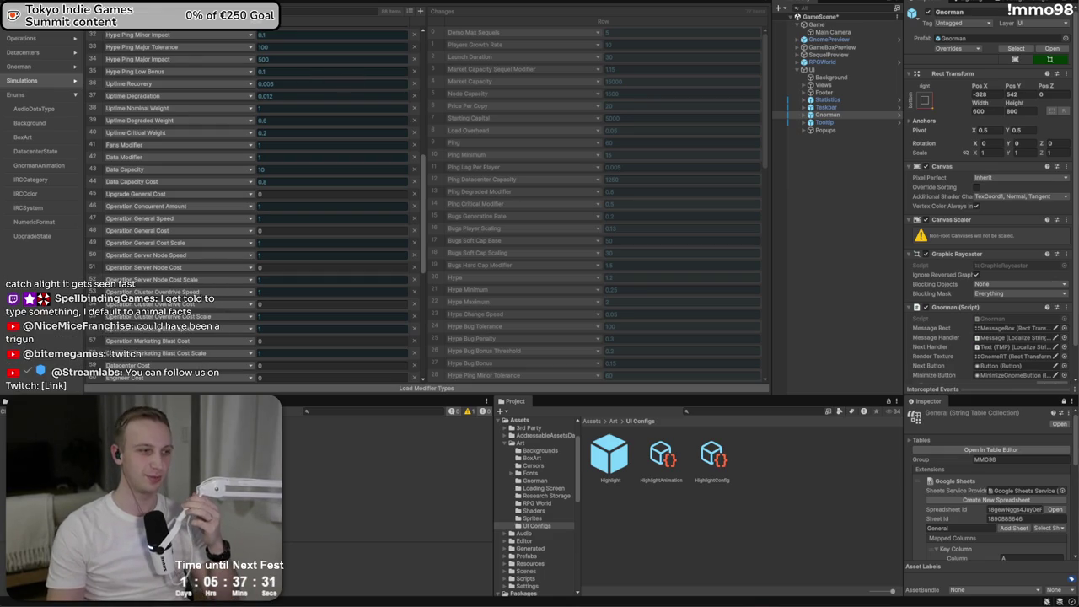
key("alt+Tab")
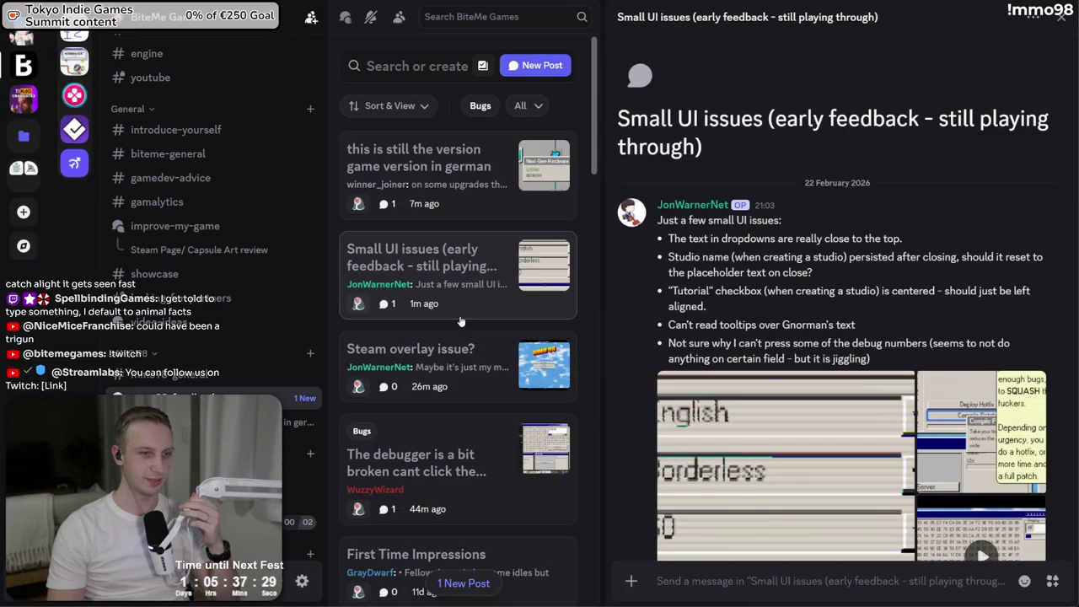
- Open the new bug post about the offset test start point and read its title
left_click(474, 589)
left_click(504, 305)
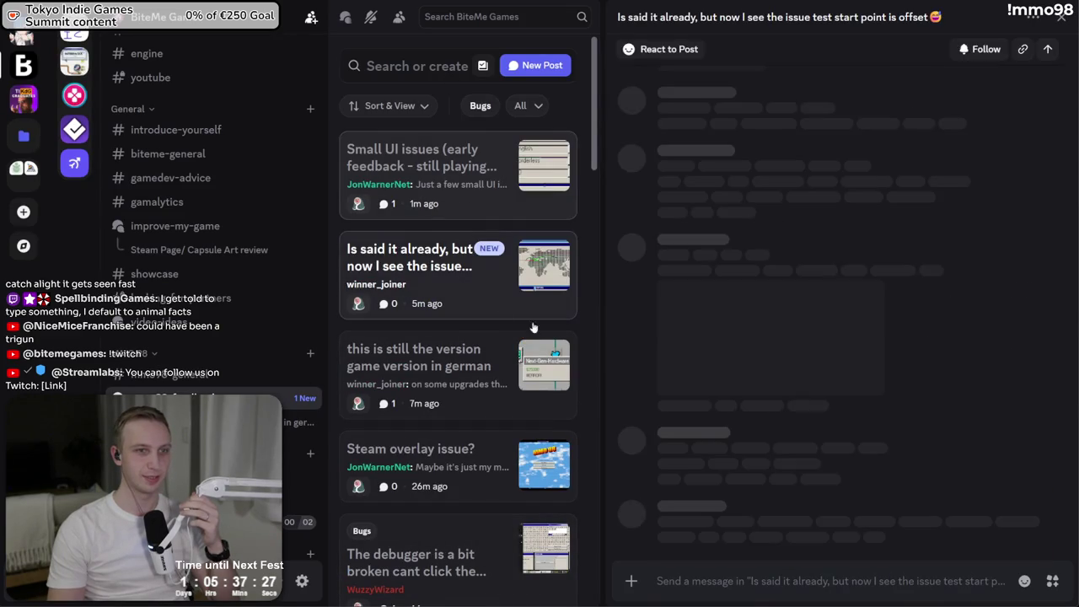
left_click_drag(618, 186, 757, 216)
left_click(757, 216)
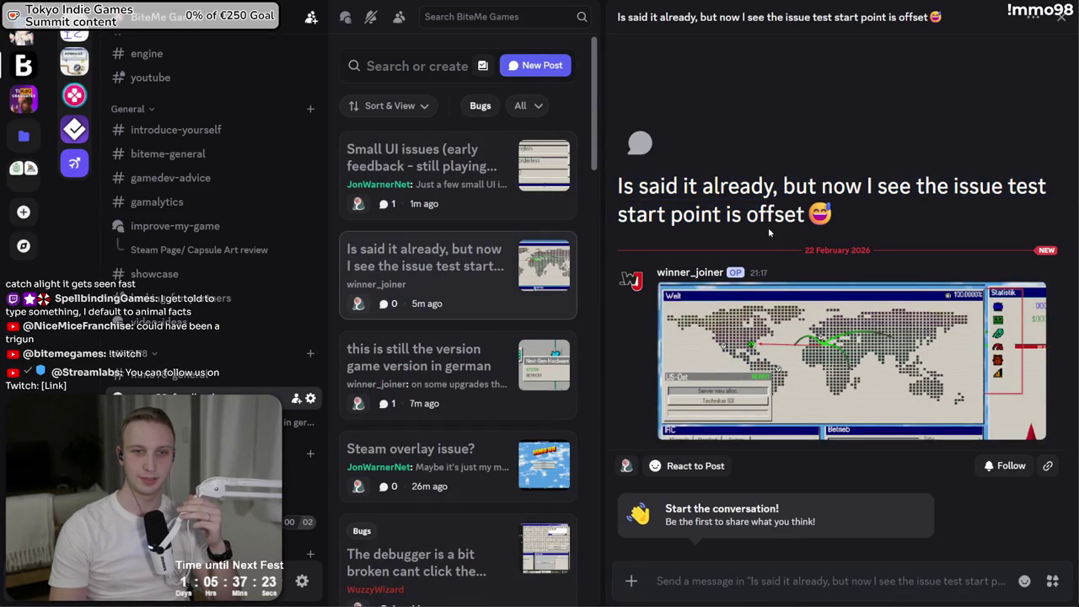
- Enlarge the attached screenshot and zoom into the map and Statistik panel
left_click(798, 420)
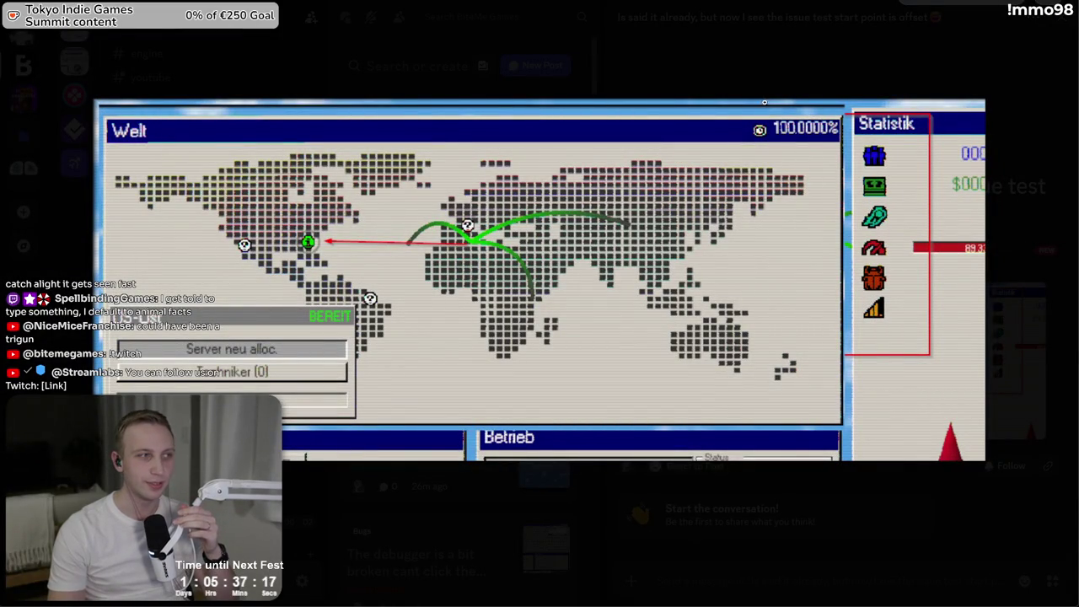
left_click(127, 102)
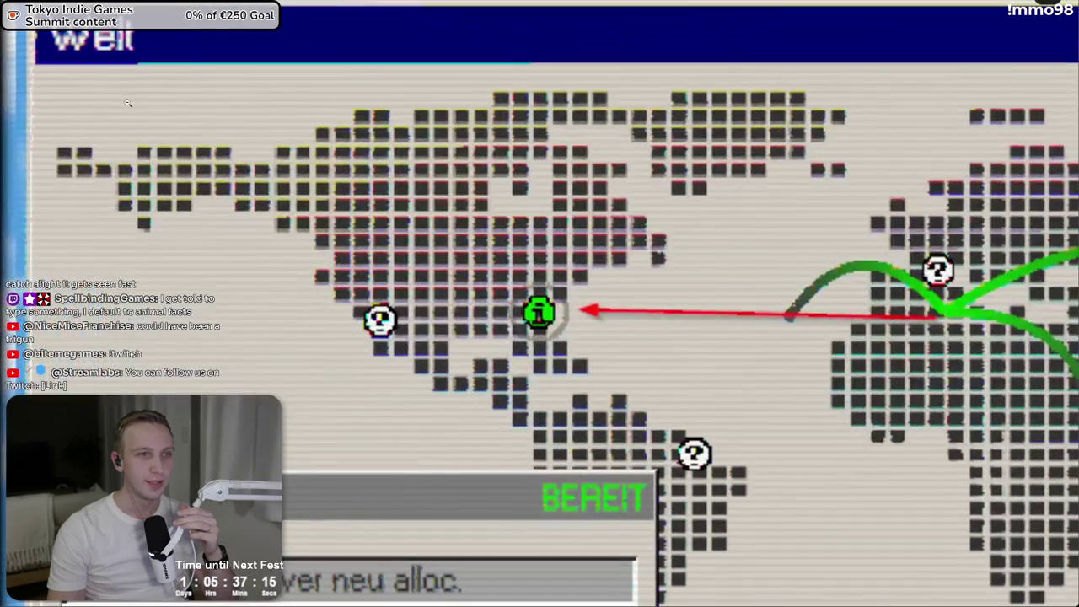
left_click(127, 102)
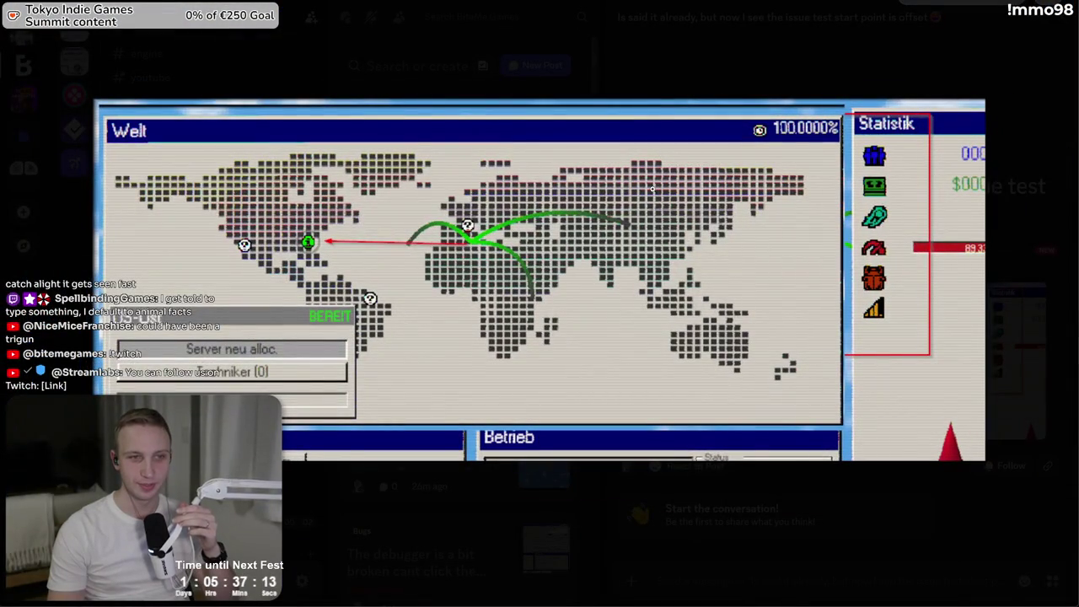
left_click(812, 88)
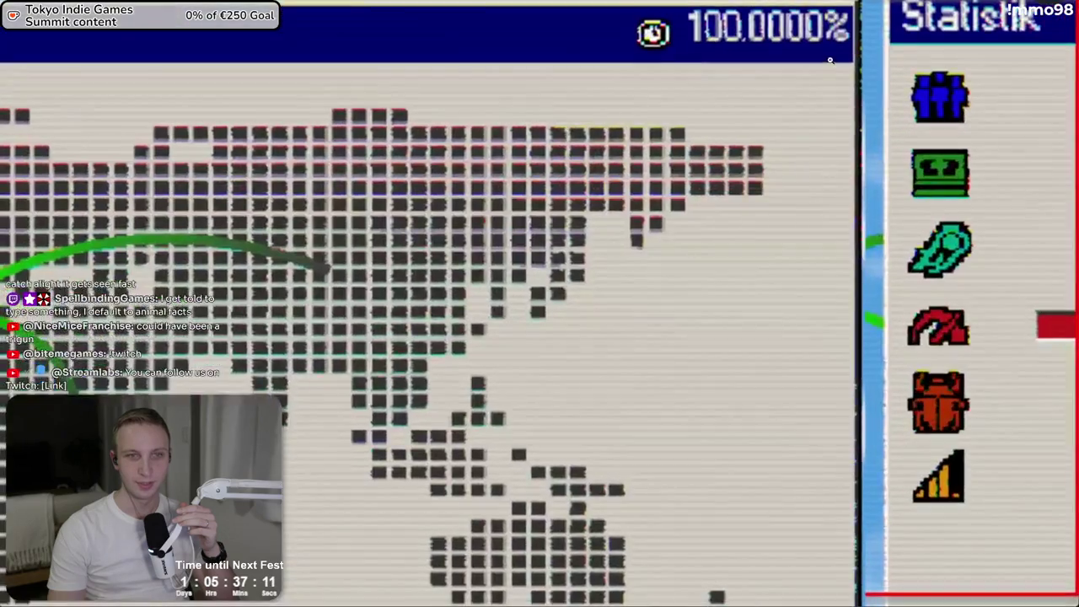
left_click(830, 57)
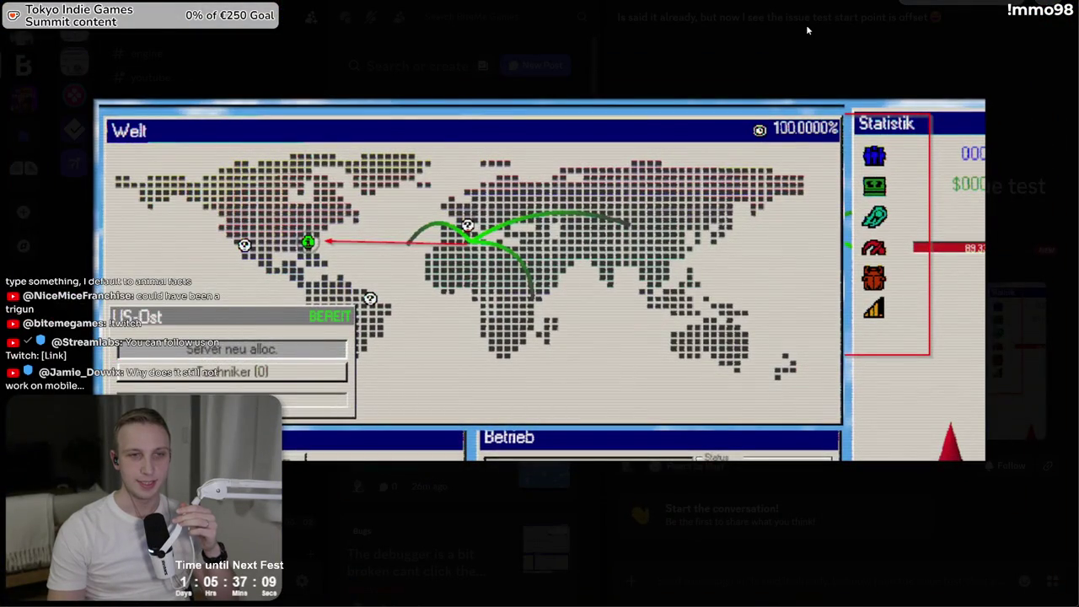
left_click(806, 29)
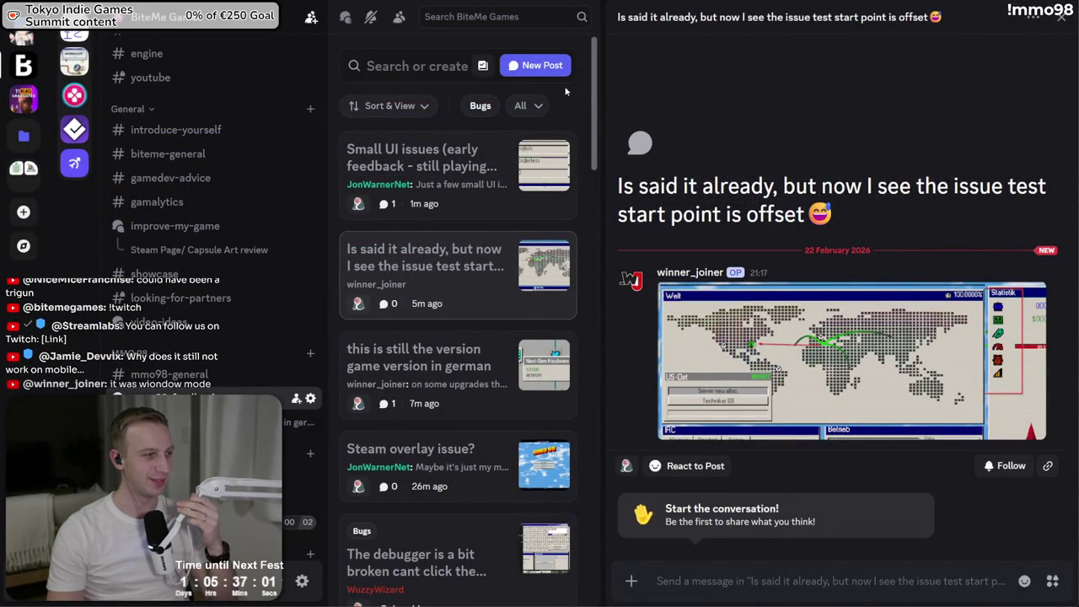
- Reopen the map screenshot enlarged and zoom in to inspect the marked point
left_click(836, 356)
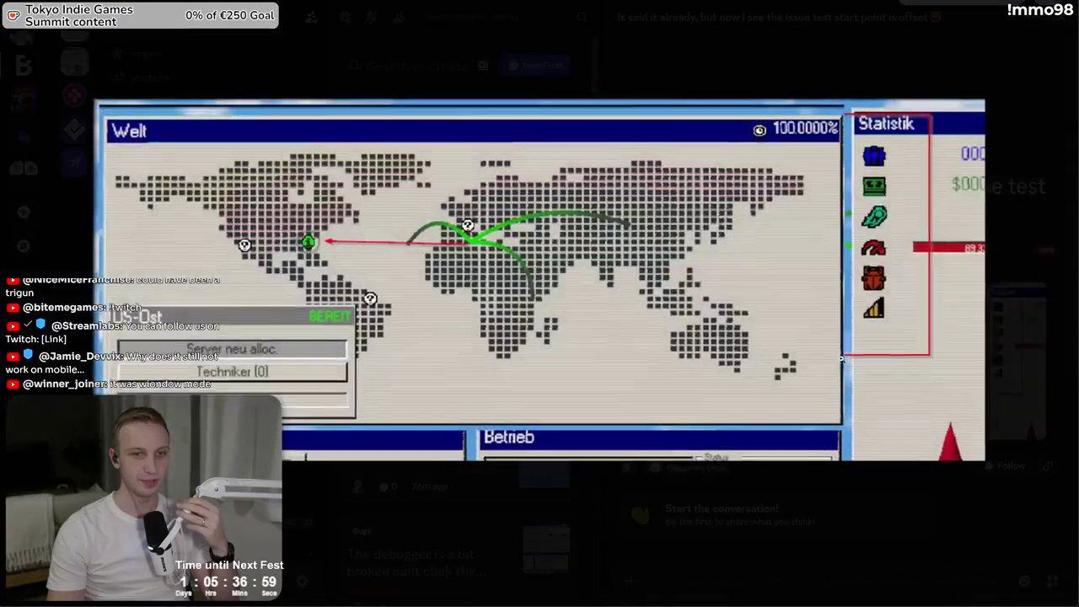
left_click(223, 143)
left_click(148, 144)
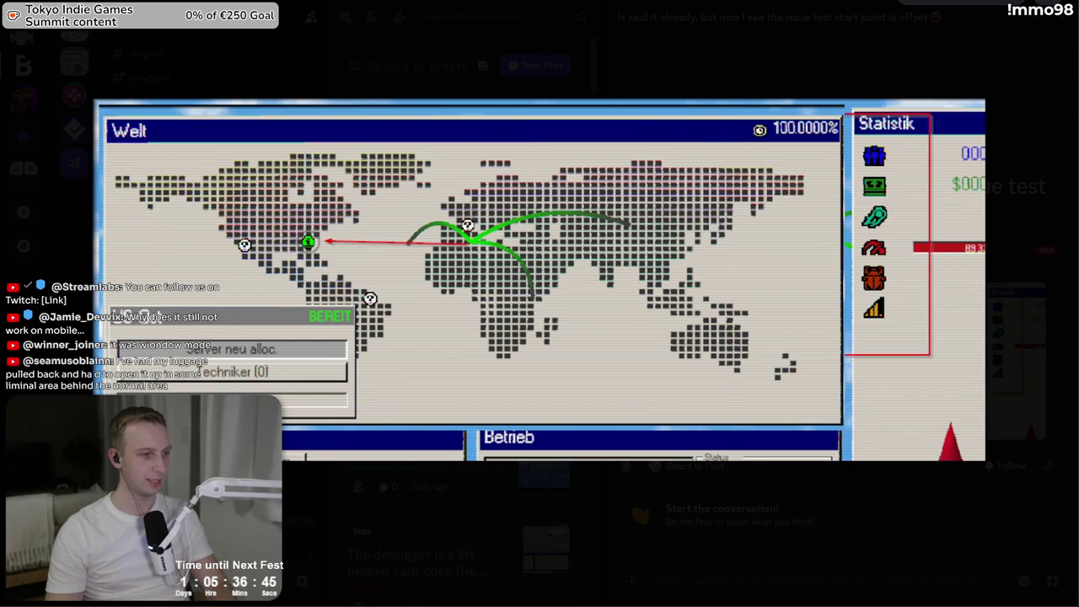
key("alt+Tab")
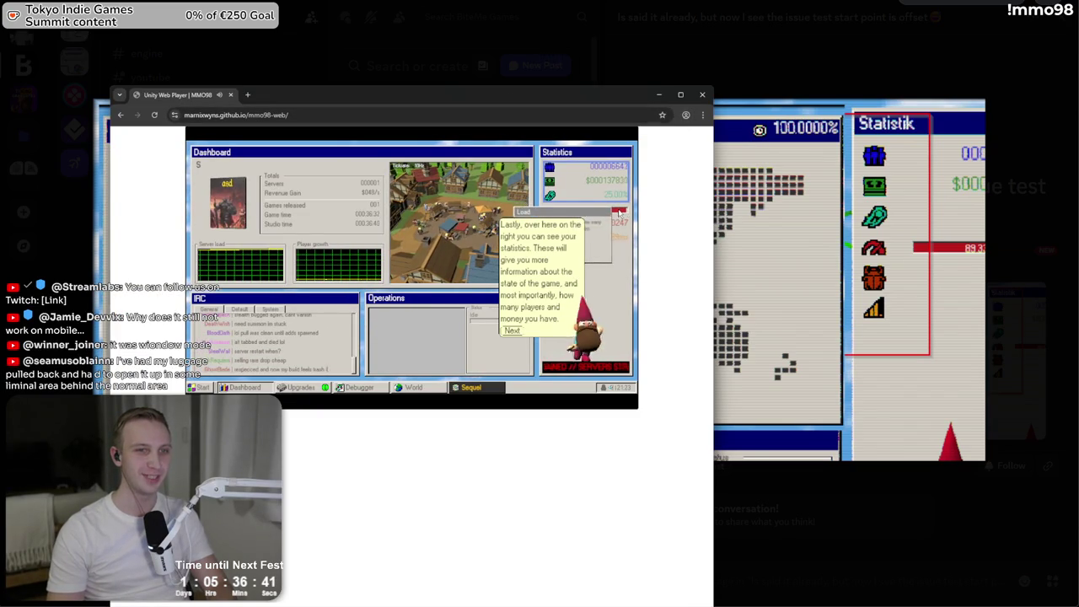
- Widen and reposition the web build's browser window, then close it
left_click_drag(713, 159, 1043, 159)
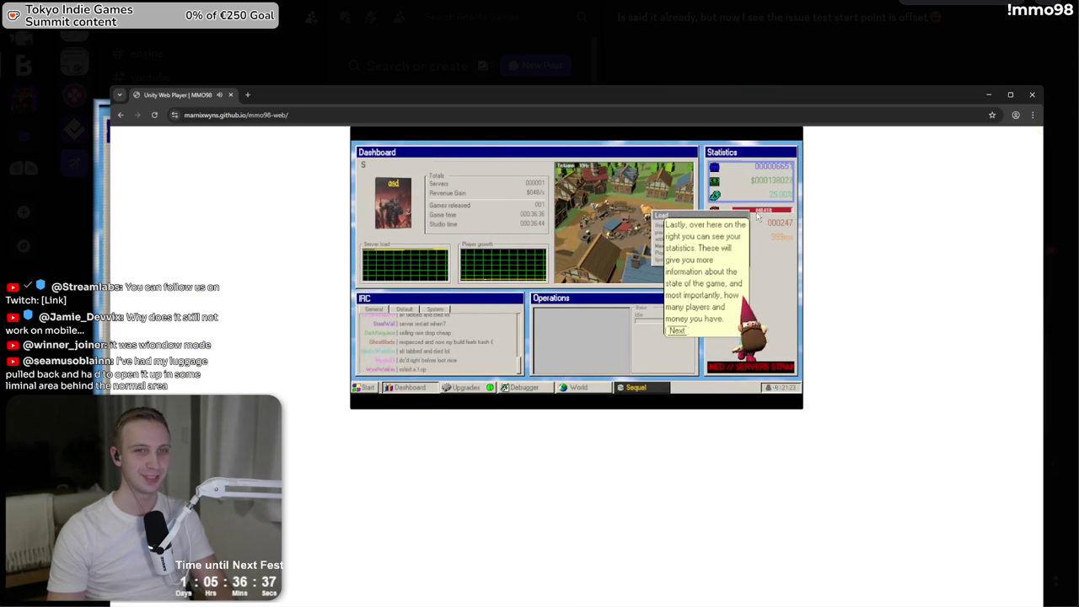
left_click_drag(707, 93, 604, 45)
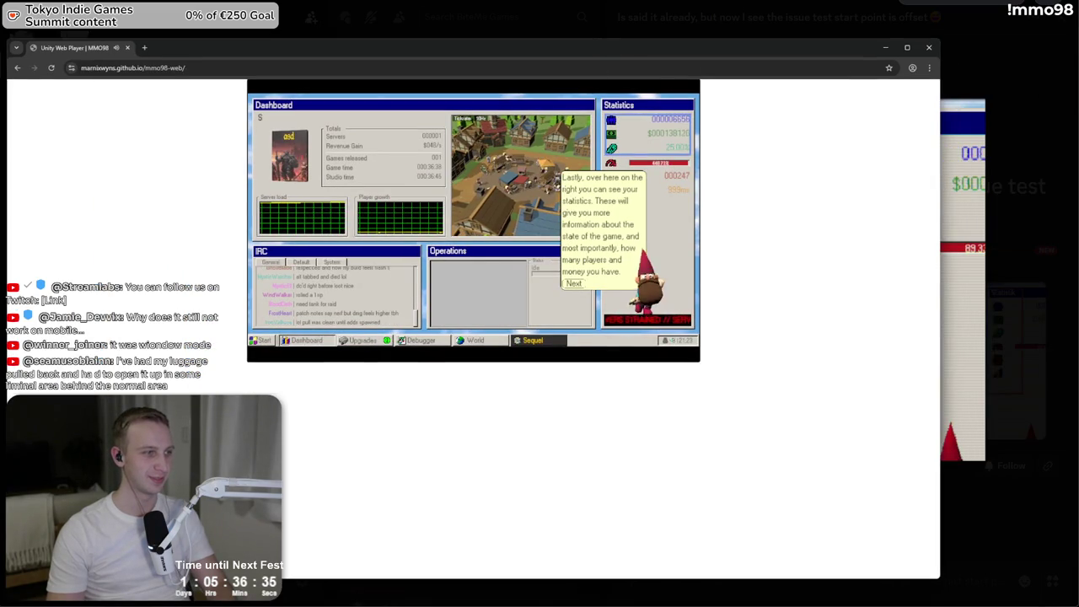
left_click(929, 51)
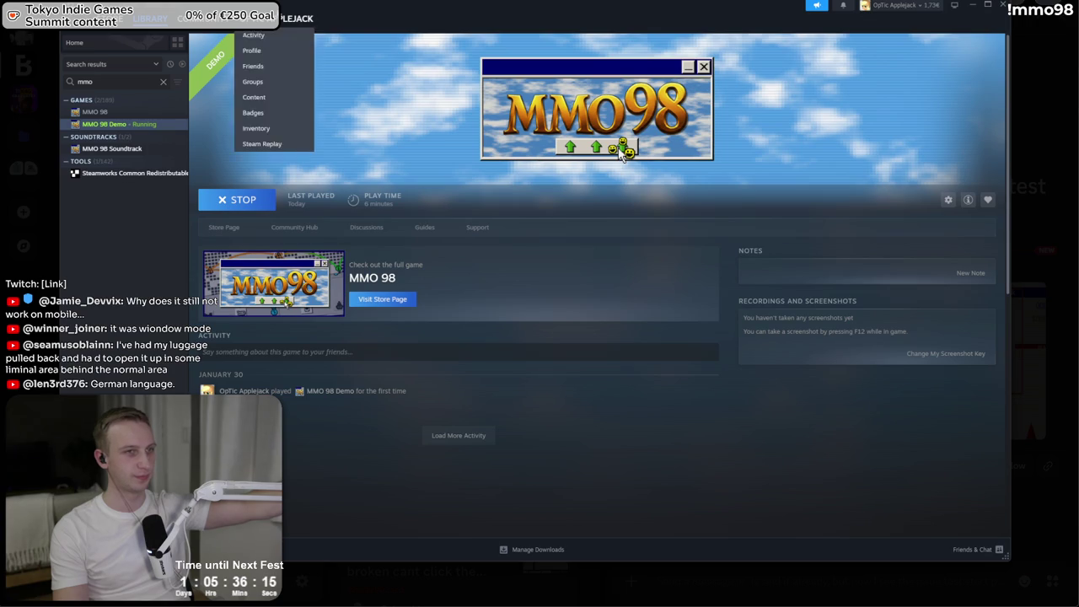
- Move the Steam window into view, then cycle to the Steamworks wishlist and 98.css pages
left_click_drag(277, 9, 256, 36)
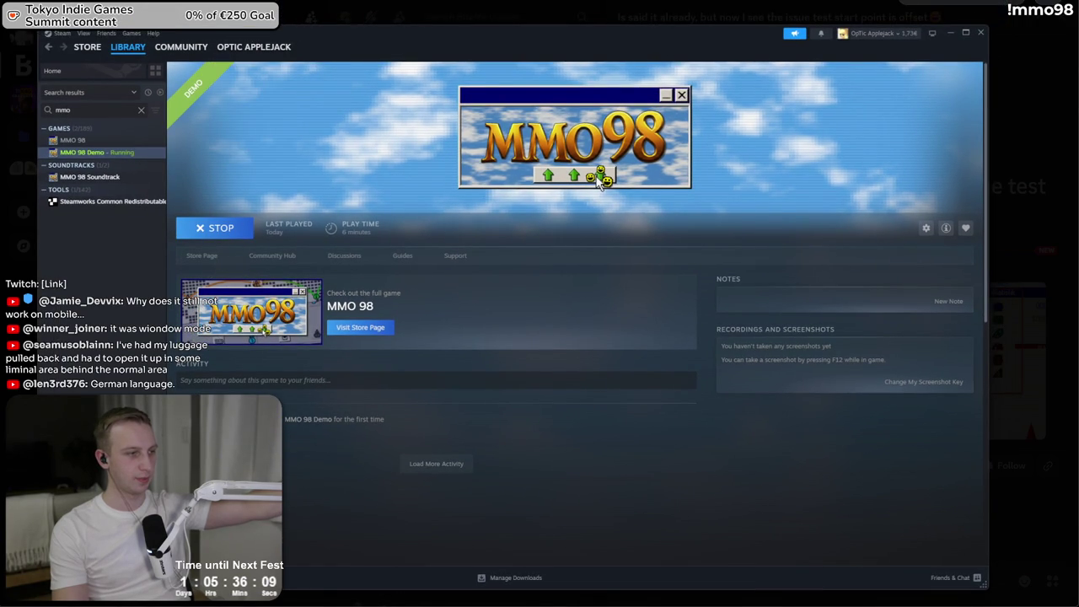
key("alt+Tab")
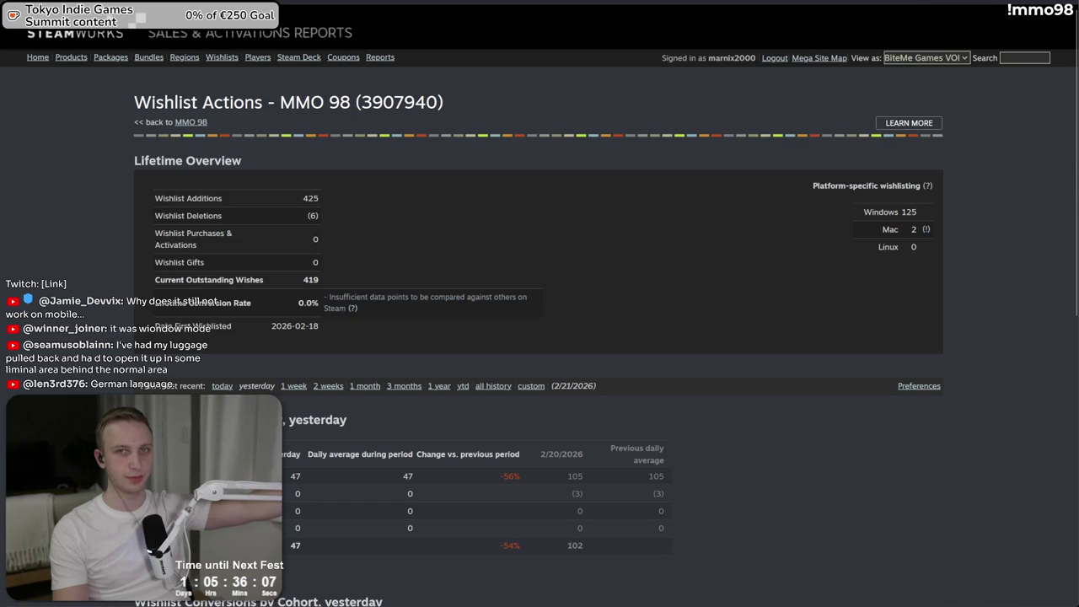
key("alt+Tab")
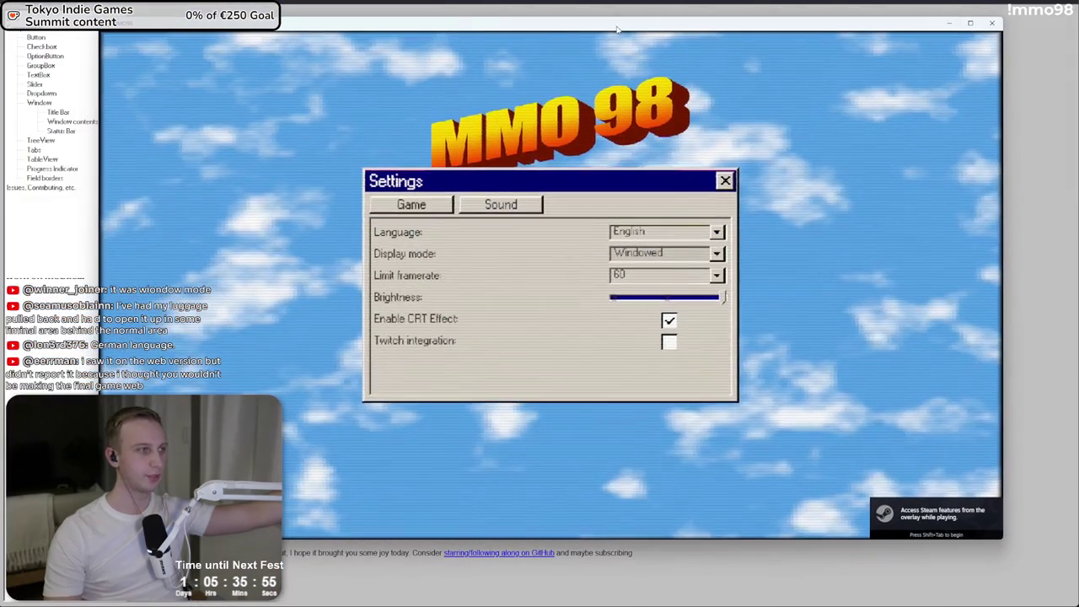
- Set the MMO 98 Demo language to German in Settings
left_click(687, 231)
left_click(666, 245)
left_click(725, 180)
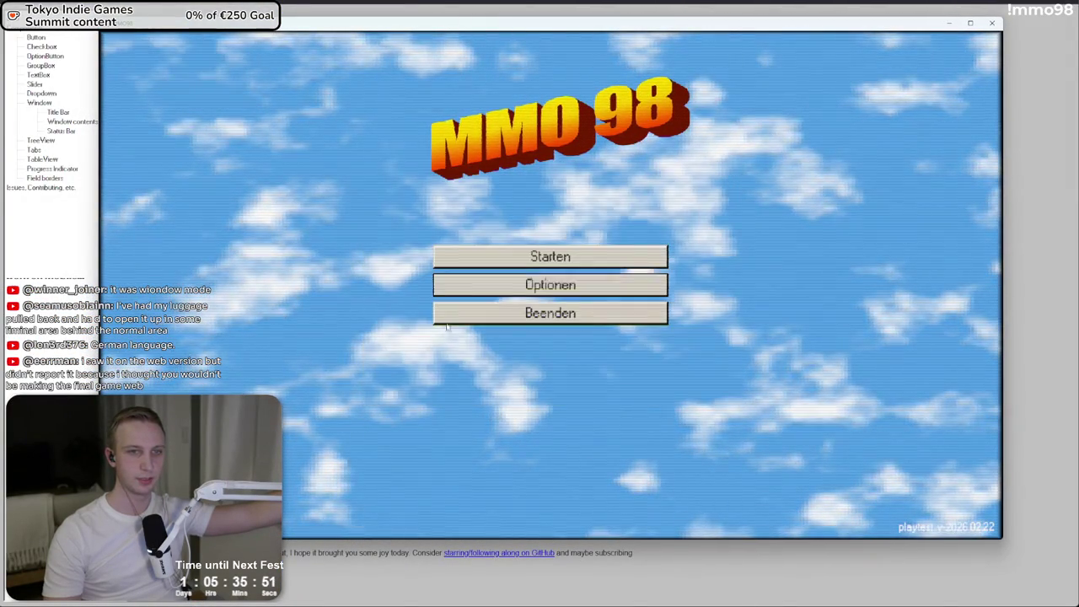
- Load saved studio A, open the Welt world map and inspect the US-Ost location
left_click(561, 254)
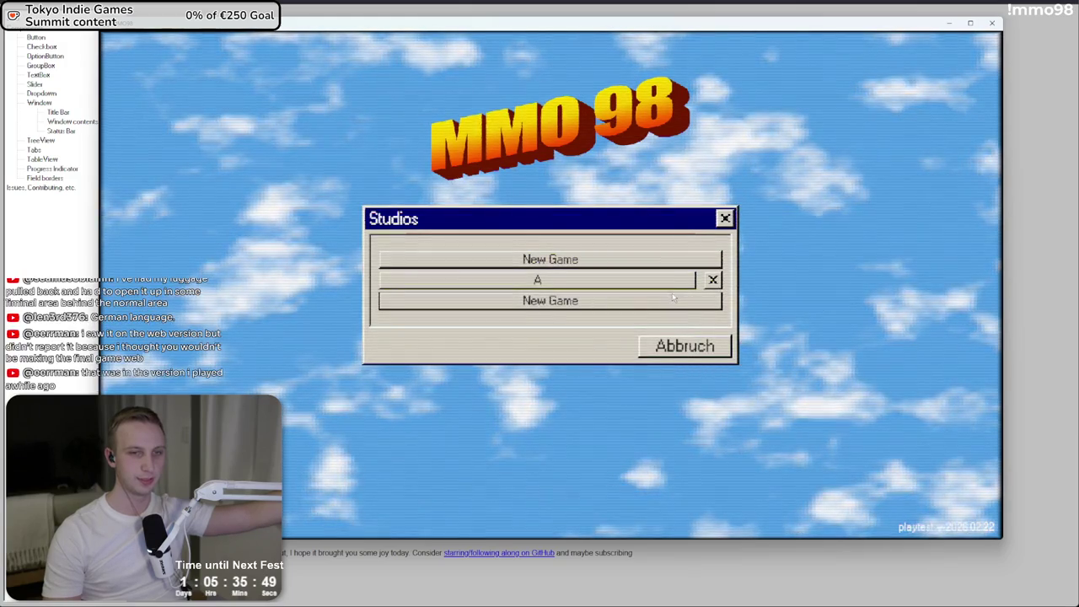
left_click(641, 280)
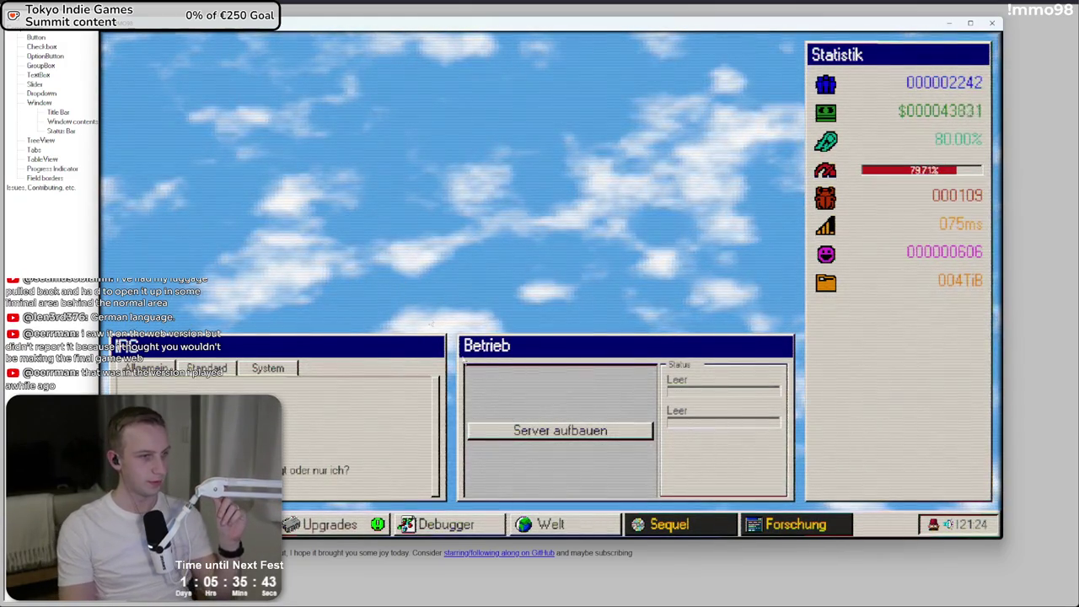
left_click(594, 524)
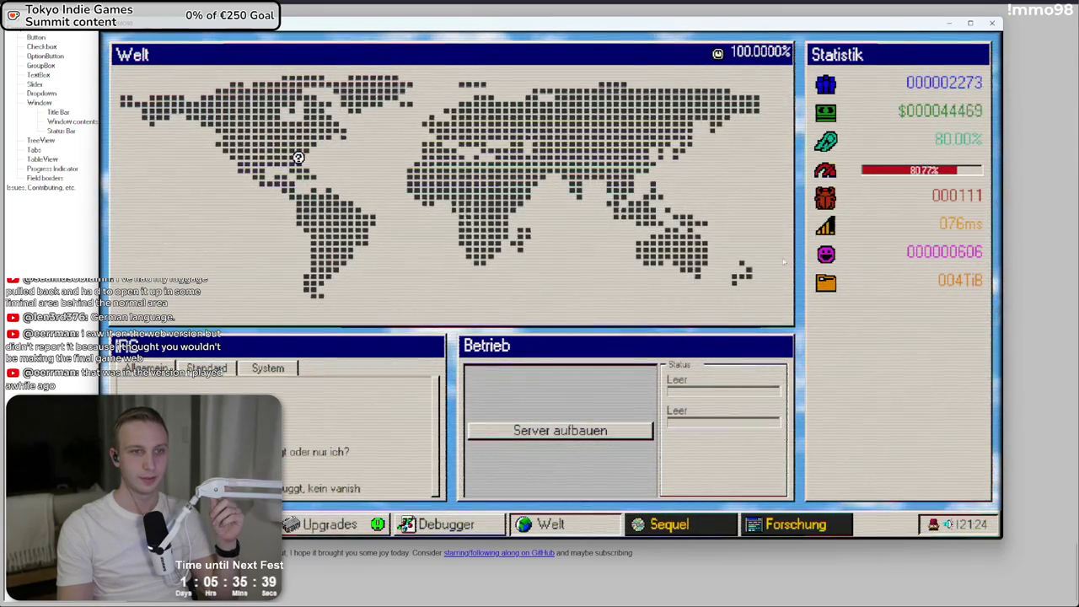
mouse_move(1001, 362)
left_mouse_down()
mouse_move(651, 354)
mouse_move(987, 350)
left_mouse_up()
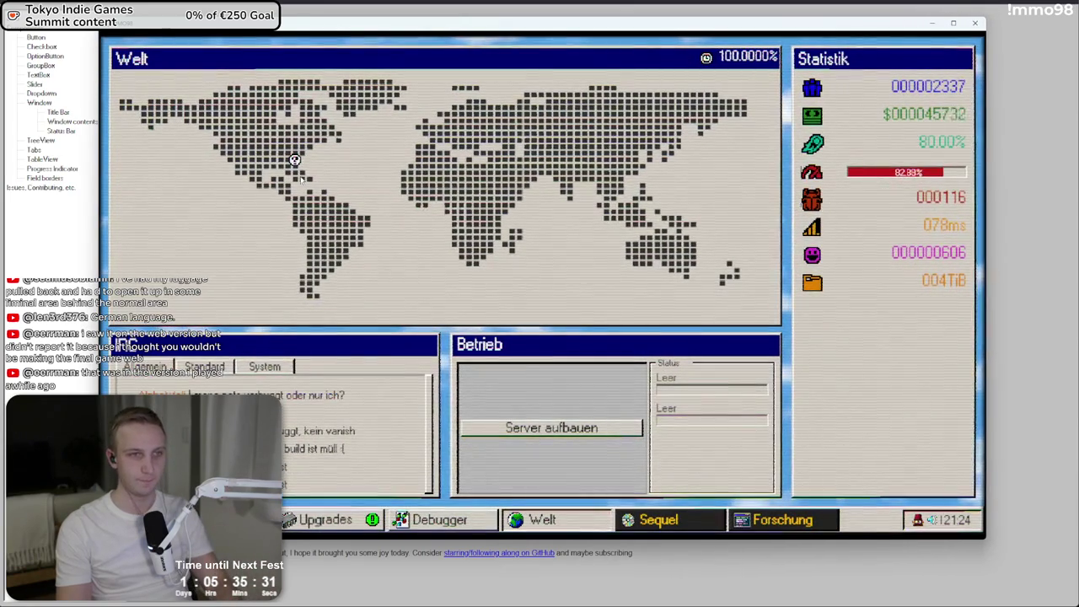
left_click(301, 178)
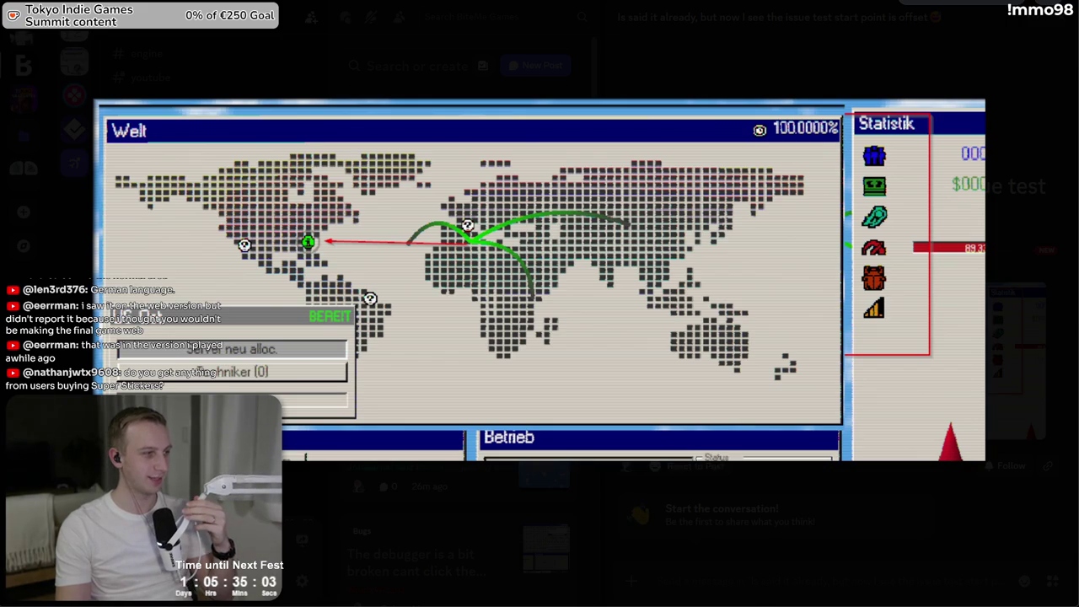
- Re-enlarge the bug post's map screenshot, zoom in around Europe, then return to the game
left_click(262, 56)
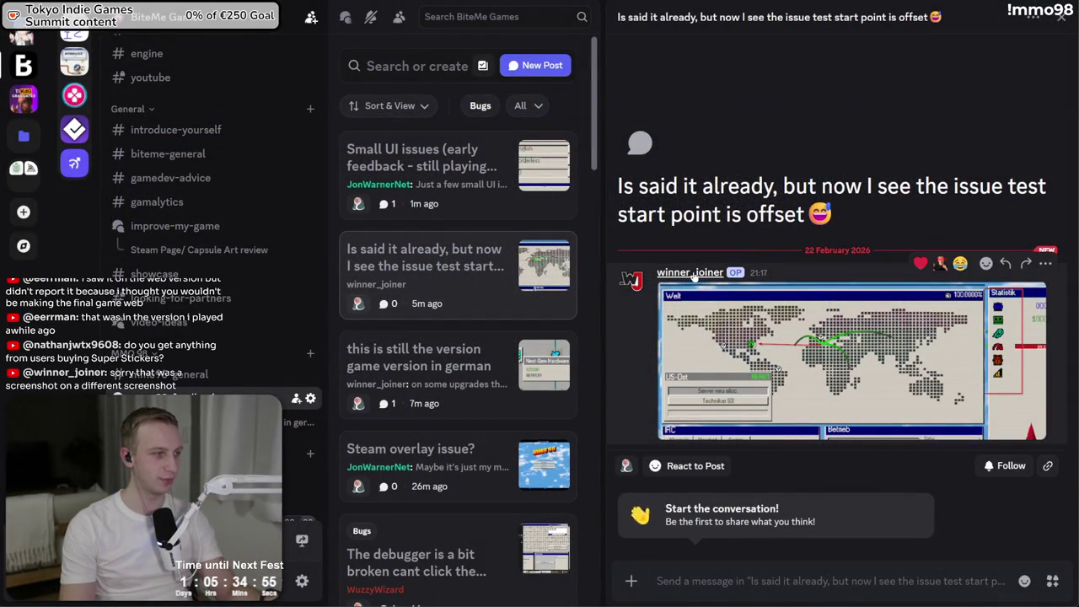
left_click(720, 319)
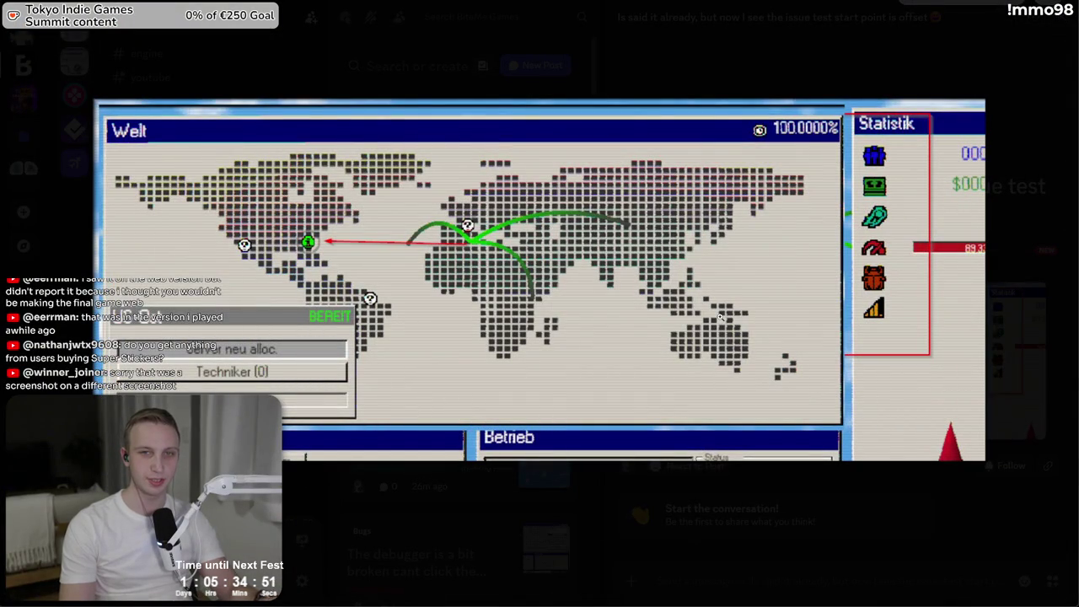
left_click(565, 194)
left_click(508, 264)
key("Escape")
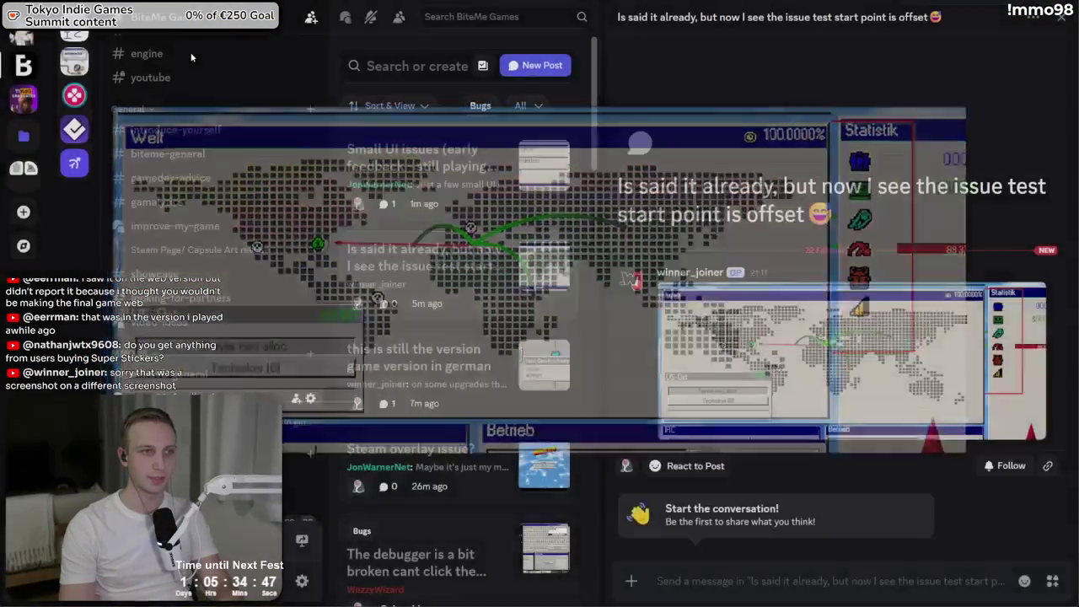
key("alt+Tab")
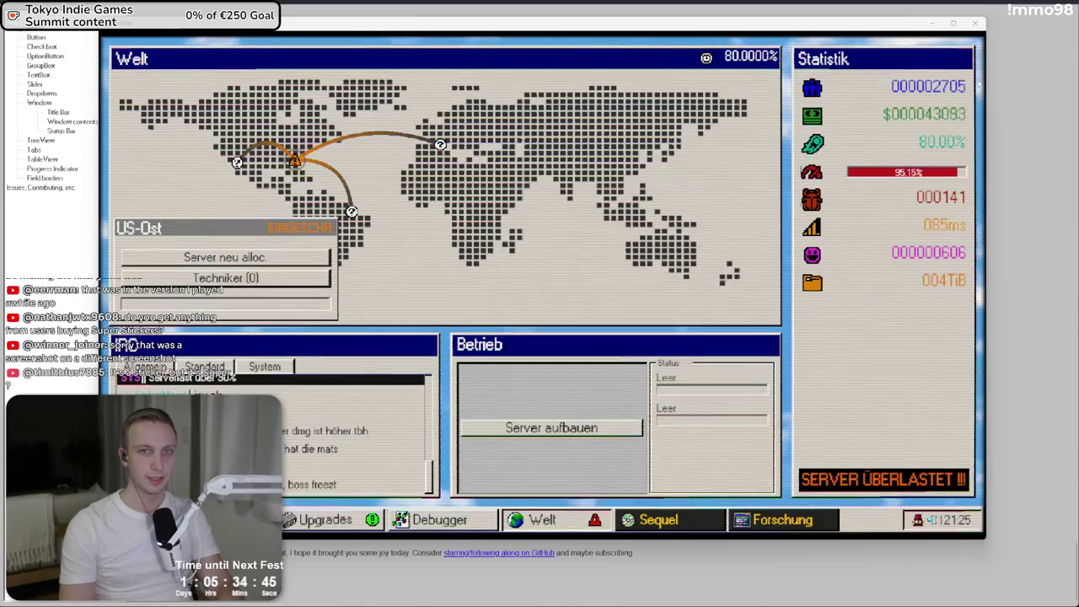
- Close the MMO 98 Demo and start a game from the main menu in Unity's Game view
left_click(972, 28)
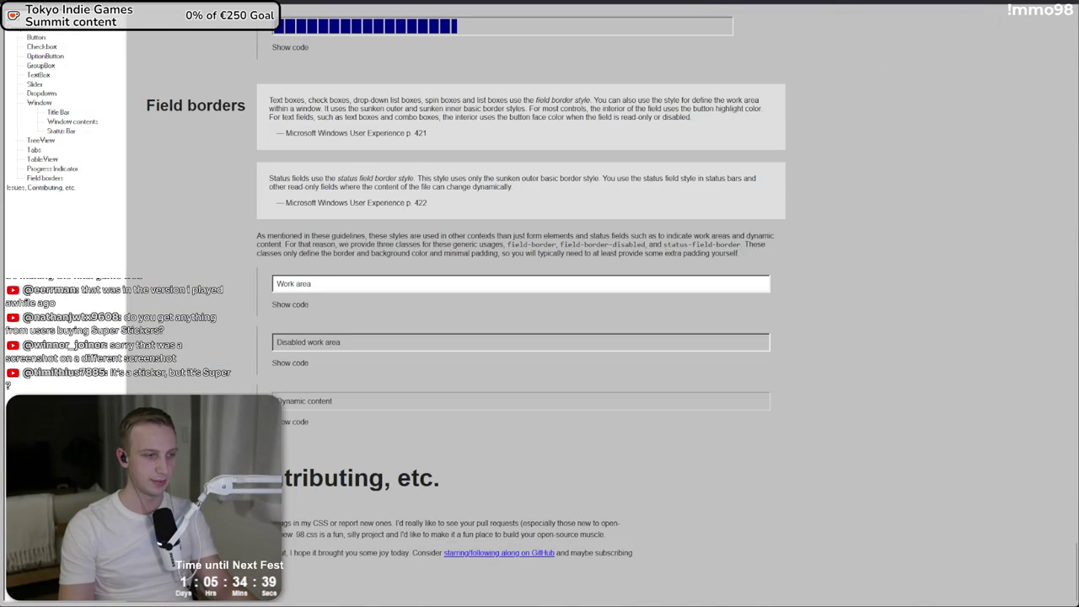
key("alt+Tab")
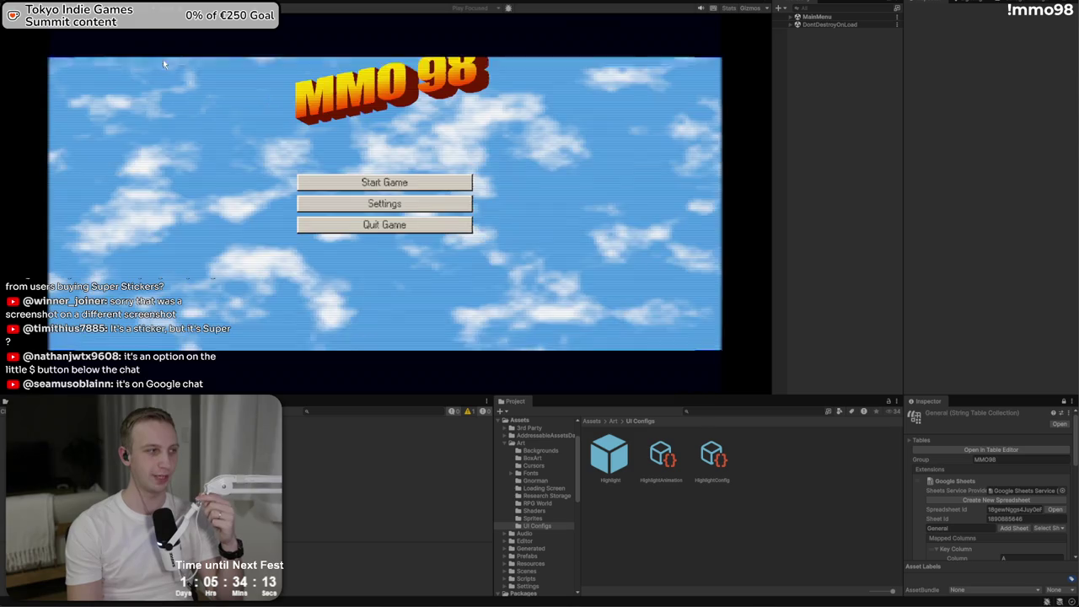
left_click(368, 185)
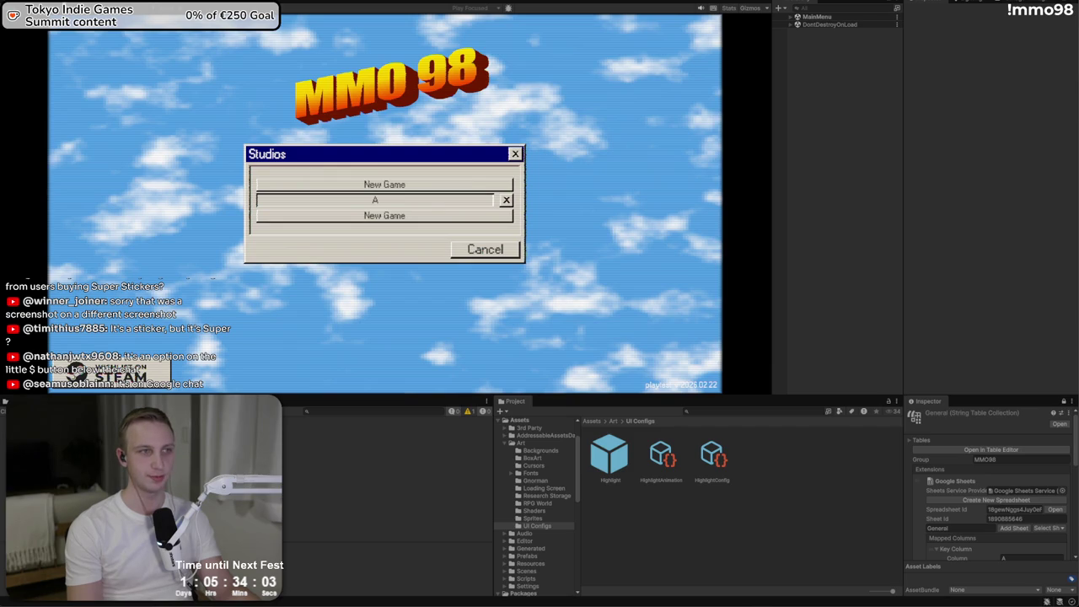
- Load saved studio A in Unity's play mode, then switch to the Discord bug thread
left_click(376, 199)
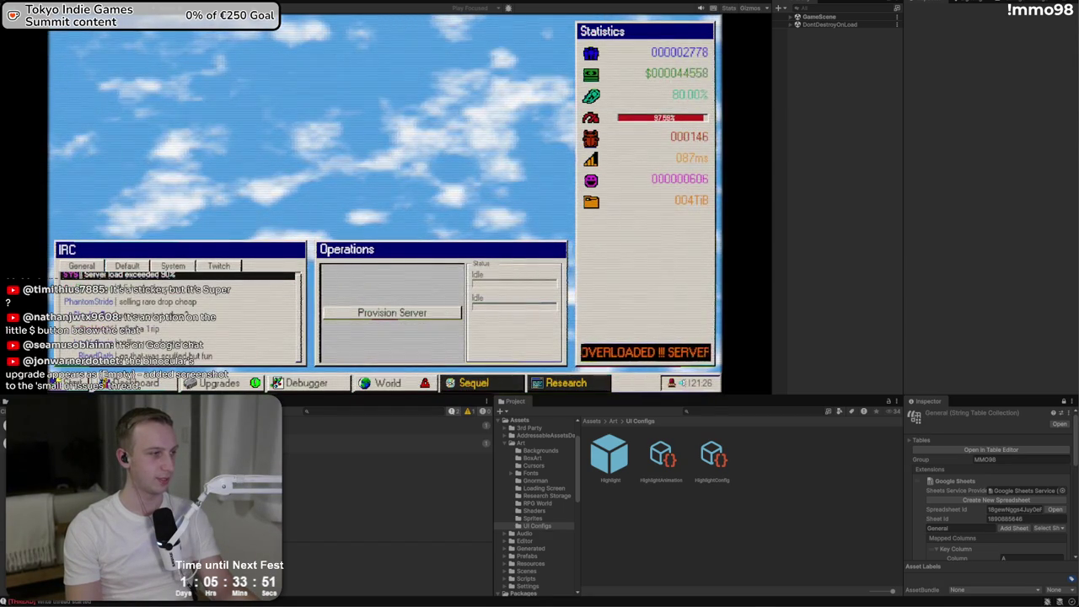
key("alt+Tab")
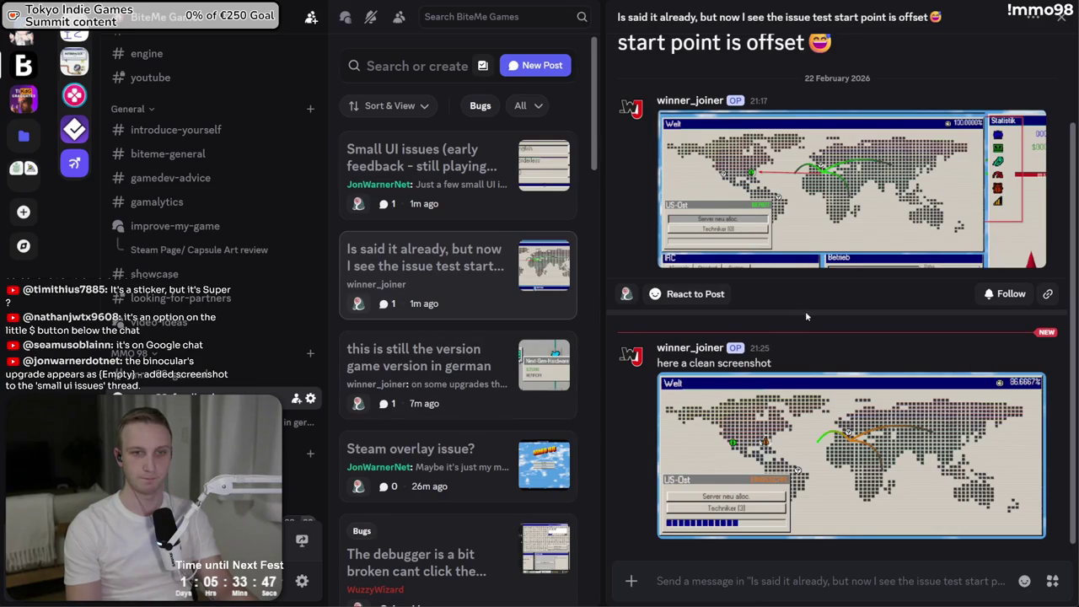
- View the new clean map screenshot, then read the 'Missing translation?' post in Small UI issues
left_click(796, 508)
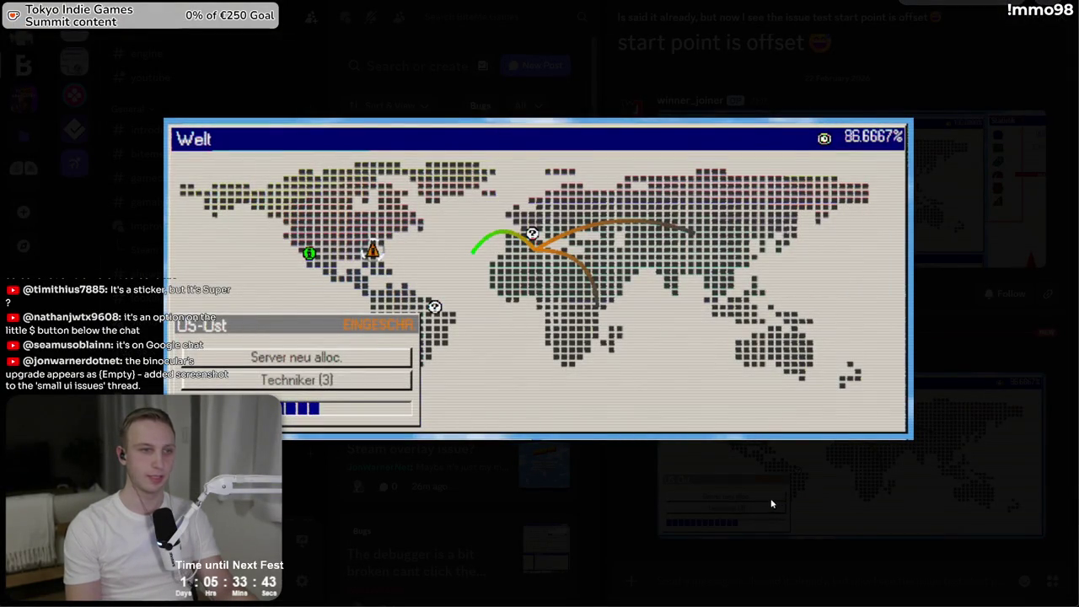
left_click(772, 498)
scroll(434, 460, "down", 2)
scroll(434, 460, "down", 2)
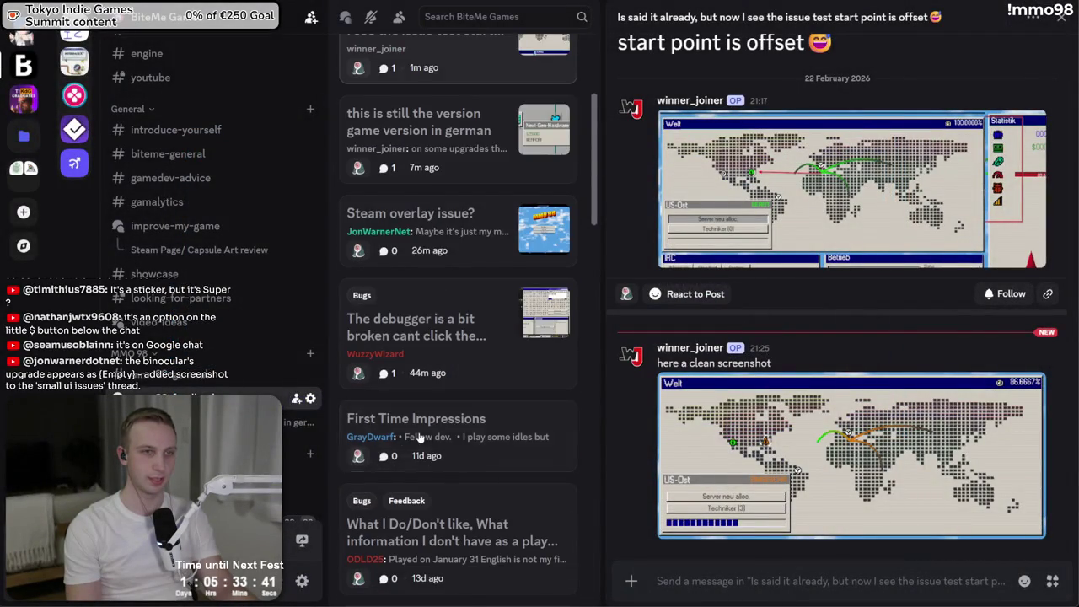
scroll(458, 310, "up", 5)
left_click(455, 211)
scroll(778, 477, "down", 5)
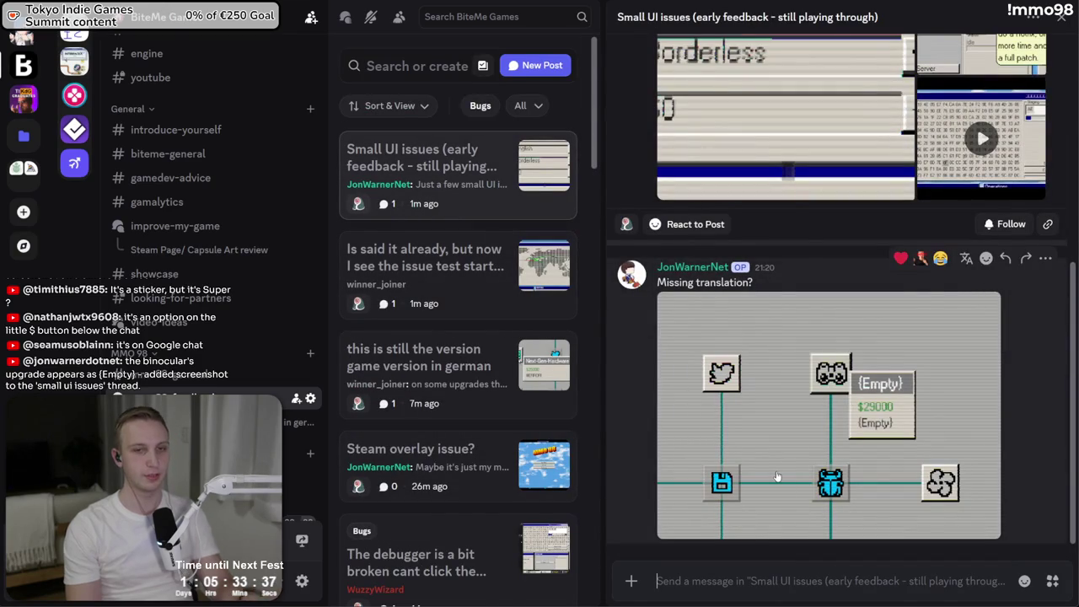
key("alt+Tab")
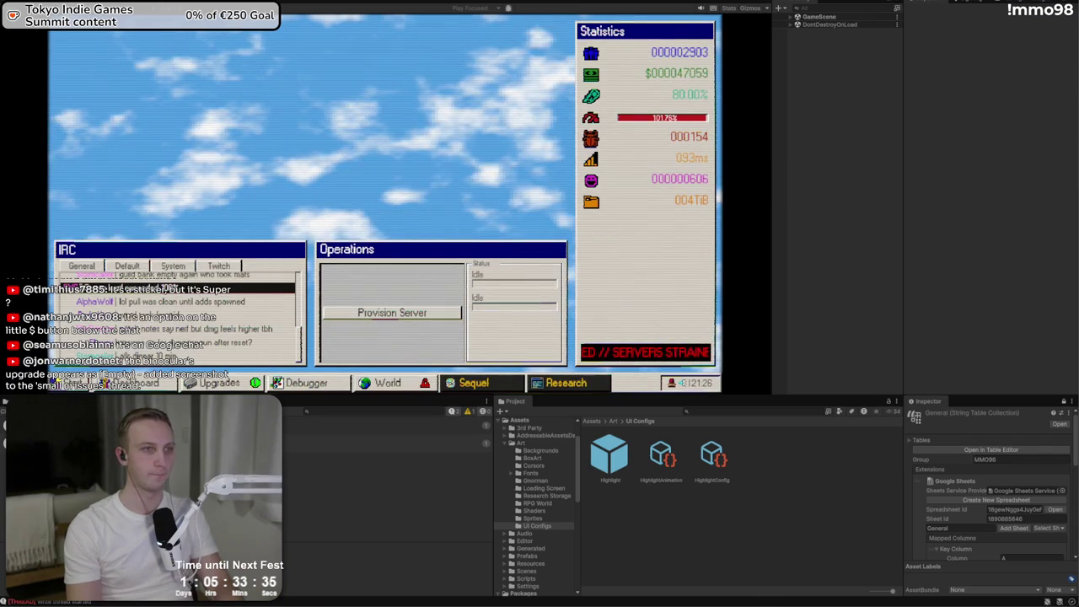
- Scroll the Upgrades table to Load Optimization (29000) and open its empty Title entry picker
left_click(194, 11)
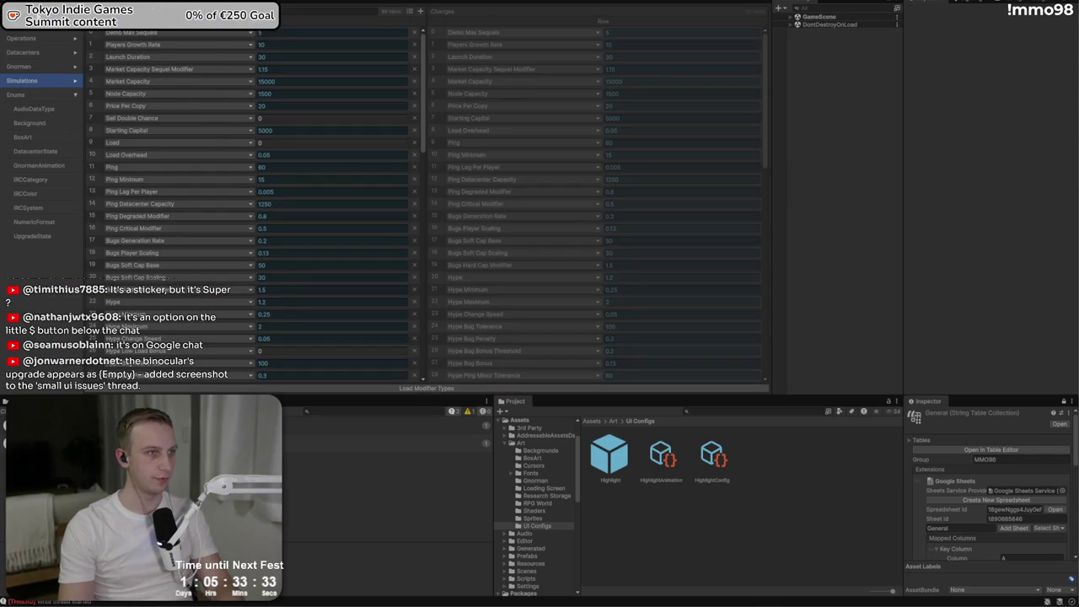
scroll(252, 98, "down", 10)
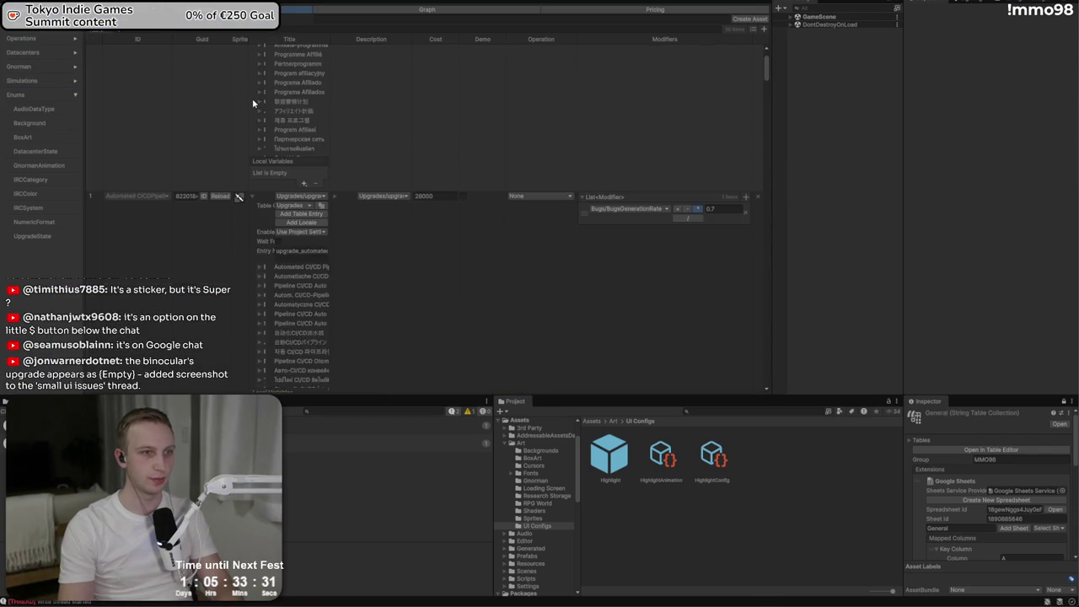
scroll(257, 127, "down", 10)
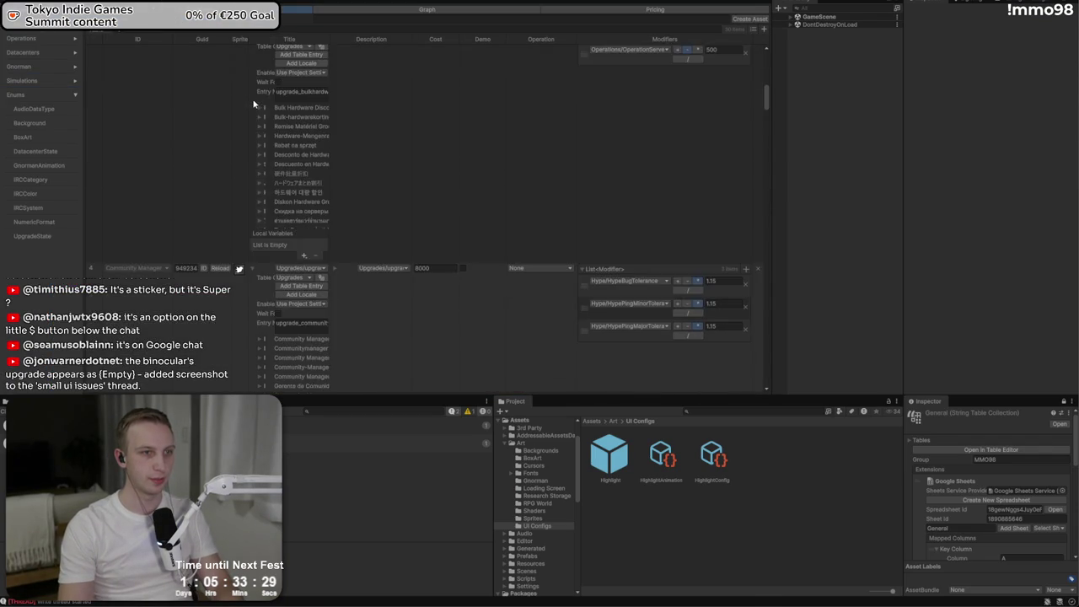
scroll(267, 167, "down", 10)
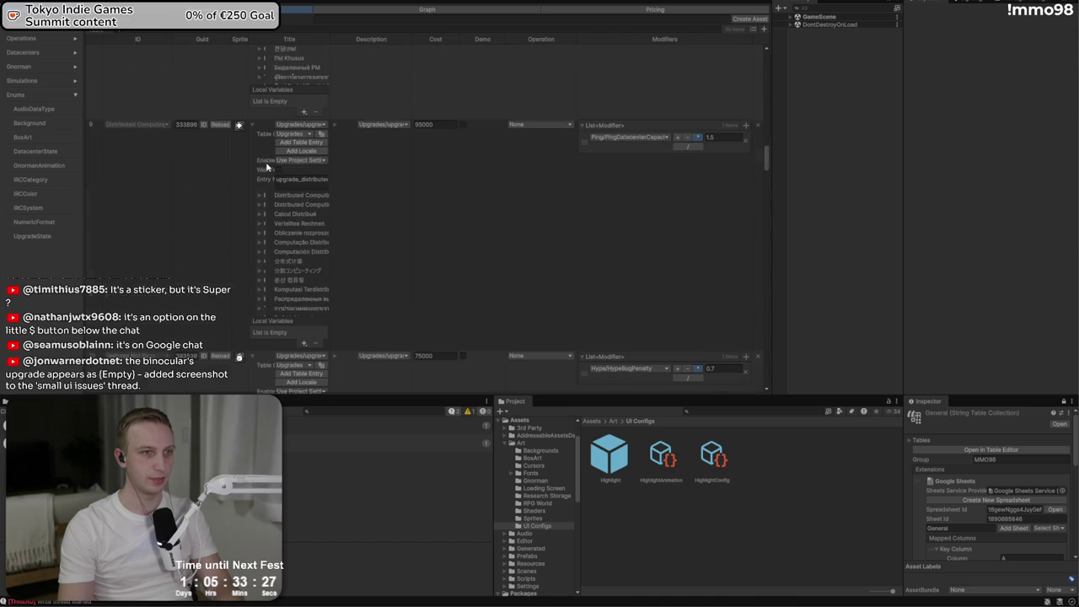
scroll(266, 167, "down", 10)
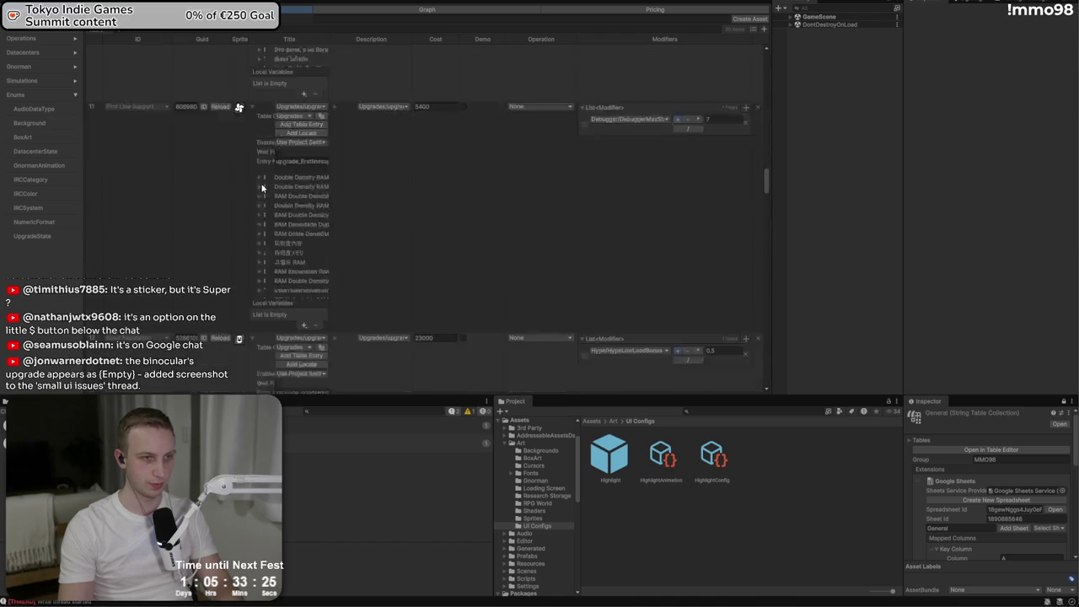
scroll(261, 183, "down", 10)
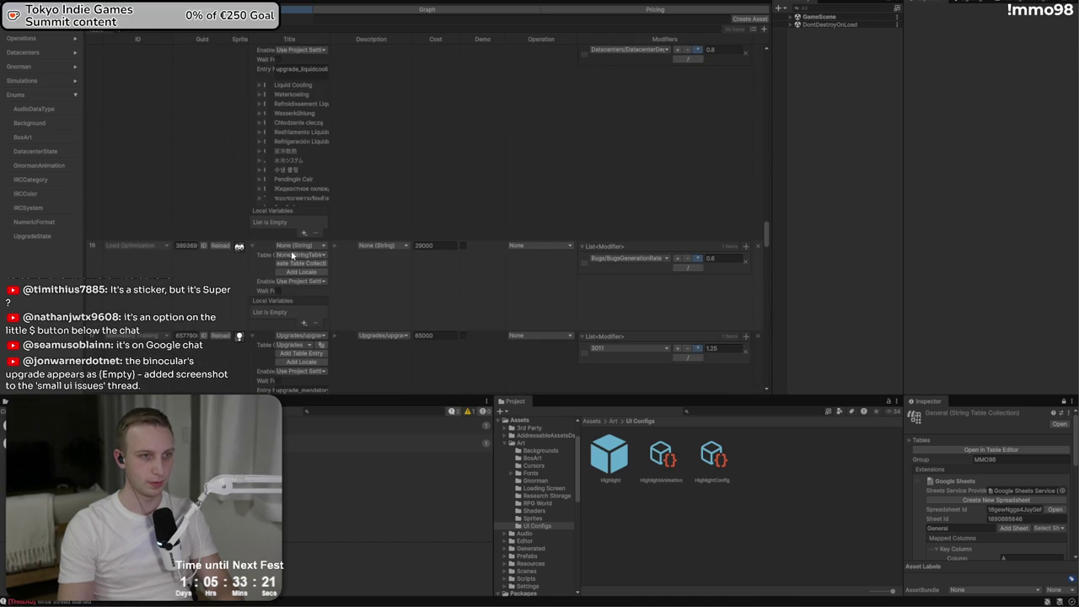
left_click(253, 246)
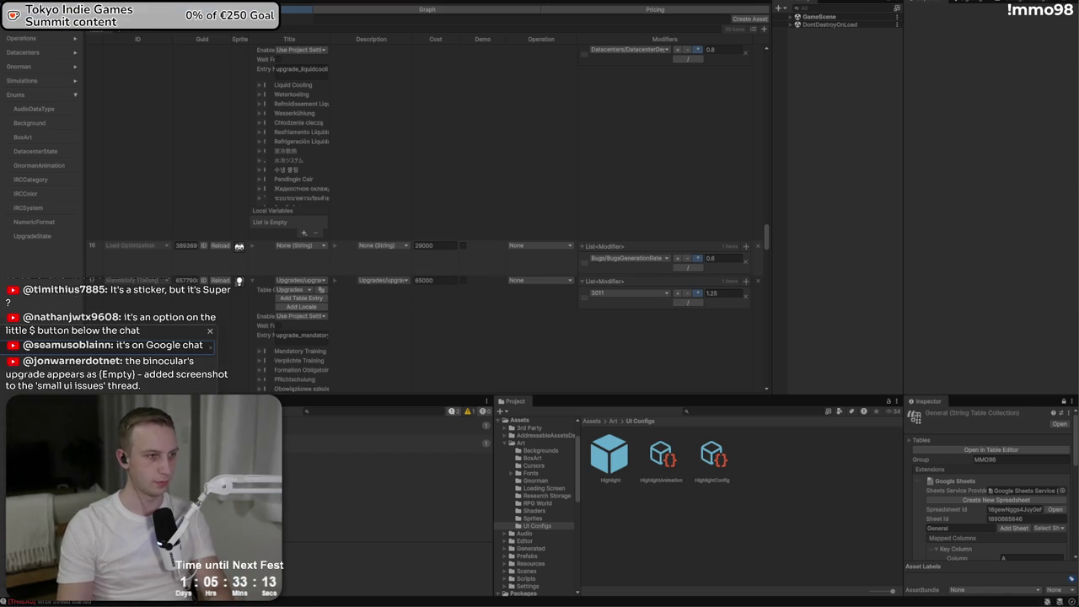
left_click(301, 245)
- Search the title entry picker for 'loado', then shorten the search term
type("loado")
key("BackSpace")
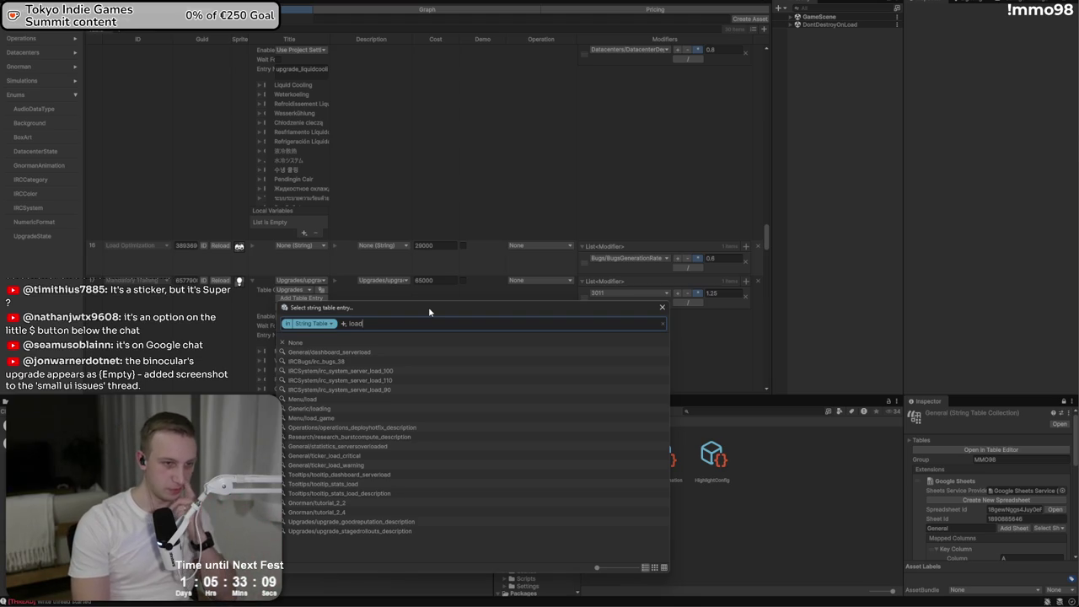
key("BackSpace")
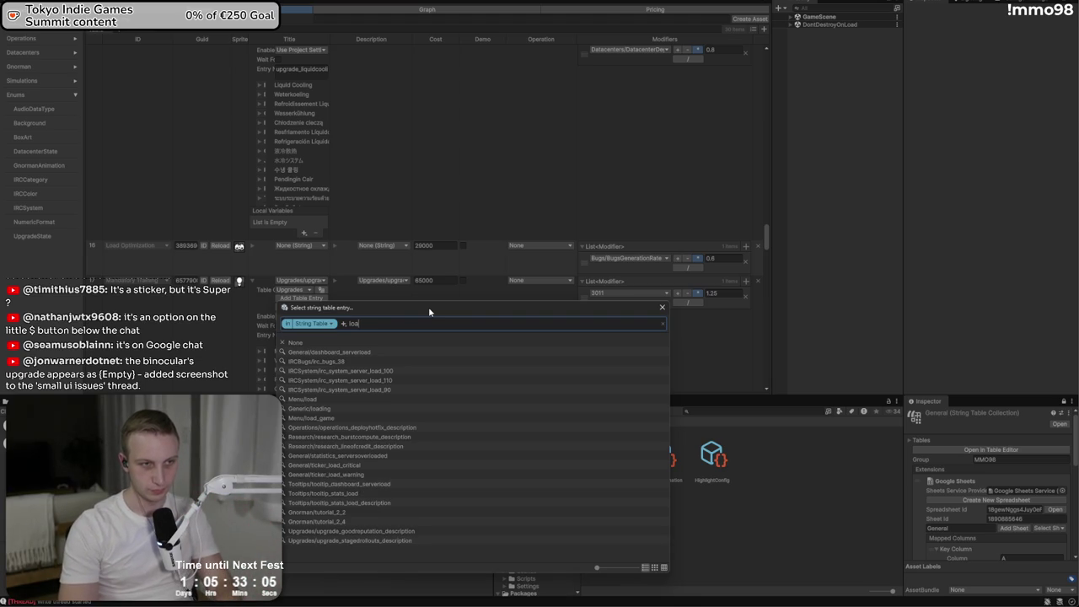
- Glance at the upgrade Graph, return to the table, and search the Project for 'load oop'
left_click(405, 17)
left_click(427, 9)
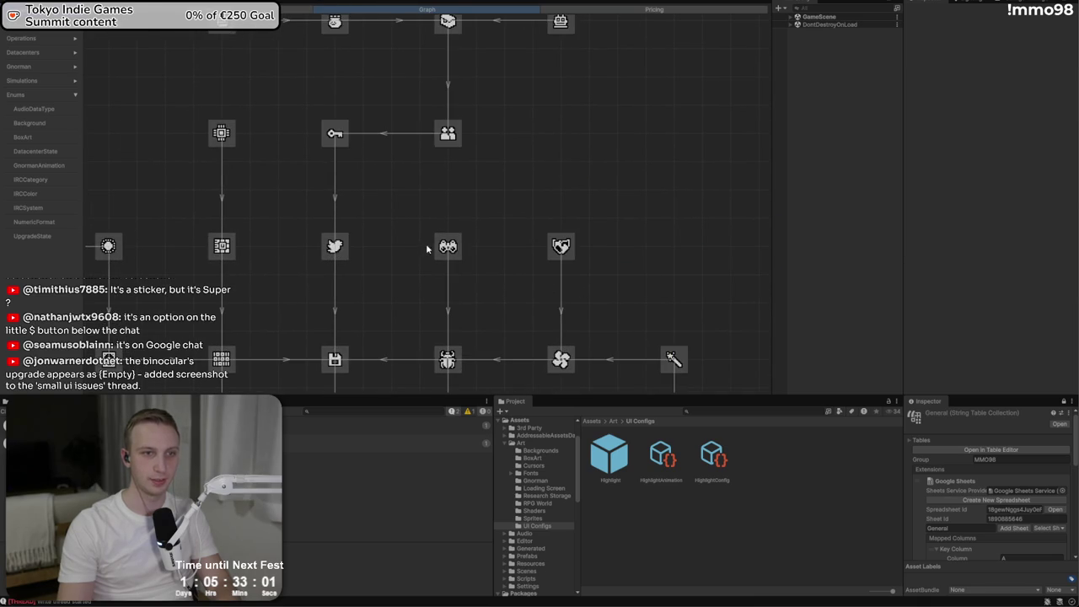
left_click(294, 10)
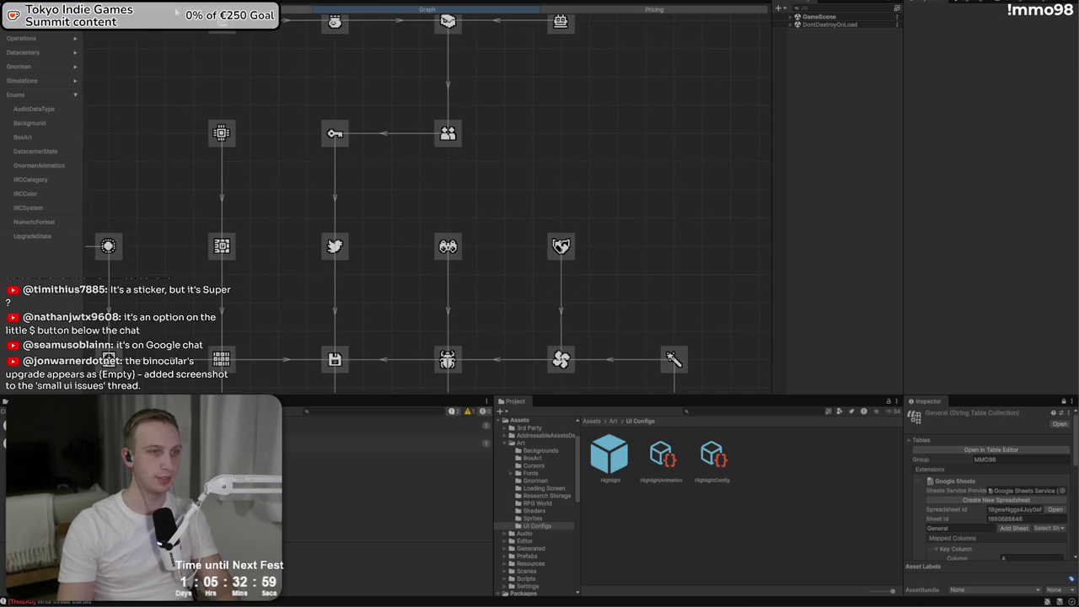
left_click(750, 410)
type("lo")
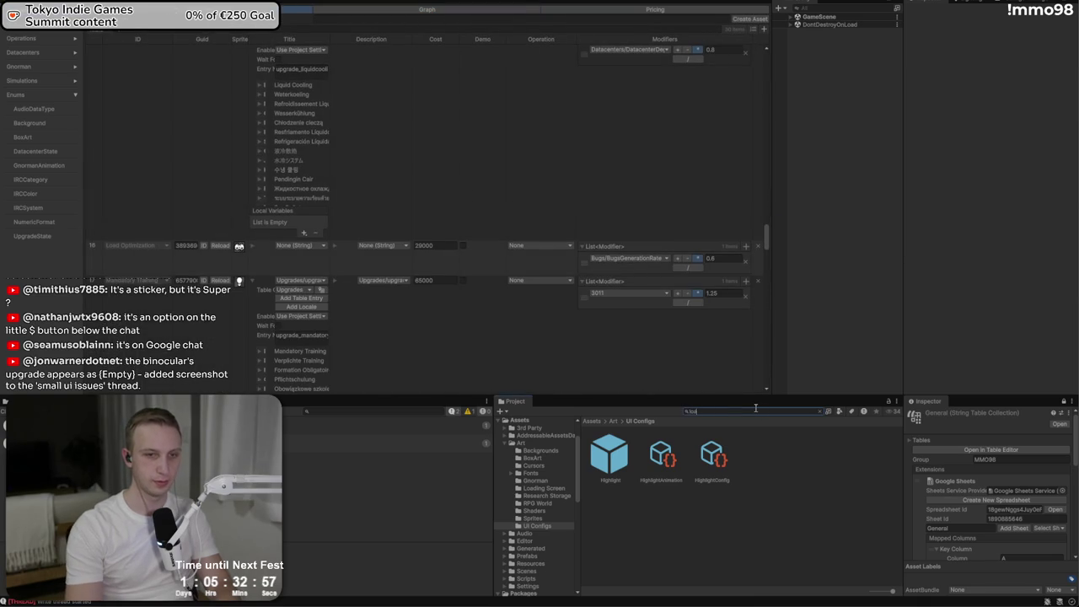
type("ad oop")
- Delete the LoadOptimization asset from the Project panel, then switch to Discord
left_click(615, 451)
key("Delete")
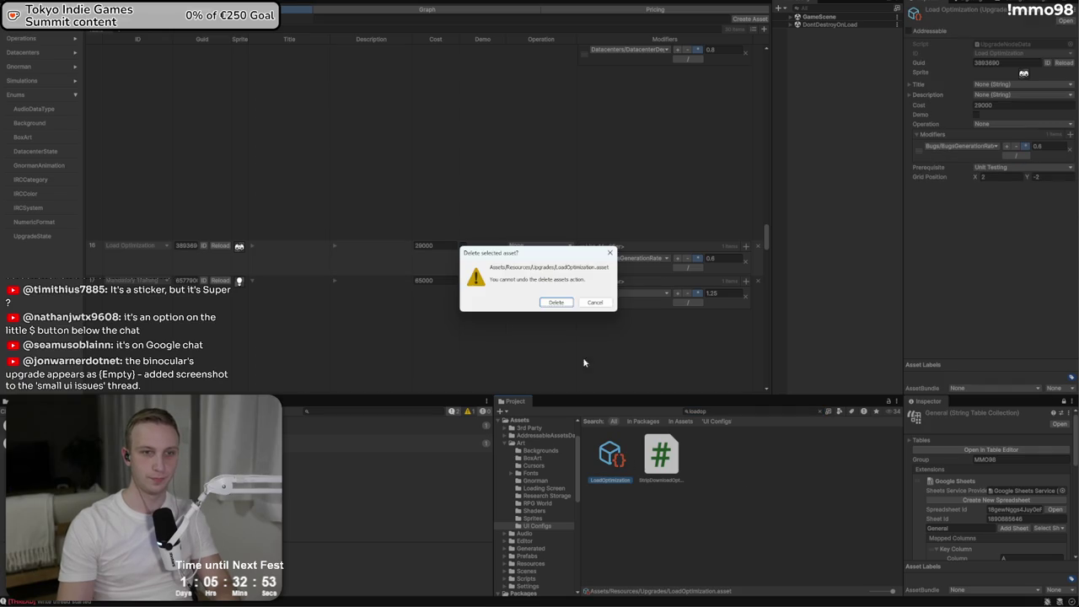
left_click(559, 303)
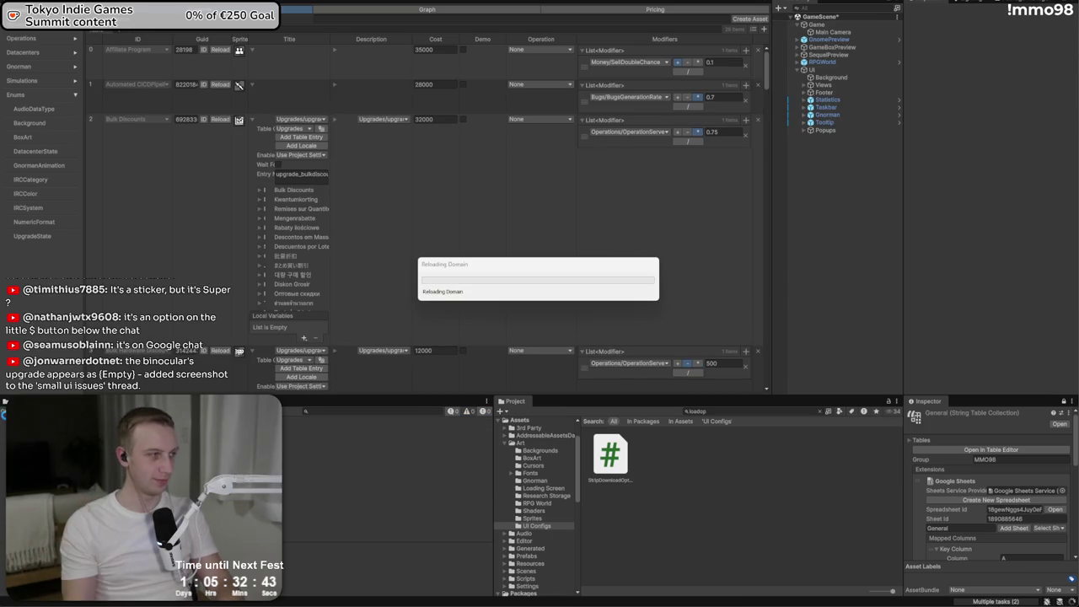
key("alt+Tab")
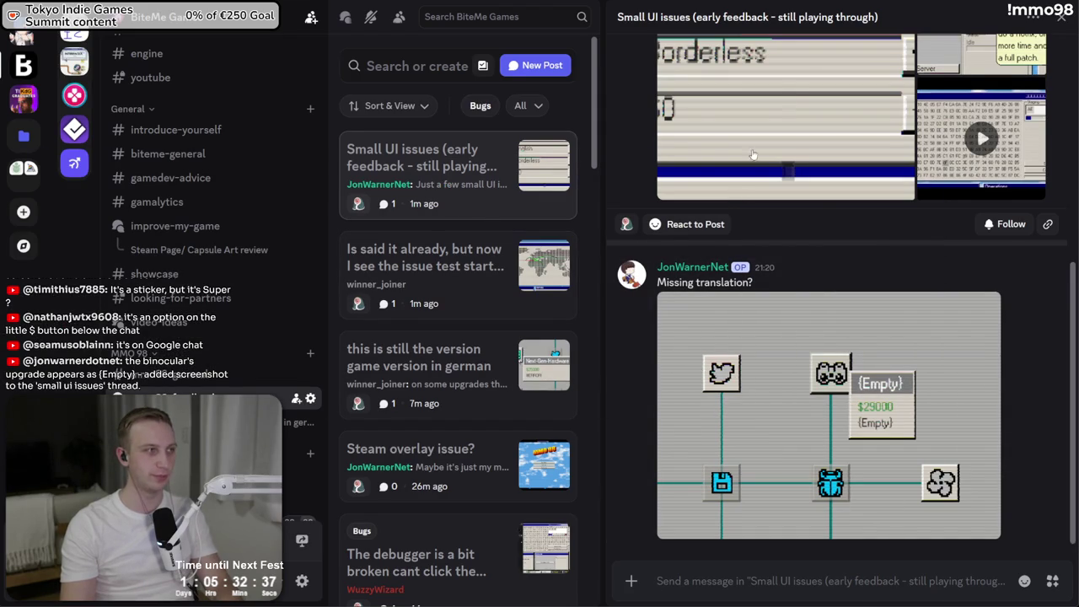
- Leave the 'Missing translation?' screenshot and go back to the Unity editor
key("alt+Tab")
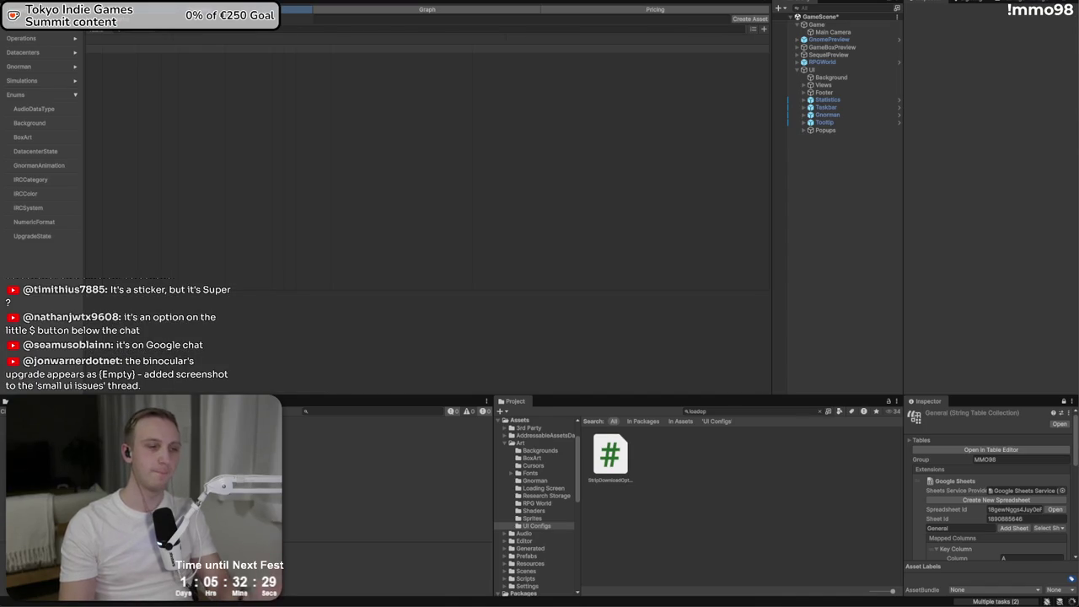
- Open the Reusables folder in File Explorer and briefly browse the B-roll folder
key("alt+Tab")
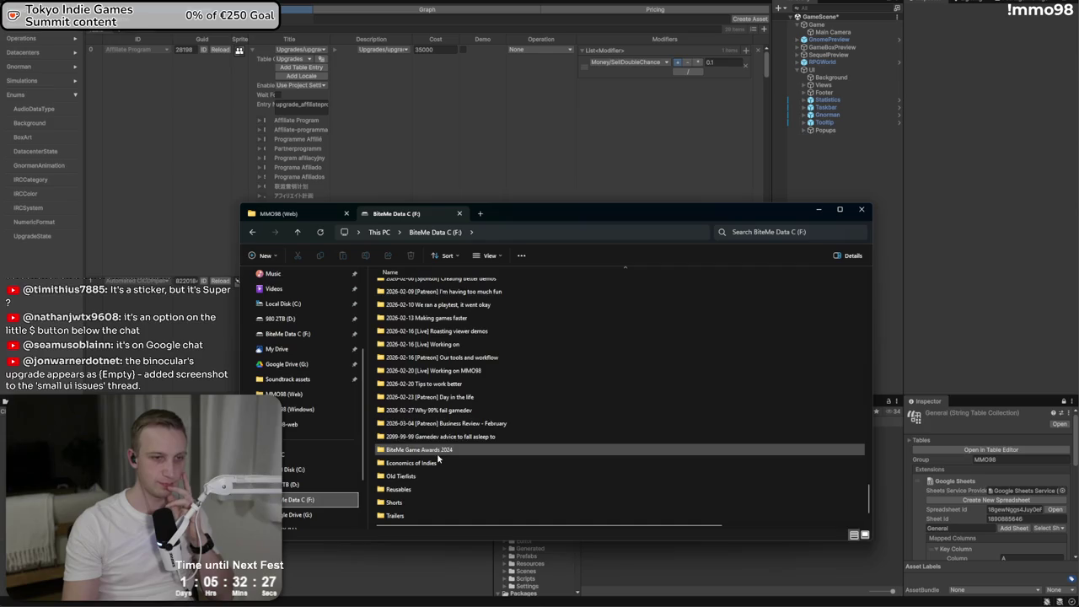
double_click(409, 490)
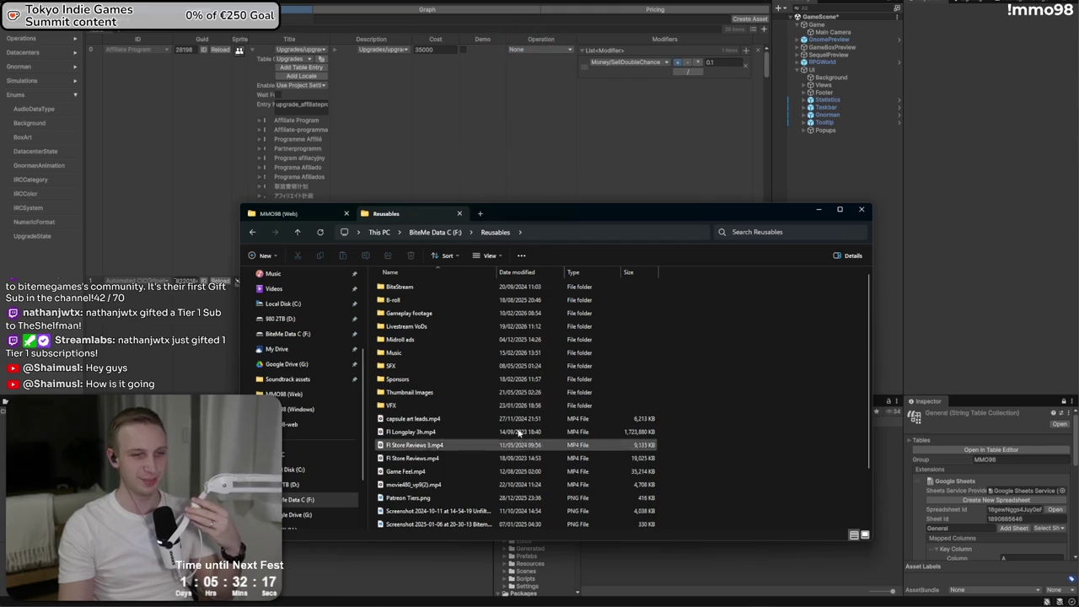
left_click(416, 300)
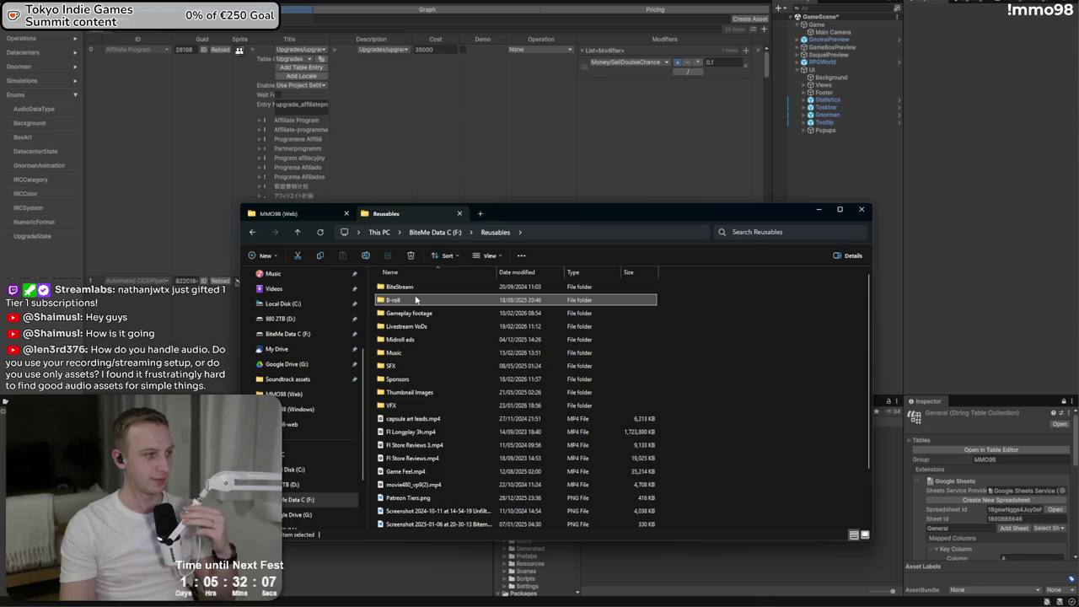
double_click(416, 301)
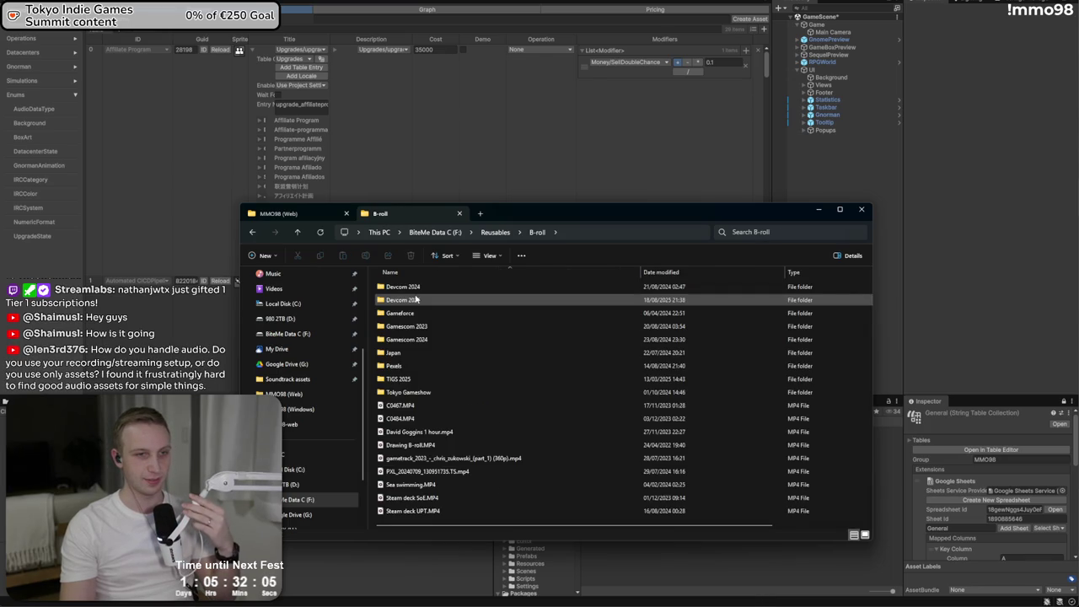
key("alt+Left")
- Play the Skyrim music and ambience track from Music, then minimize the player and Explorer
scroll(460, 403, "up", 1)
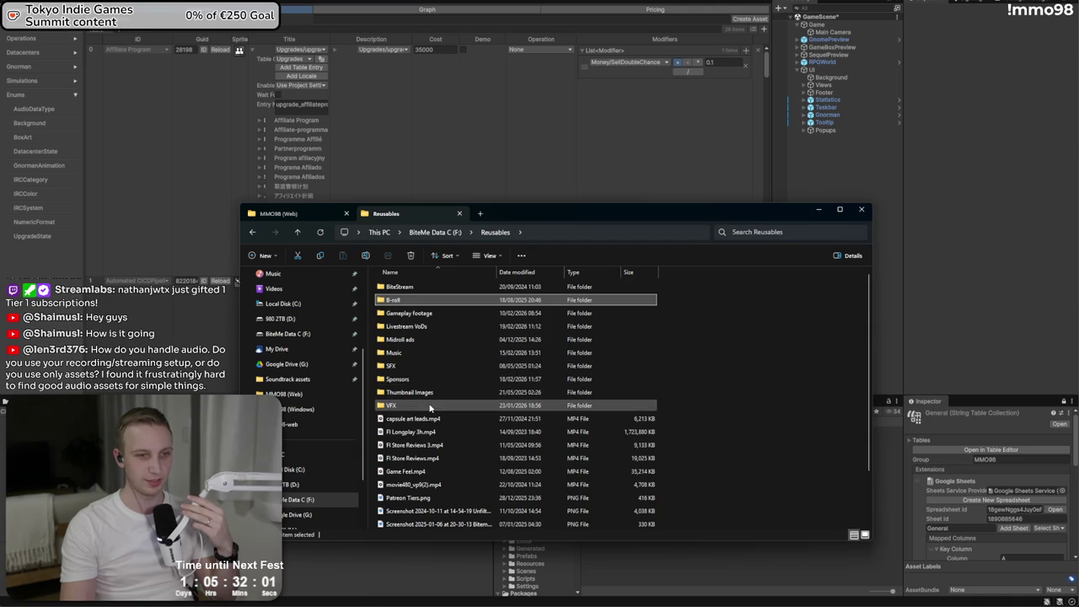
left_click(430, 406)
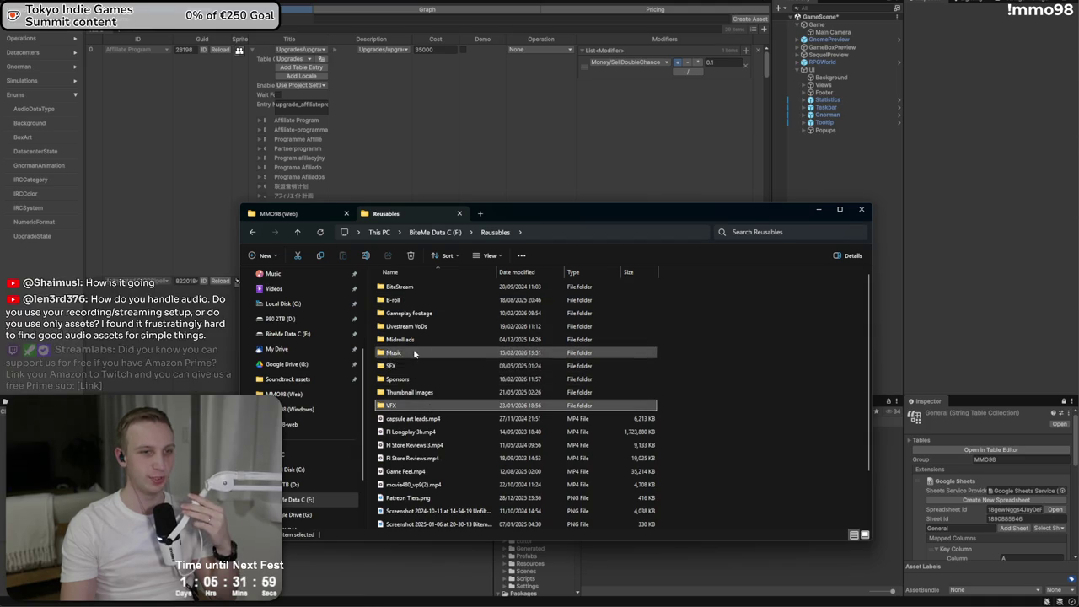
double_click(413, 352)
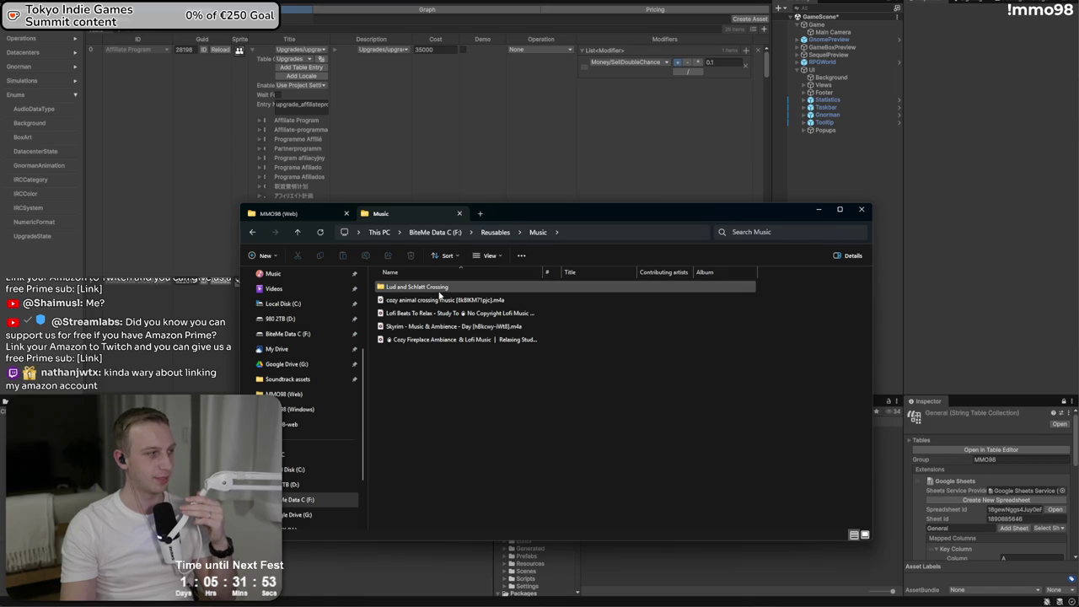
left_click(440, 289)
double_click(436, 328)
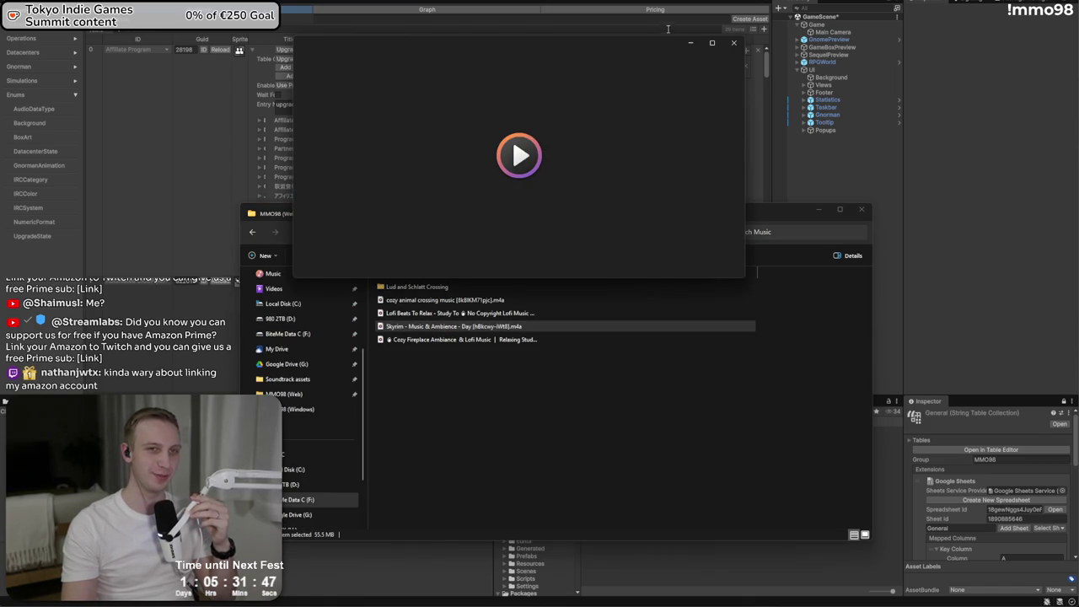
left_click(688, 43)
left_click(817, 209)
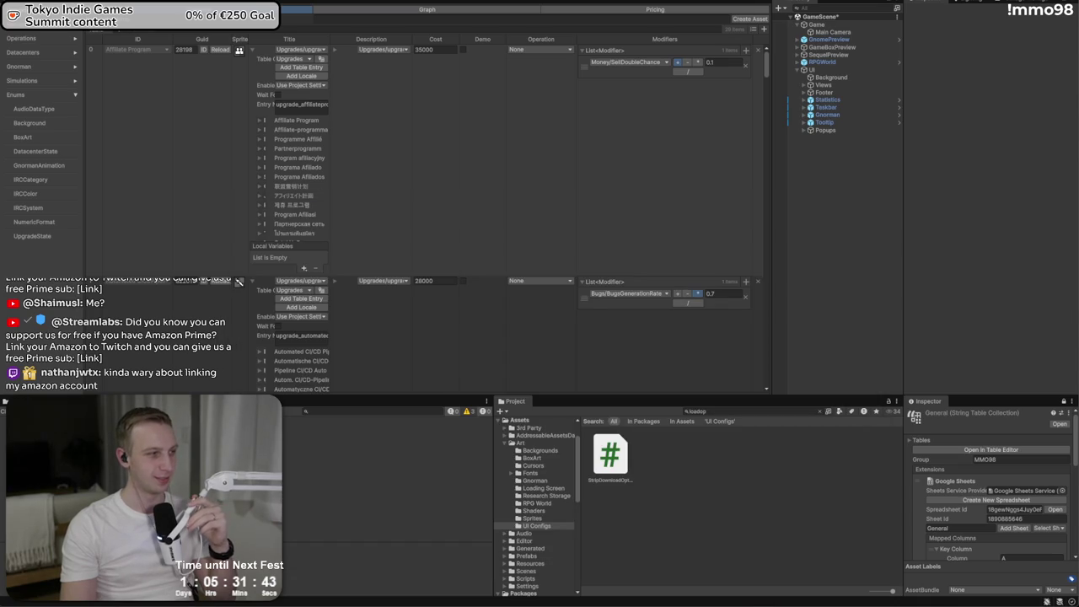